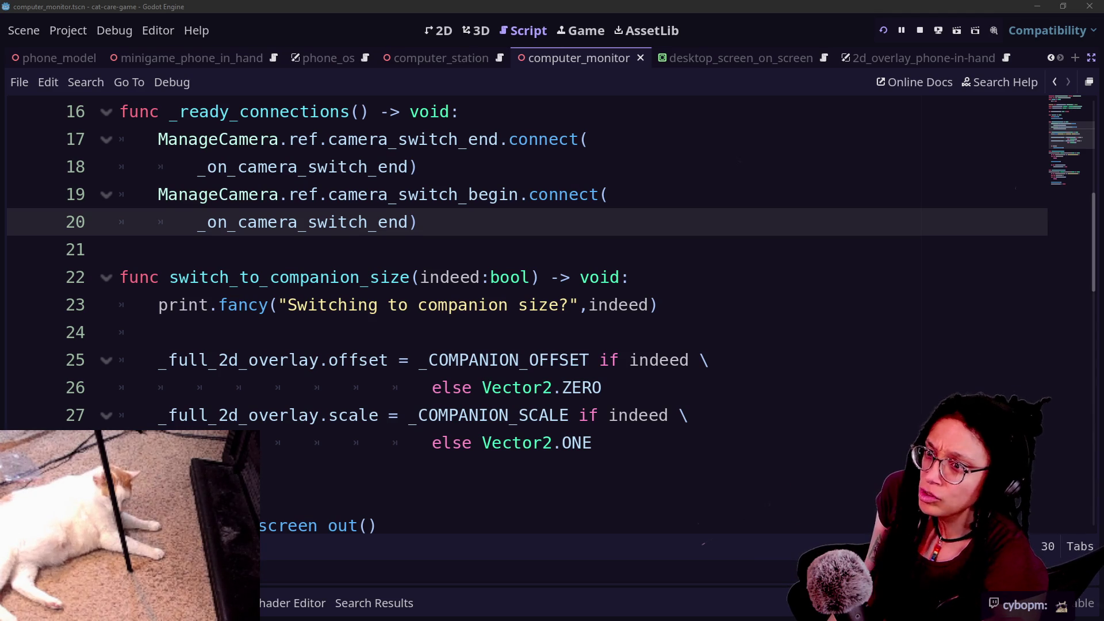
Switch from the Godot computer_monitor script to the browser showing Discord's live_text channel.
key("alt+Tab")
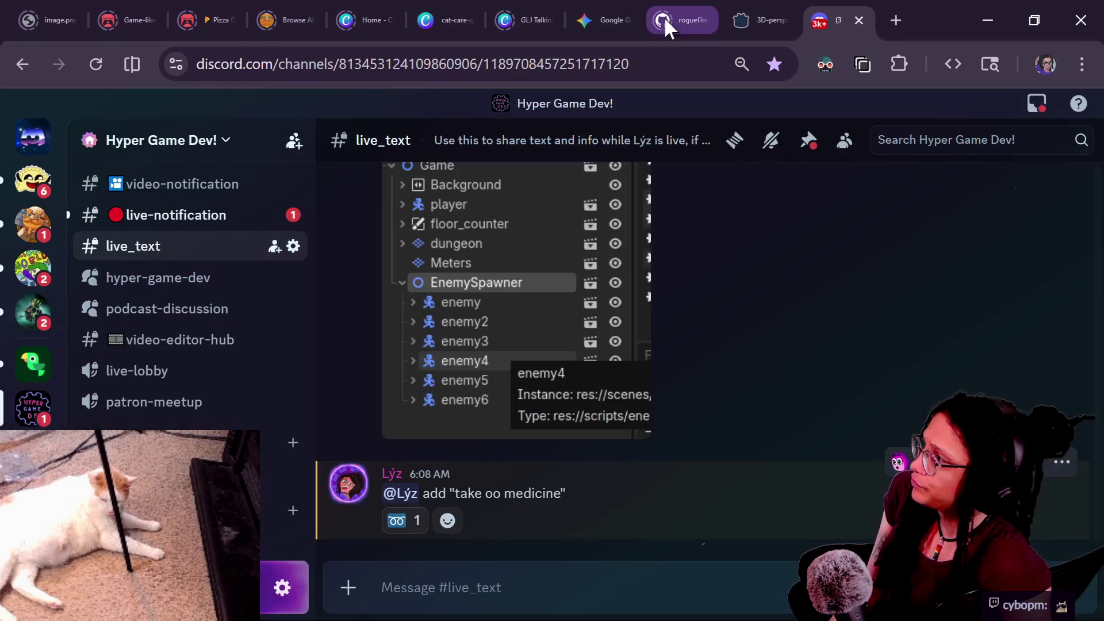
Go to the Game-like Jam 008 tab and copy its page address.
left_click(81, 12)
left_click(164, 17)
left_click(357, 74)
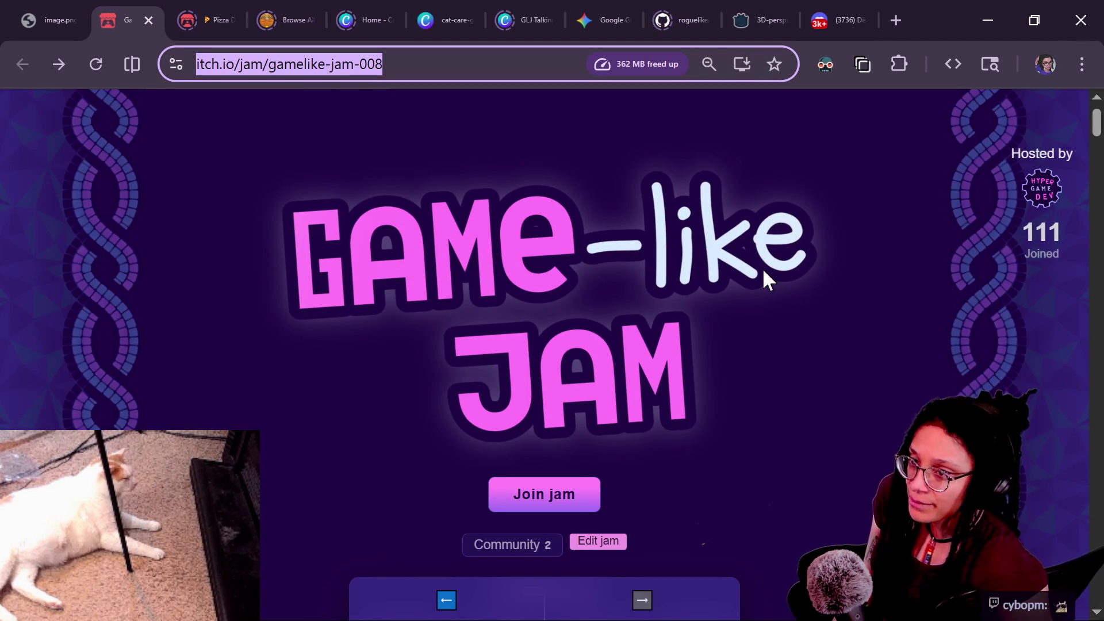
key("alt+Tab")
Send the jam link in Twitch chat and paste it into the YouTube chat box.
left_click(320, 546)
key("ctrl+v")
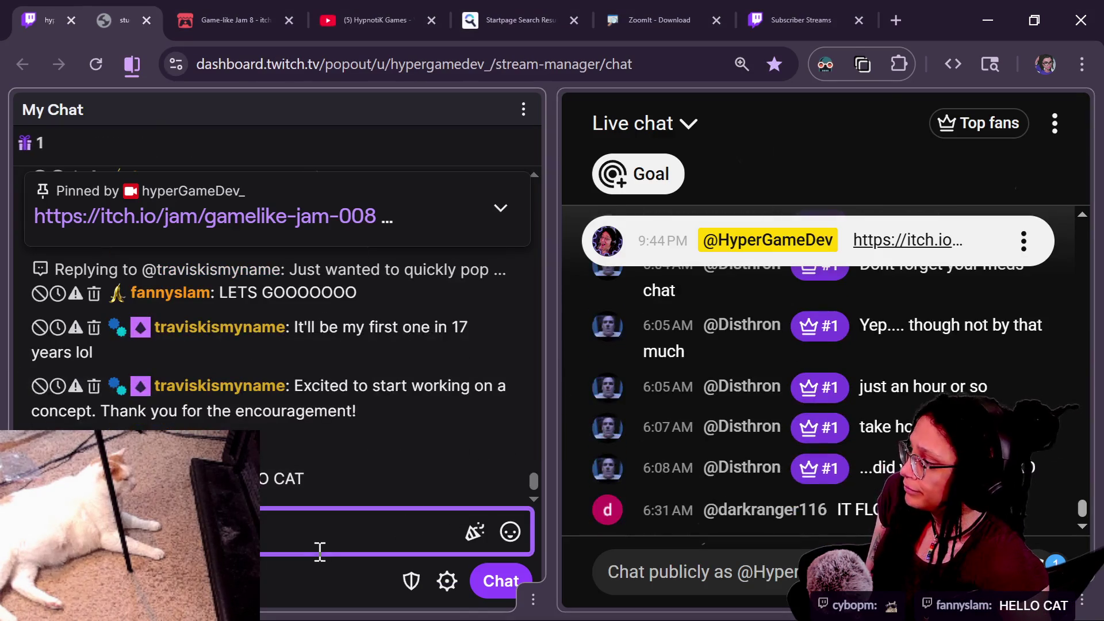
key("Return")
left_click(769, 572)
key("ctrl+v")
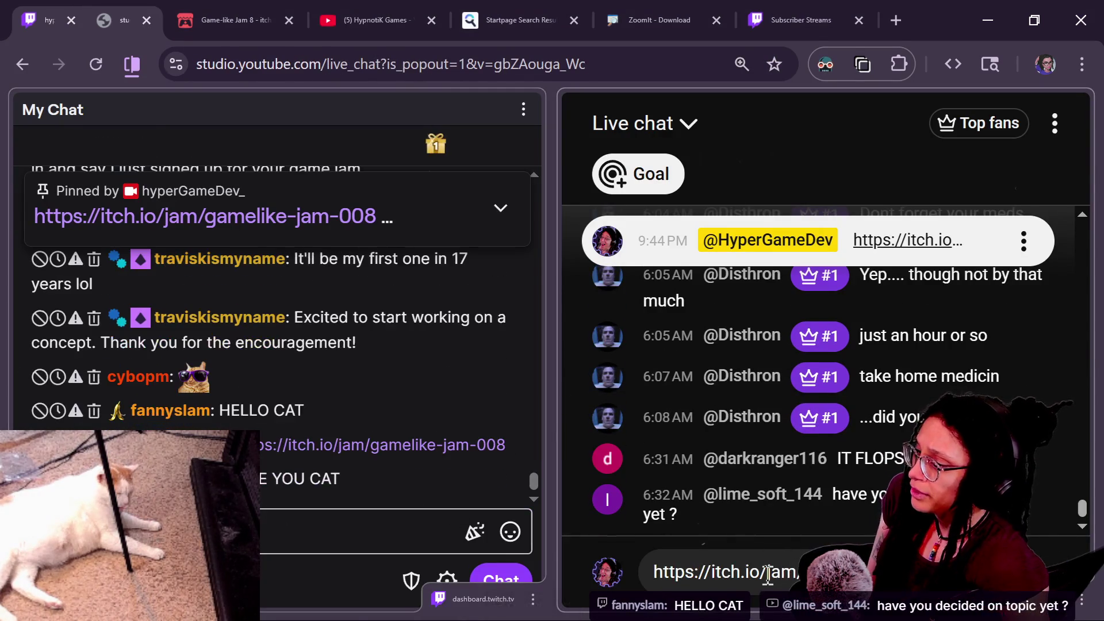
key("alt+Tab")
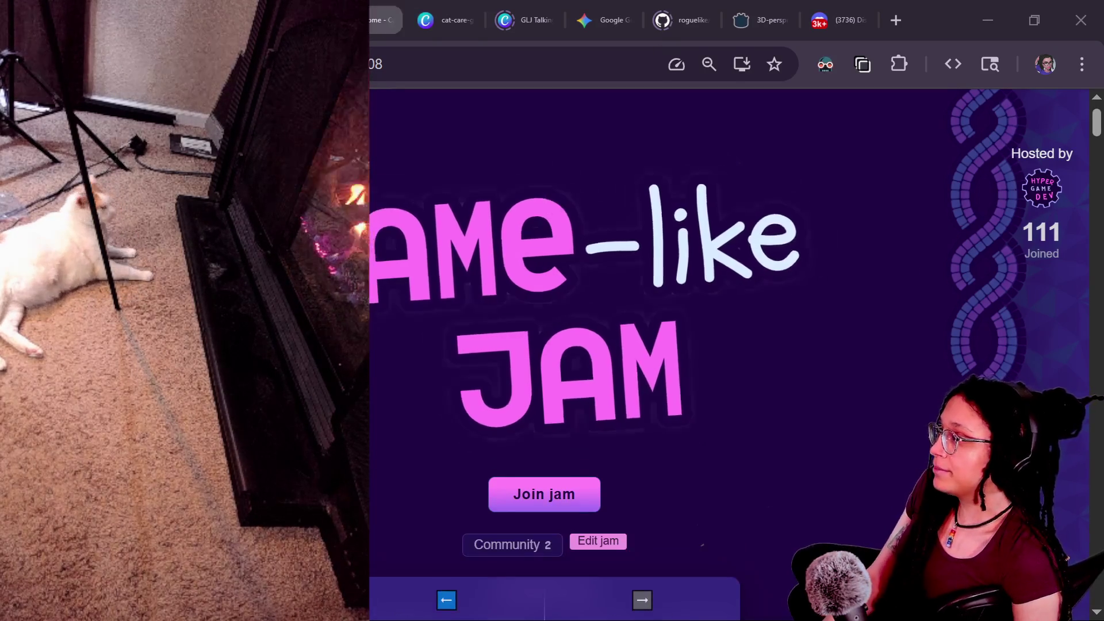
Open the previous ROGUE-likes jam page and show its submitted entries.
left_click(414, 591)
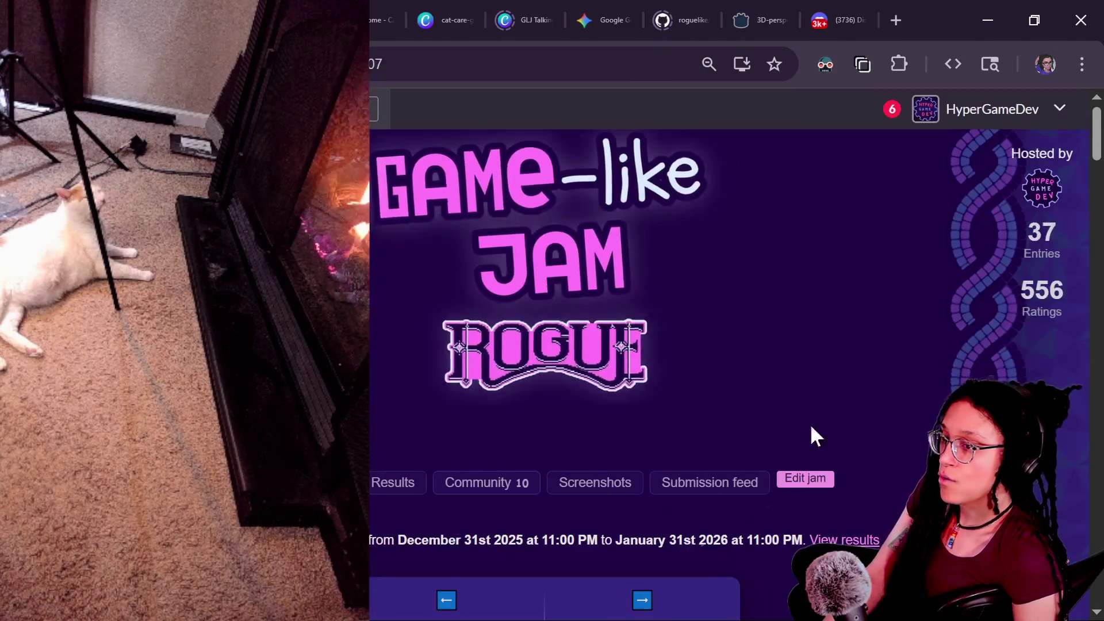
scroll(406, 423, "down", 3)
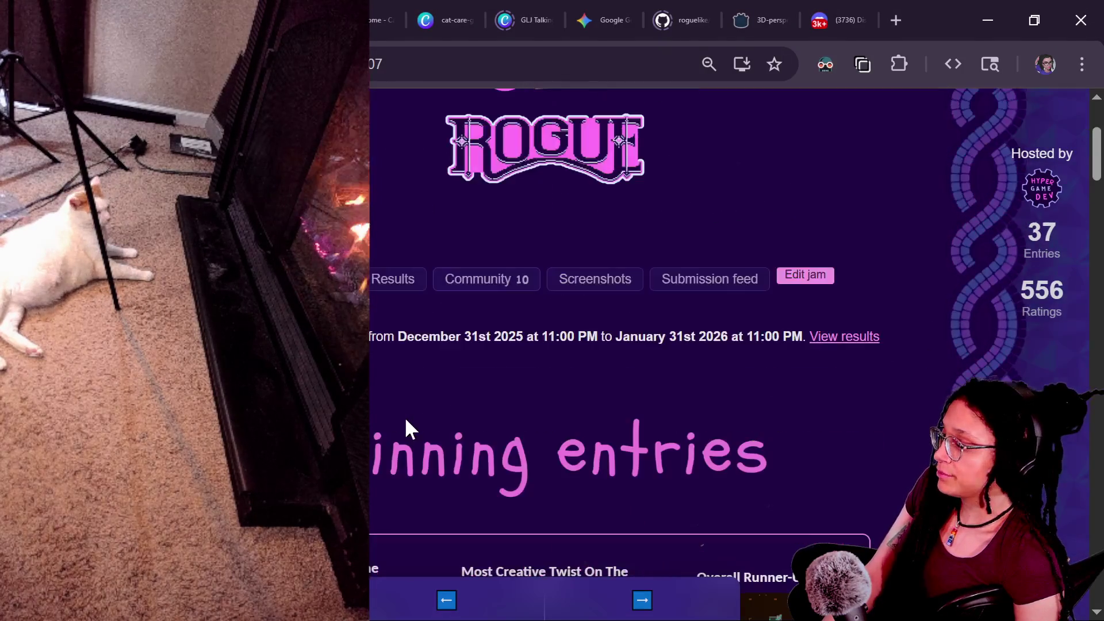
scroll(406, 428, "up", 3)
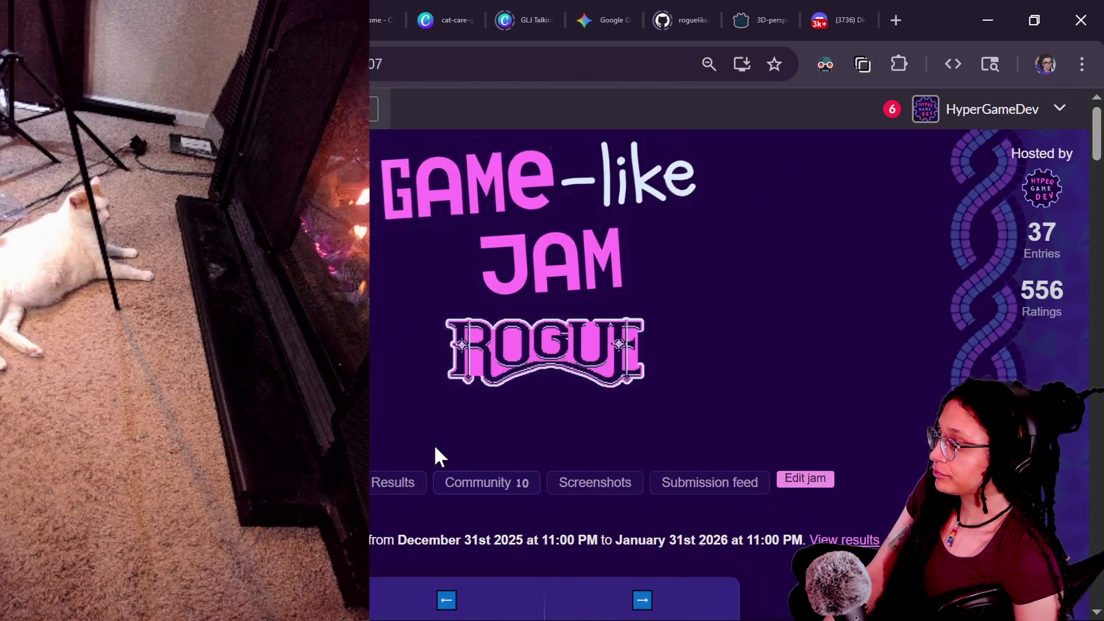
left_click(339, 482)
scroll(693, 361, "down", 2)
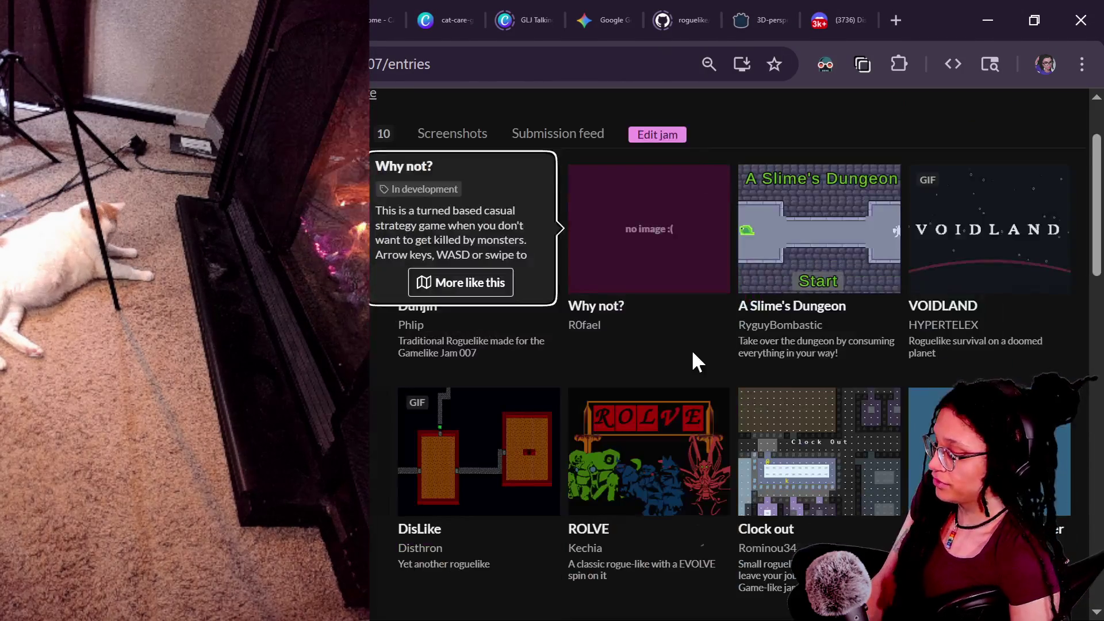
Search the entries for 'clean' and open the Dungeon Cleaner submission.
key("ctrl+f")
type("clean")
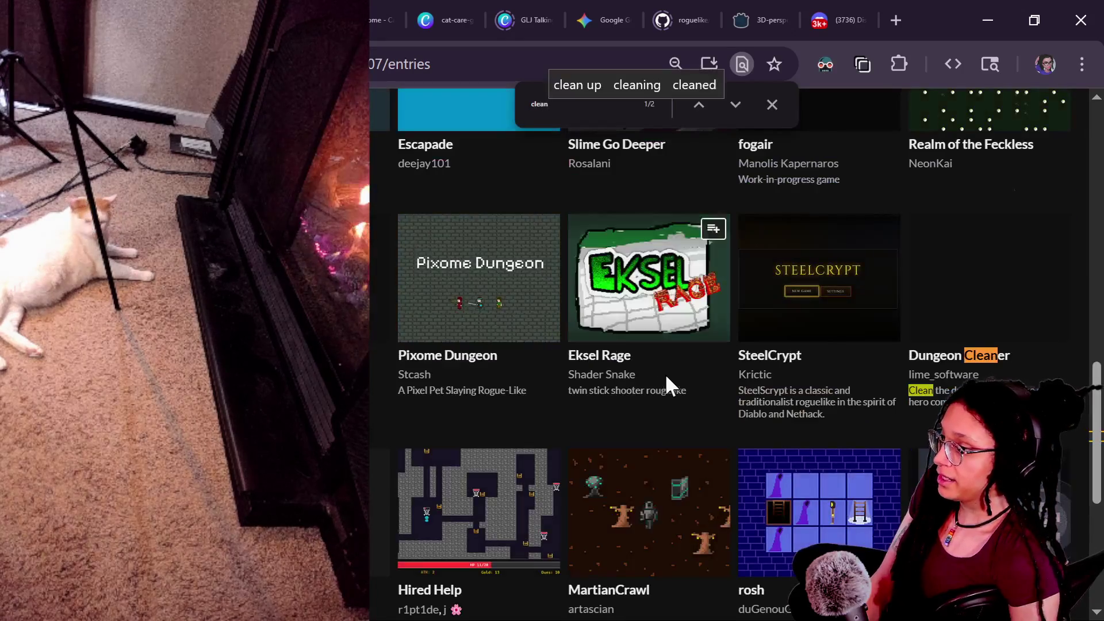
left_click(1045, 305)
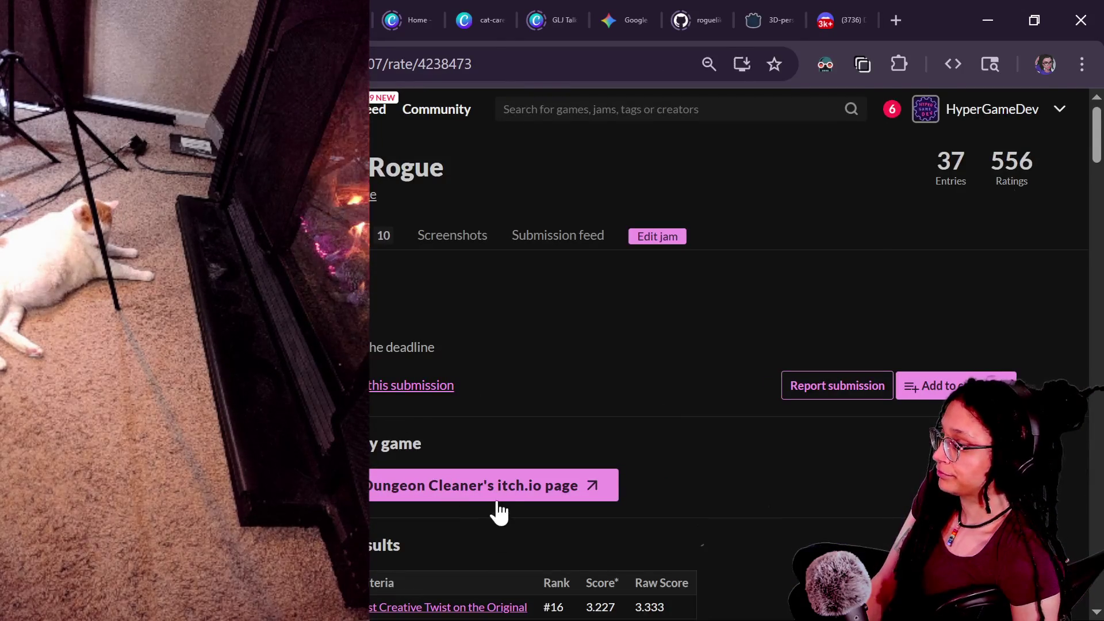
left_click(505, 485)
Run Dungeon Cleaner in the page and dismiss its intro and controls screen.
left_click(607, 473)
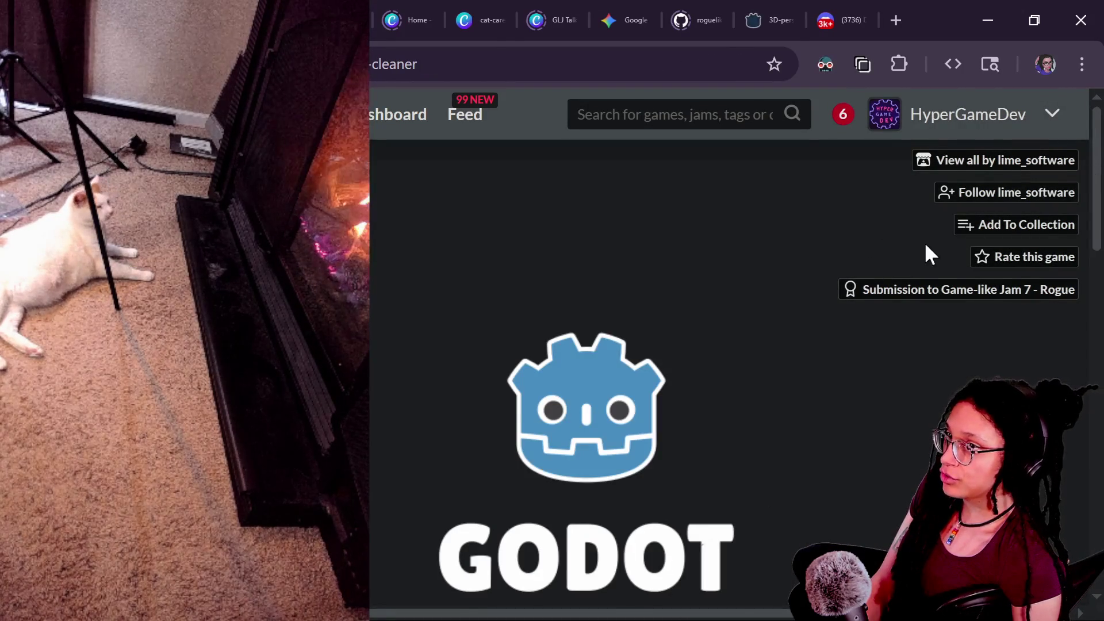
scroll(926, 245, "down", 2)
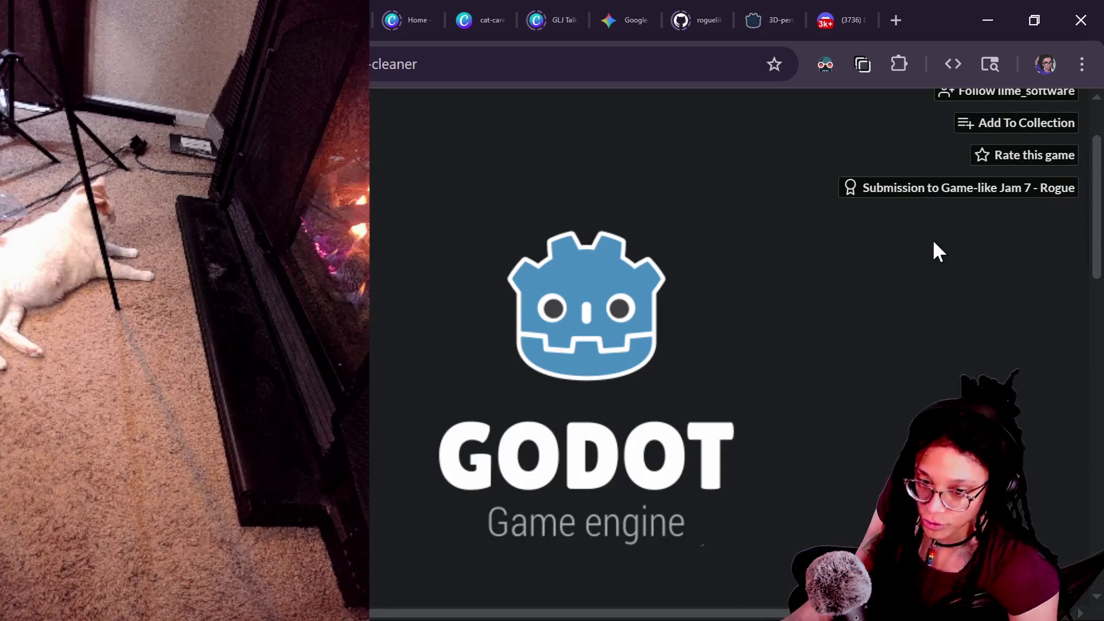
scroll(934, 243, "up", 1)
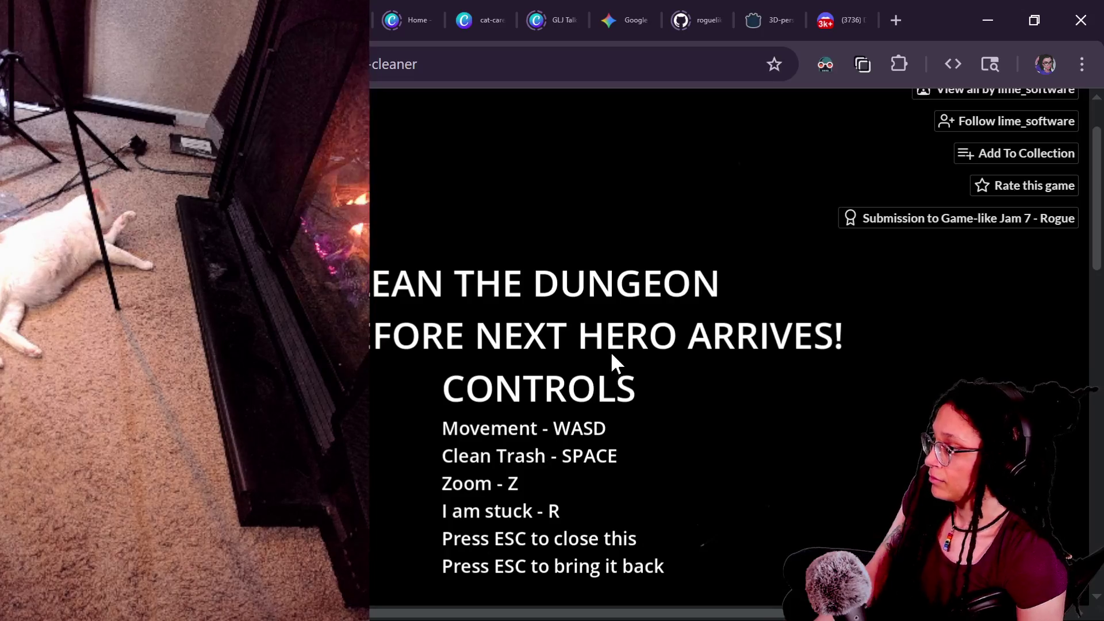
key("Escape")
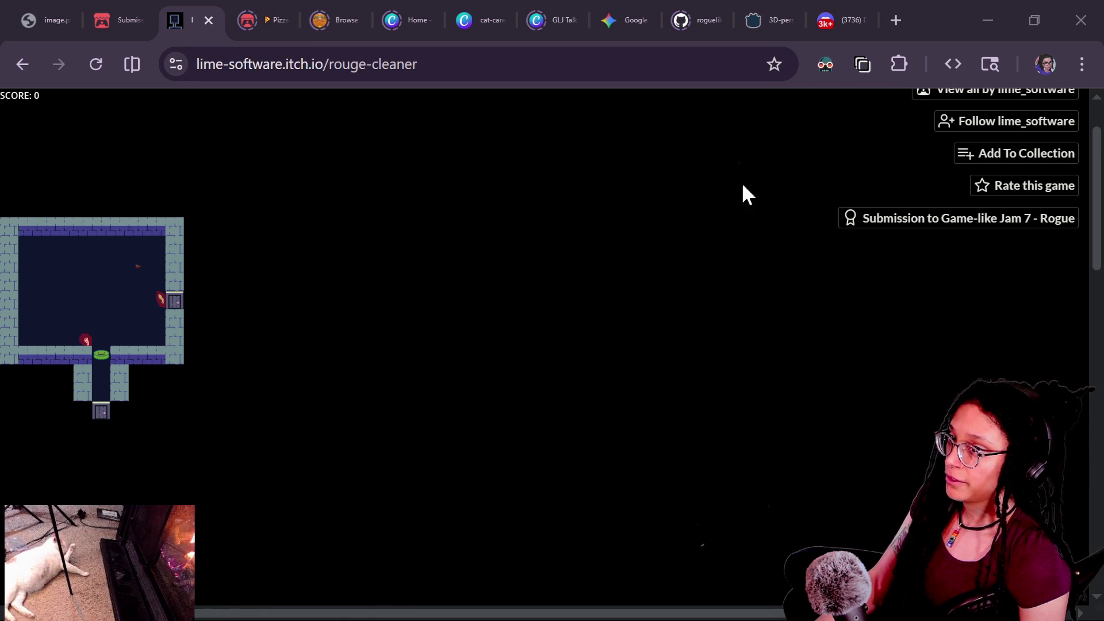
Focus the game and move the player down and left into the lower room.
left_click(166, 318)
key("Down")
key("Down")
key("Down")
key("Left")
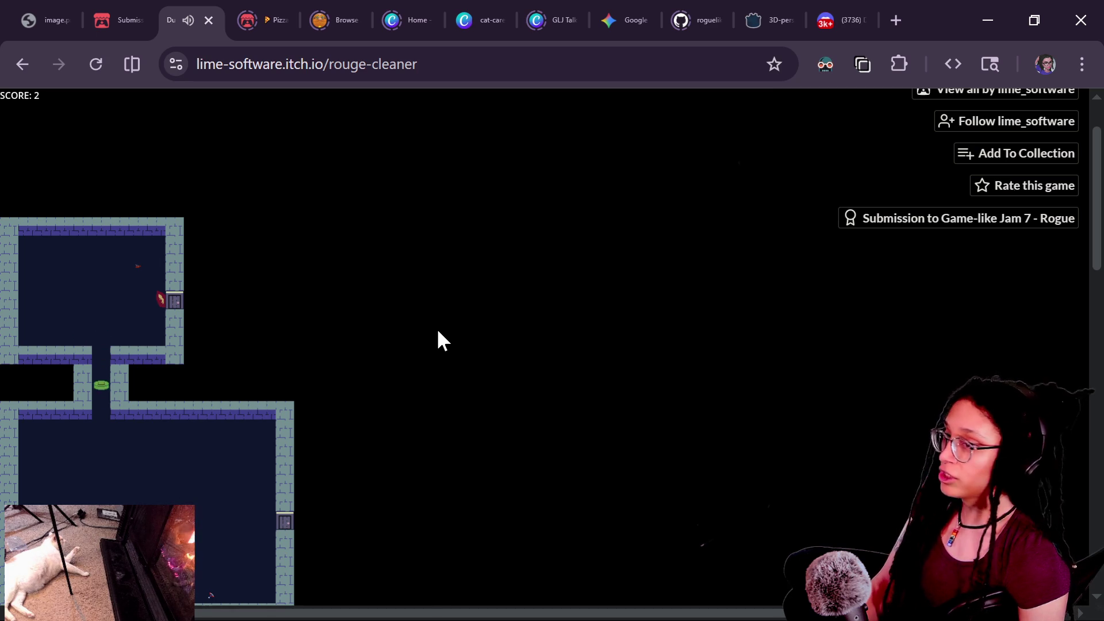
Move the player through the lower room and back up to the upper room's door.
key("Right")
key("Down")
key("Down")
key("Down")
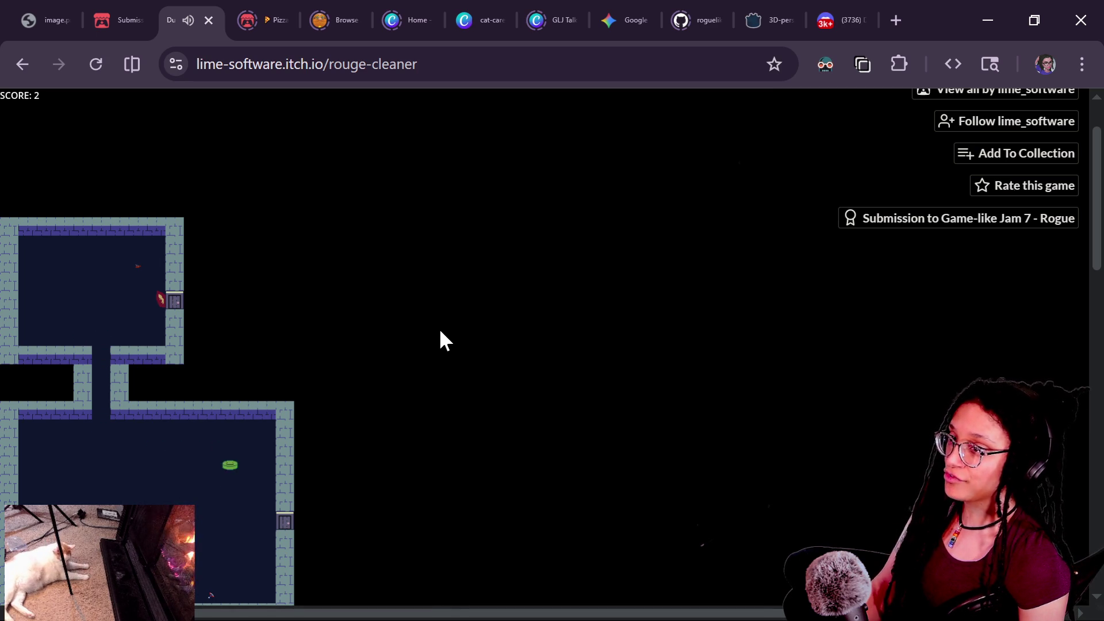
key("Right")
key("Right")
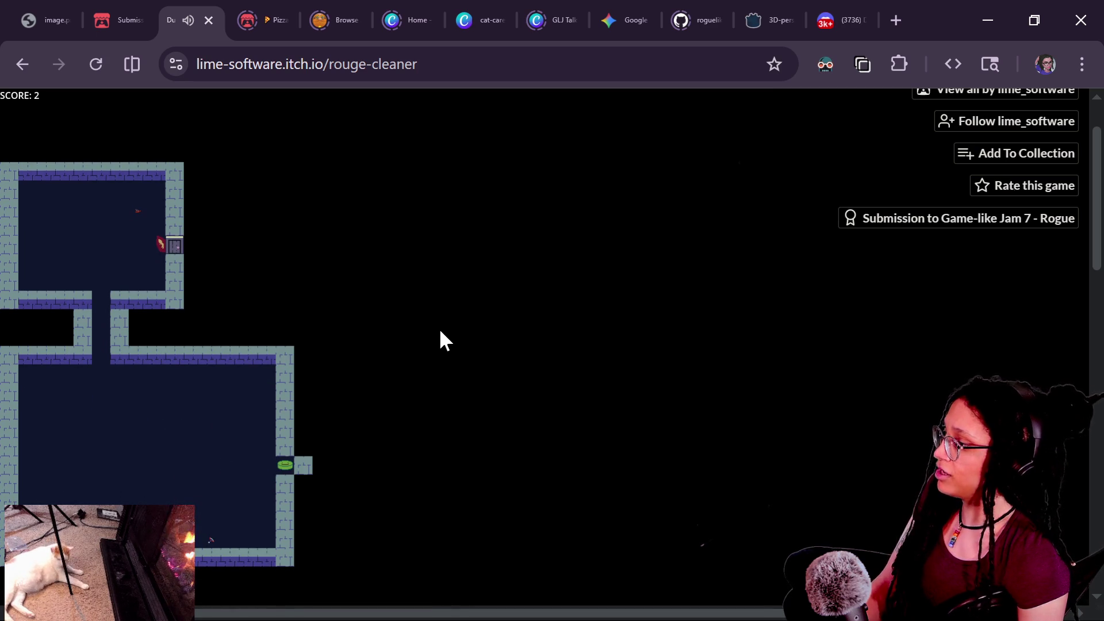
key("Left")
key("Down")
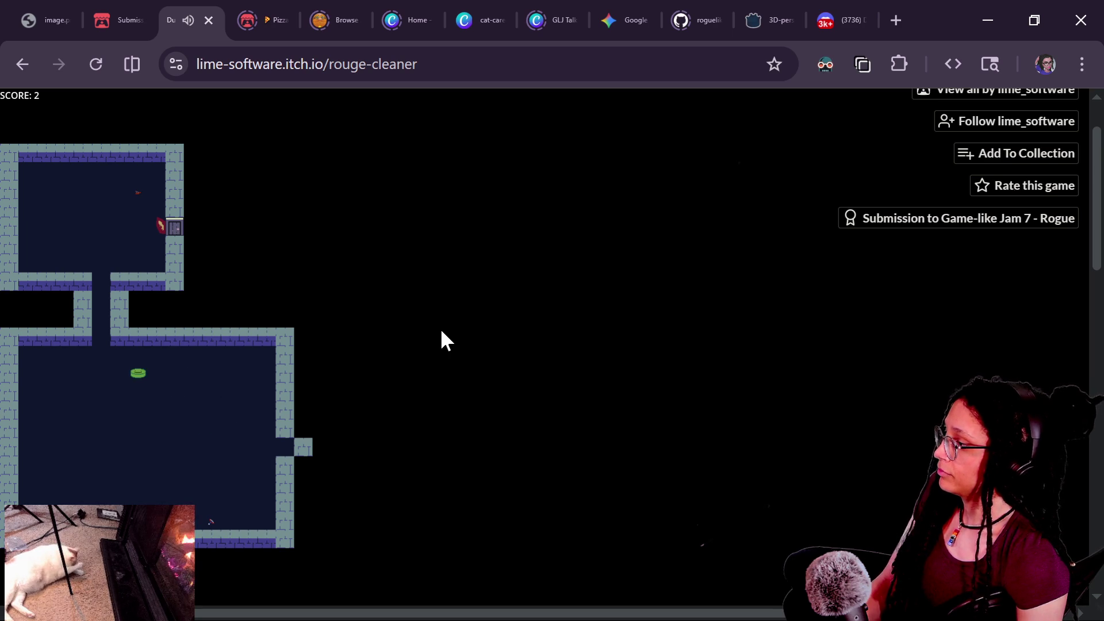
key("Left")
key("Up")
key("Up")
key("Up")
key("Up")
key("Right")
key("Right")
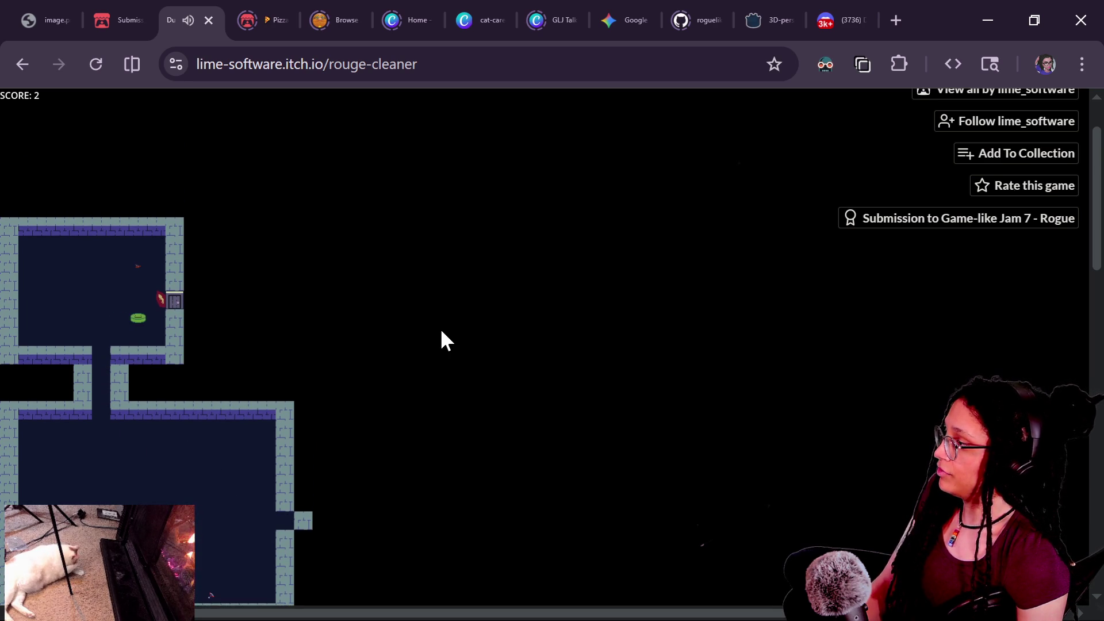
key("Right")
key("Right")
key("Up")
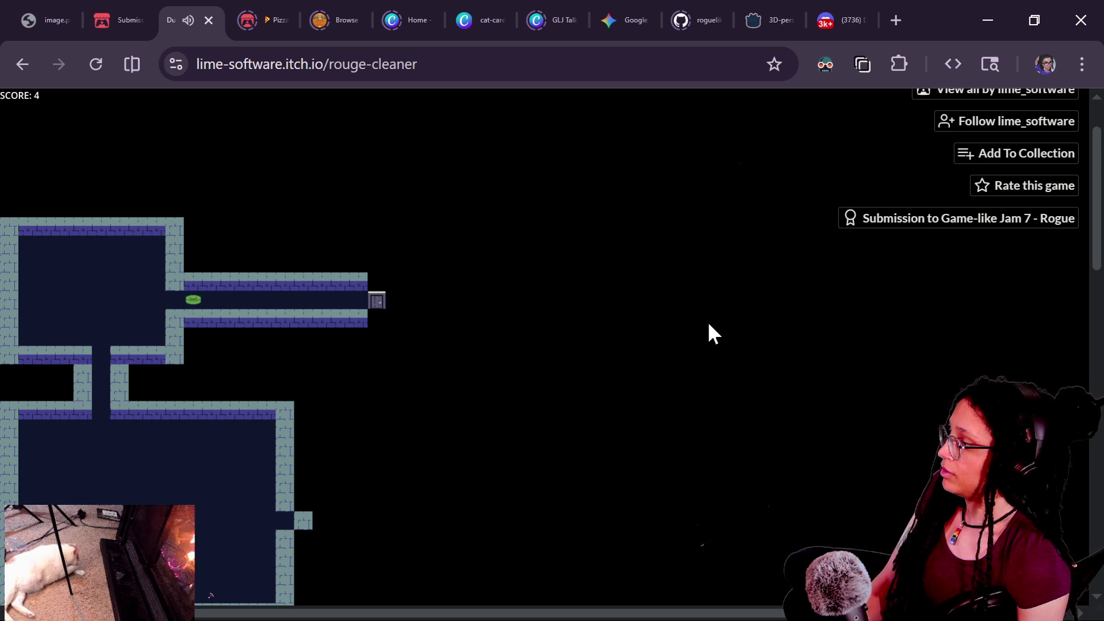
Go out the east door along the corridor into the middle and lower rooms until Game Over.
key("Right")
key("Right")
key("Right")
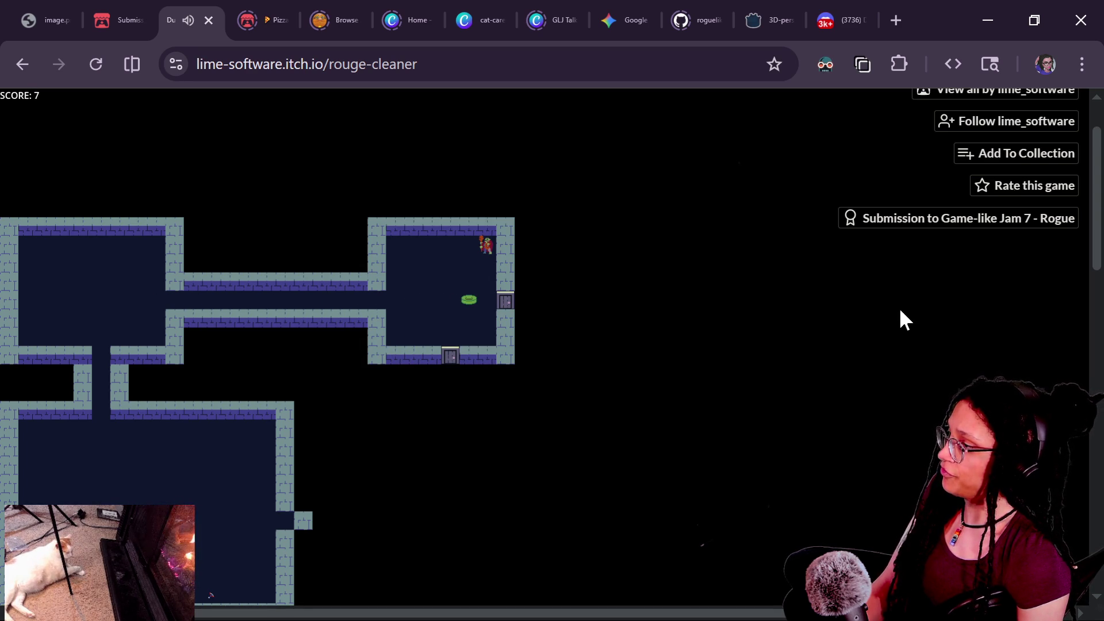
key("Right")
key("Right")
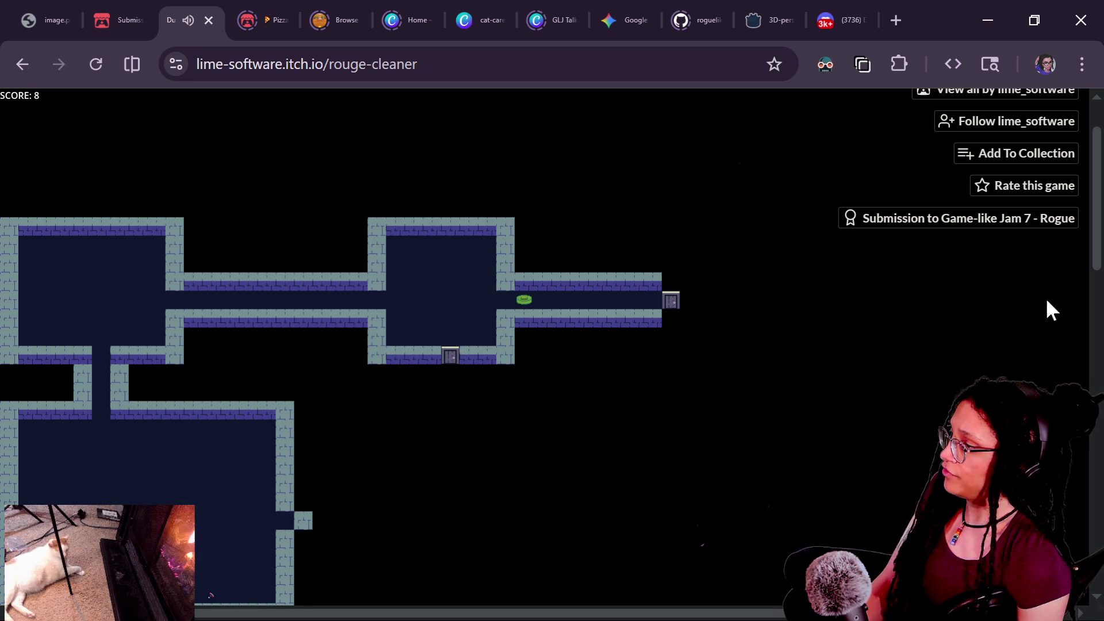
key("Right")
key("Right")
key("Right")
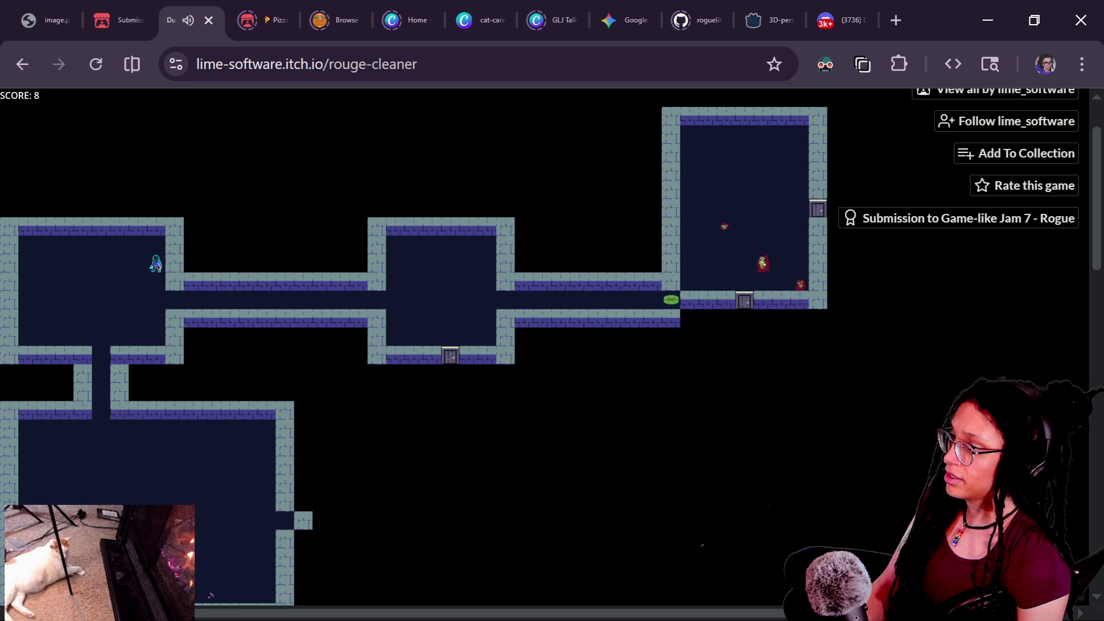
key("Right")
key("Right")
key("Right")
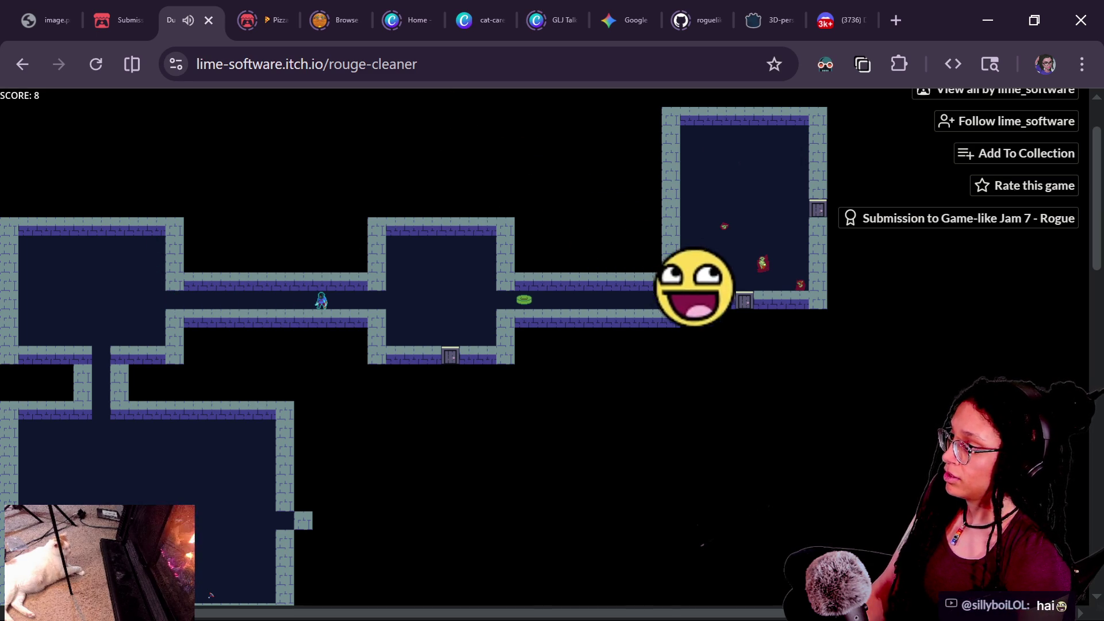
key("Right")
key("Right")
key("Right")
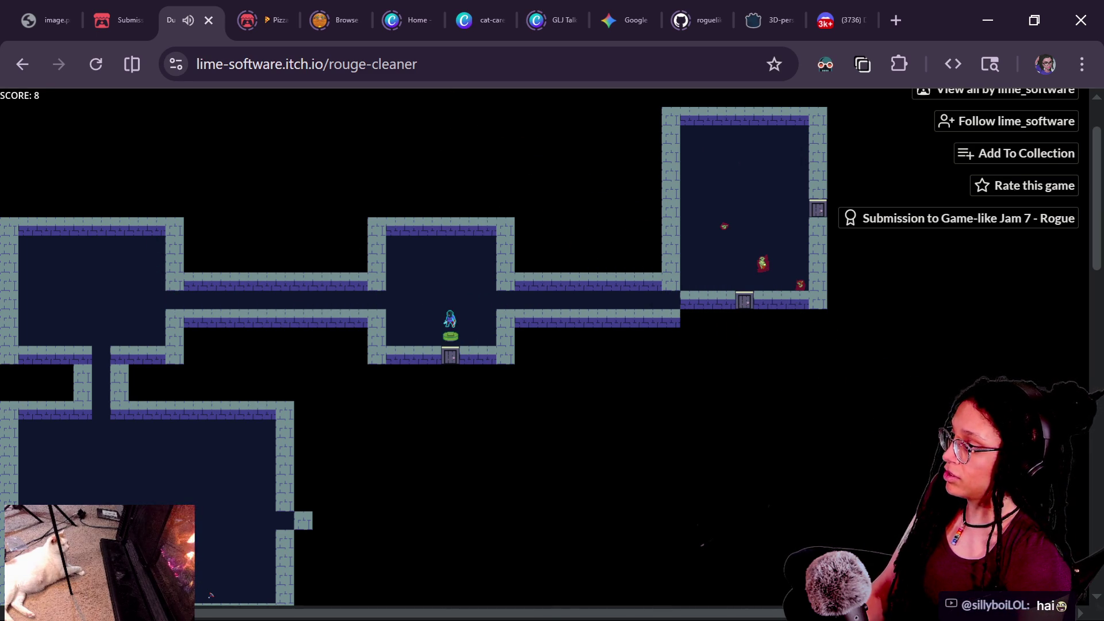
key("Down")
key("Down")
key("Down")
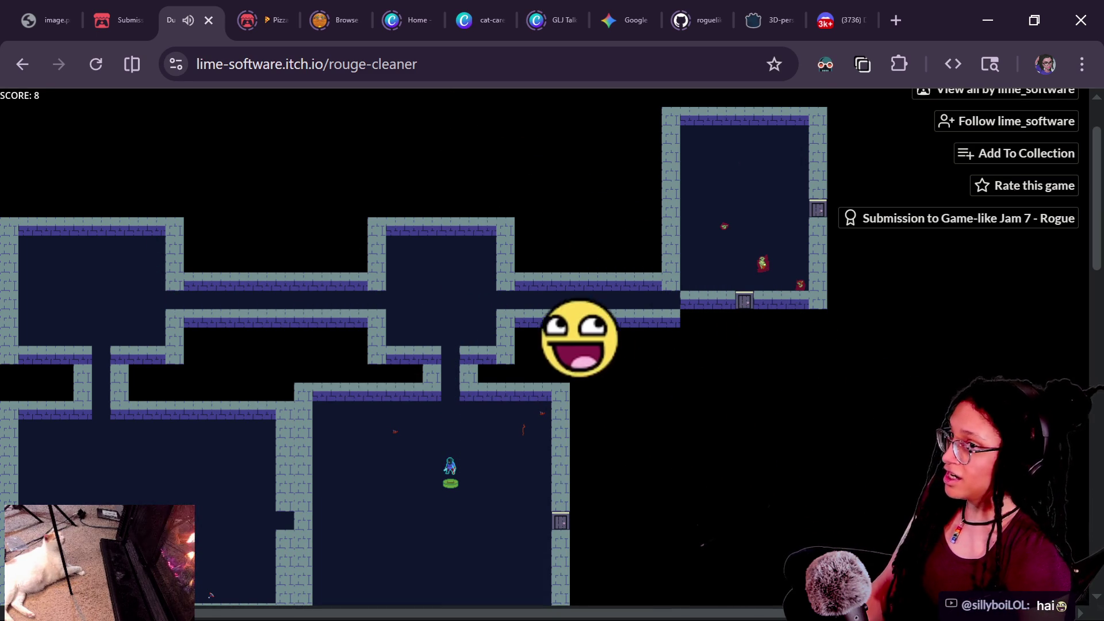
key("Down")
key("Down")
key("Down")
key("Left")
key("Left")
key("Left")
key("Right")
key("Right")
key("Right")
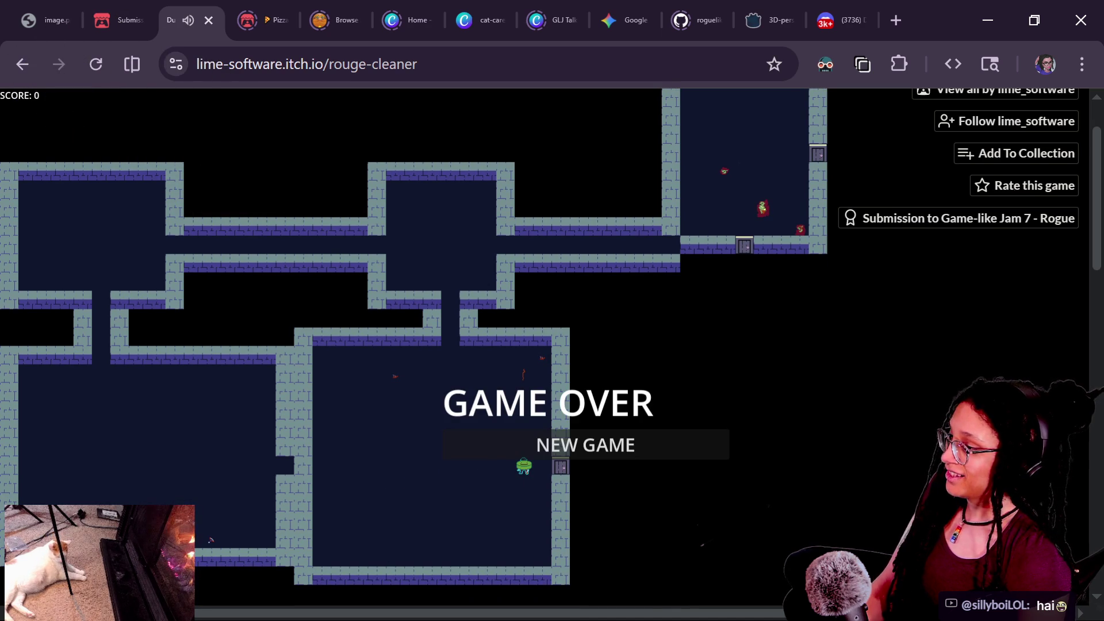
Start a fresh game, collect the first red item and head through the side door.
left_click(661, 440)
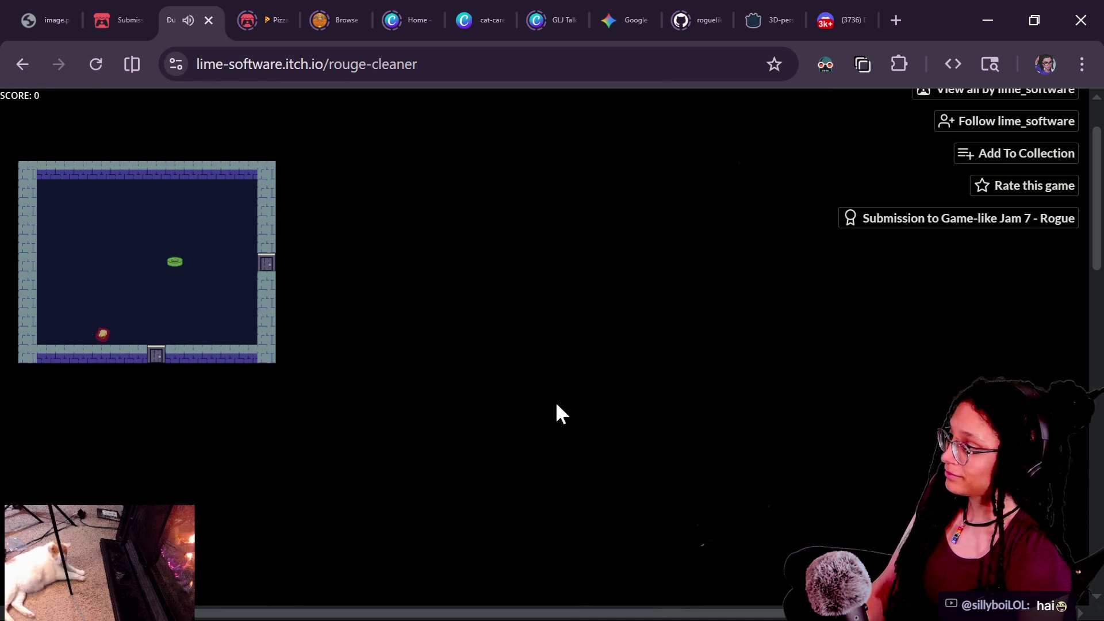
key("Left")
key("Left")
key("Down")
key("Down")
key("Down")
key("Down")
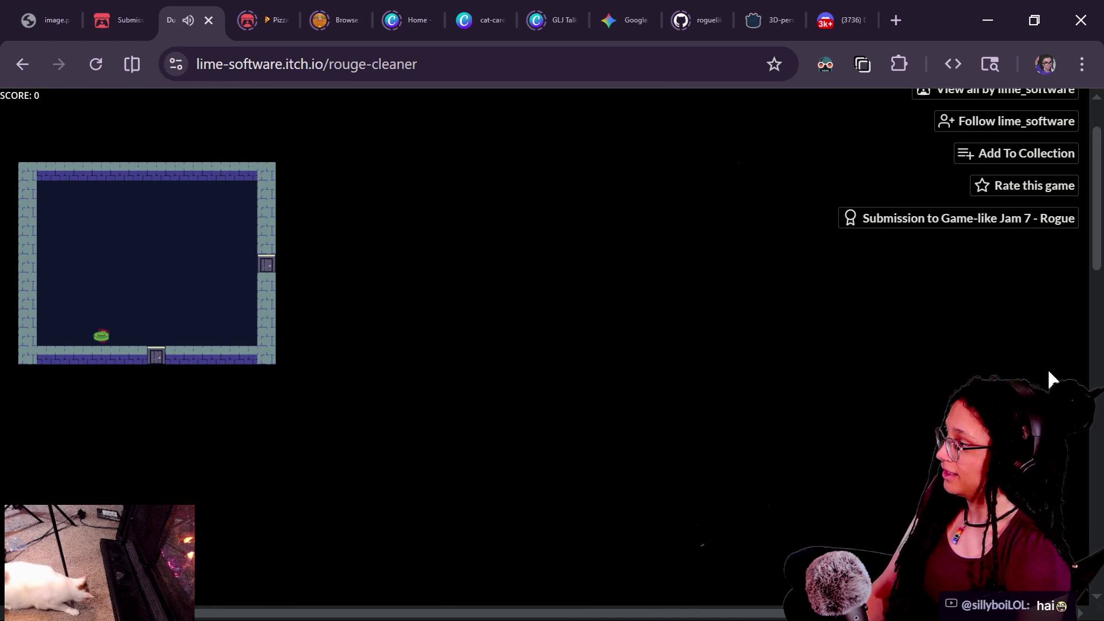
key("Right")
key("Right")
key("Right")
key("Down")
key("Down")
key("Down")
key("Down")
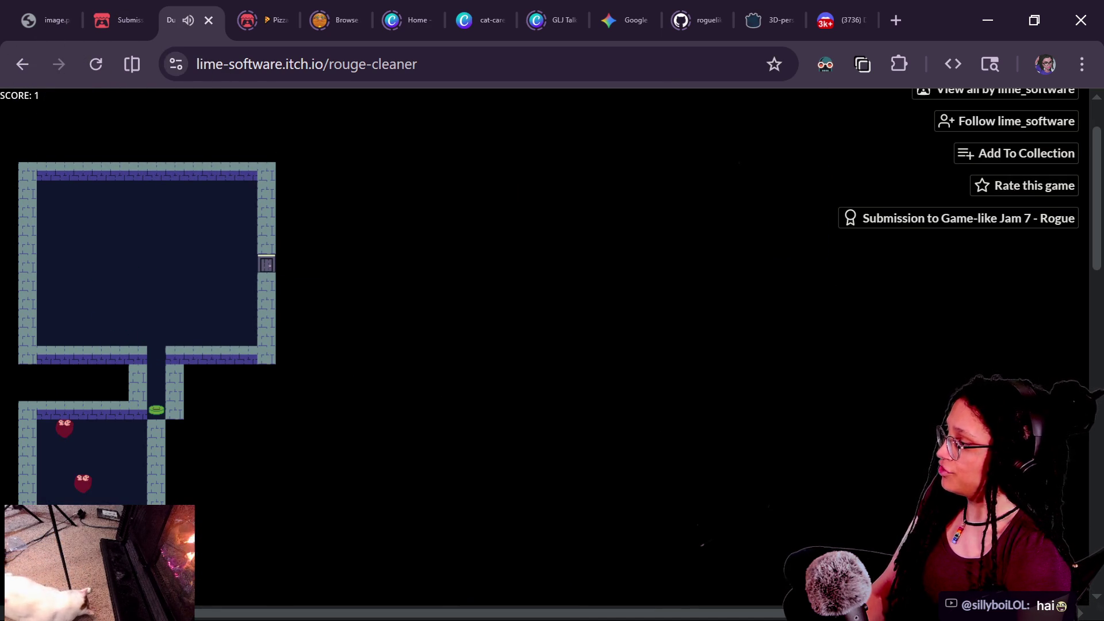
key("Up")
key("Up")
key("Up")
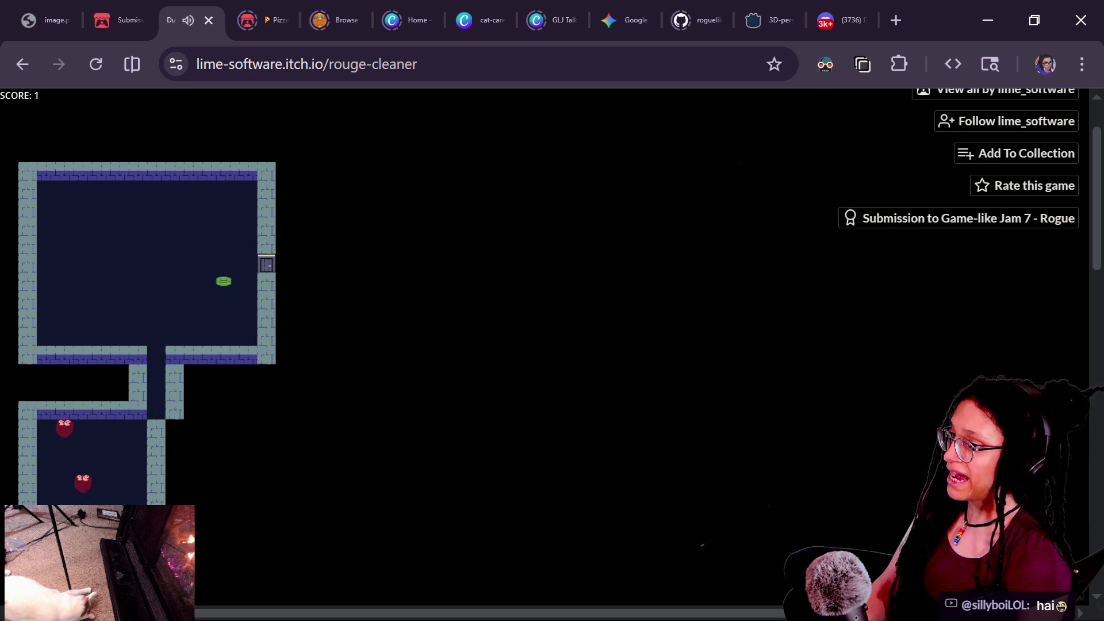
key("Down")
key("Down")
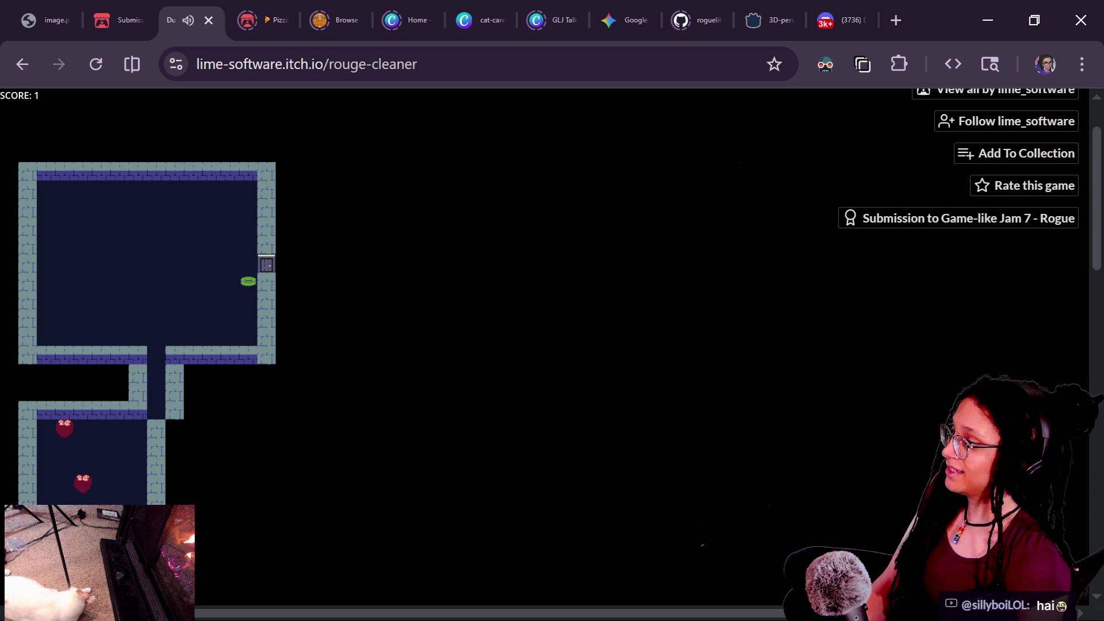
key("Up")
key("Right")
key("Right")
key("Right")
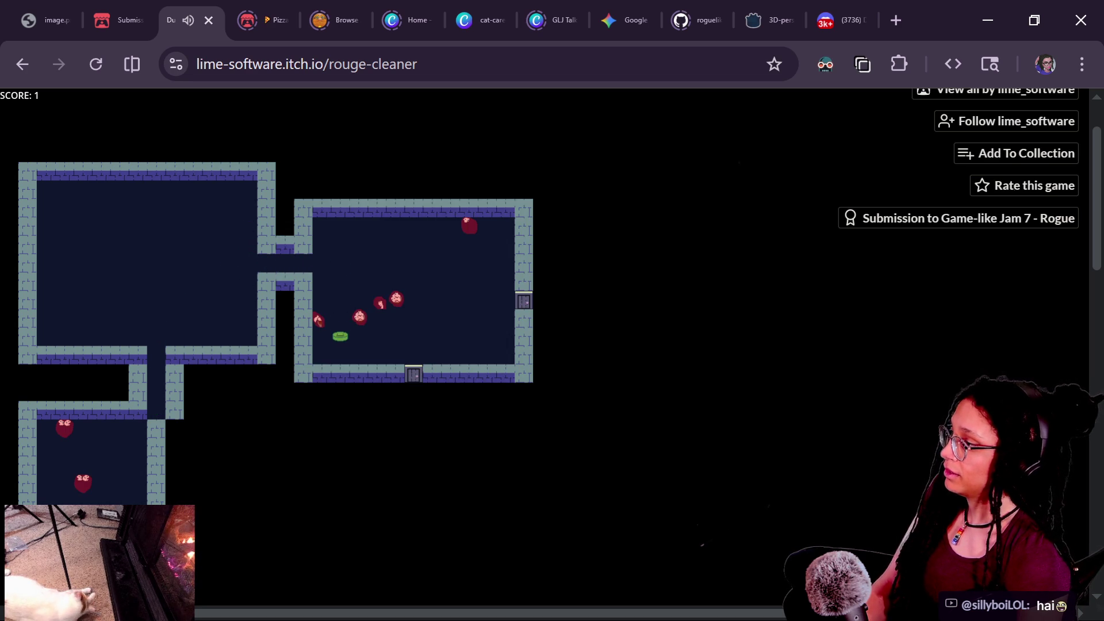
Defeat the enemies and the red blob in the eastern rooms until the run ends.
key("Up")
key("Right")
key("Up")
key("Right")
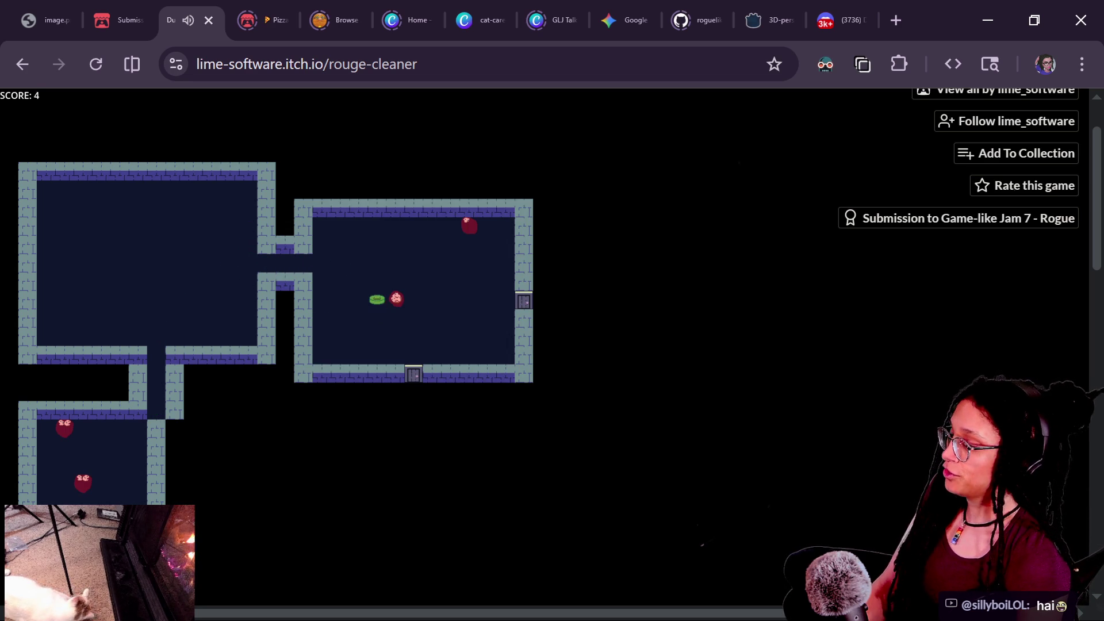
key("Down")
key("Down")
key("Right")
key("Right")
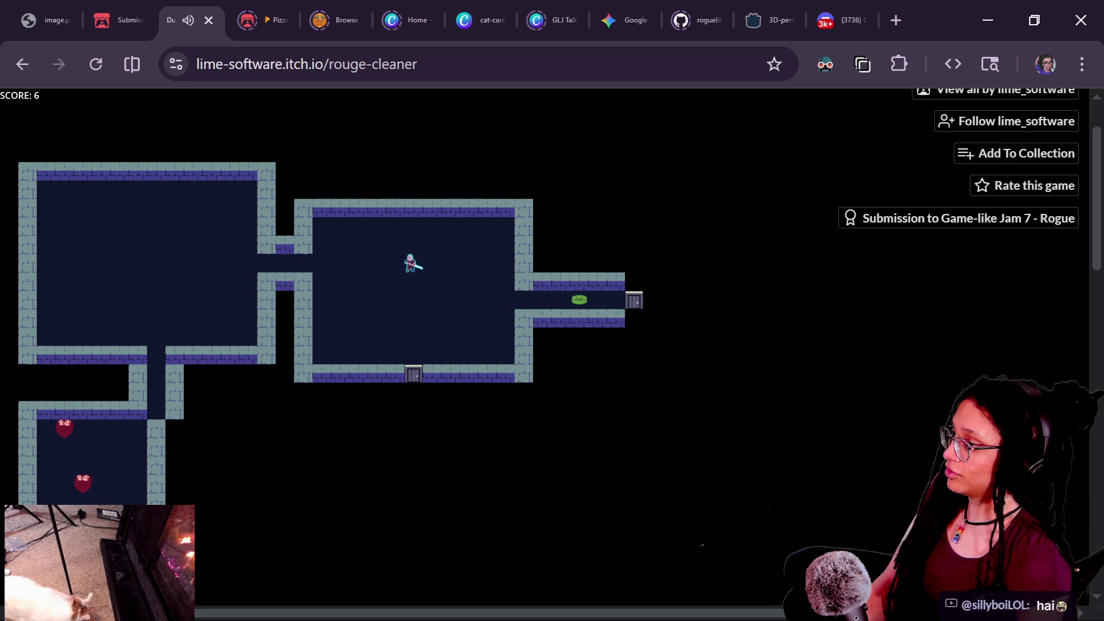
key("Right")
key("Right")
key("d")
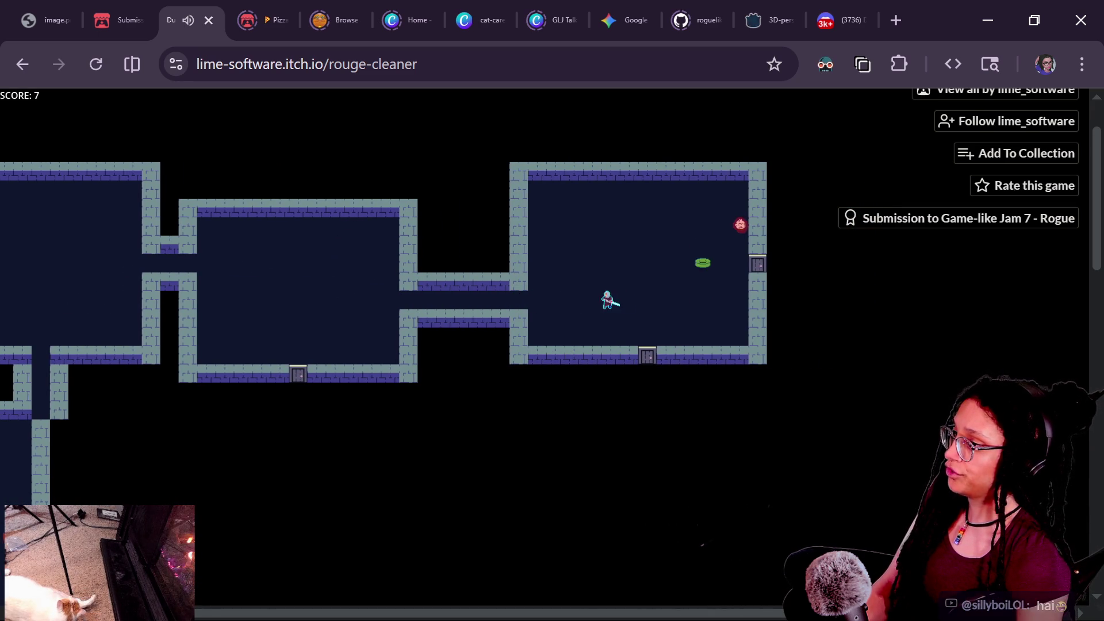
key("d")
key("w")
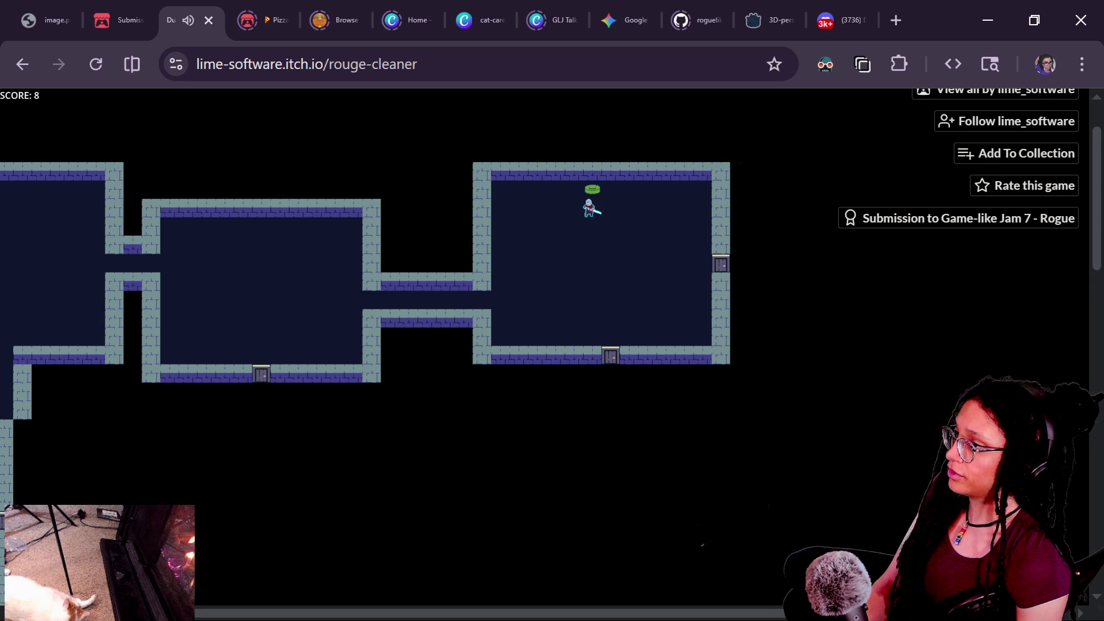
key("Left")
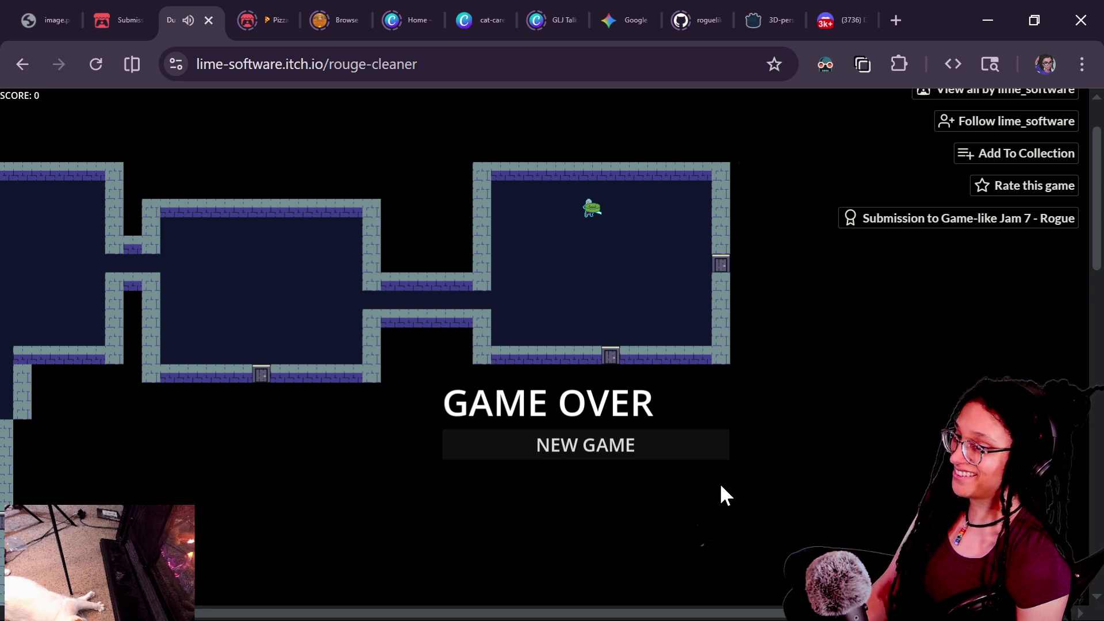
Start another new game and fight the two enemies in the room to the left.
left_click(655, 458)
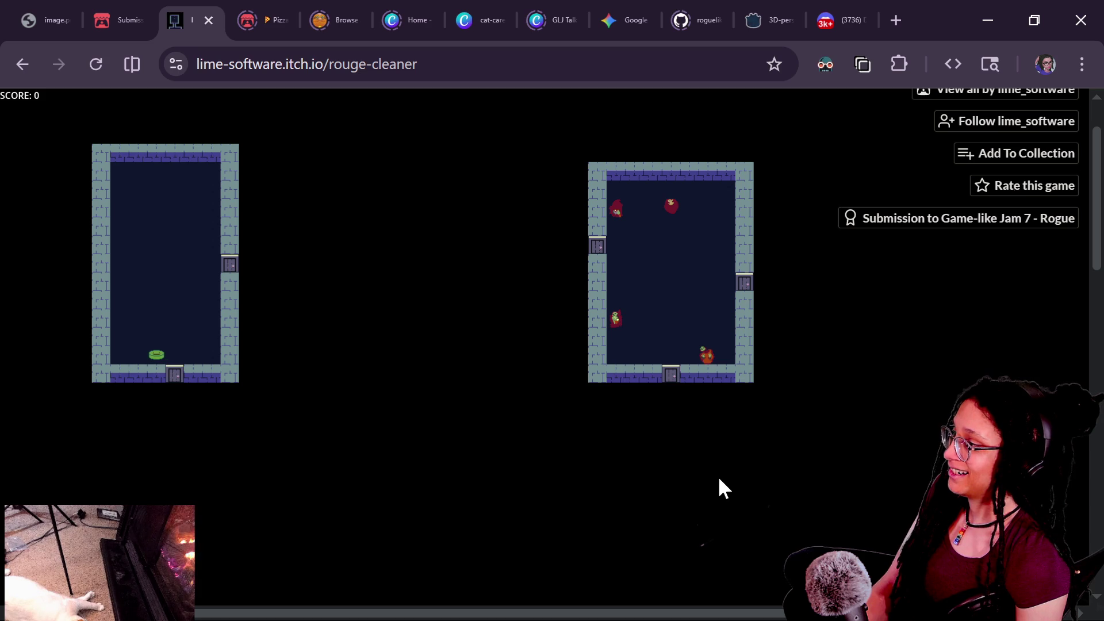
key("Down")
key("Down")
key("Down")
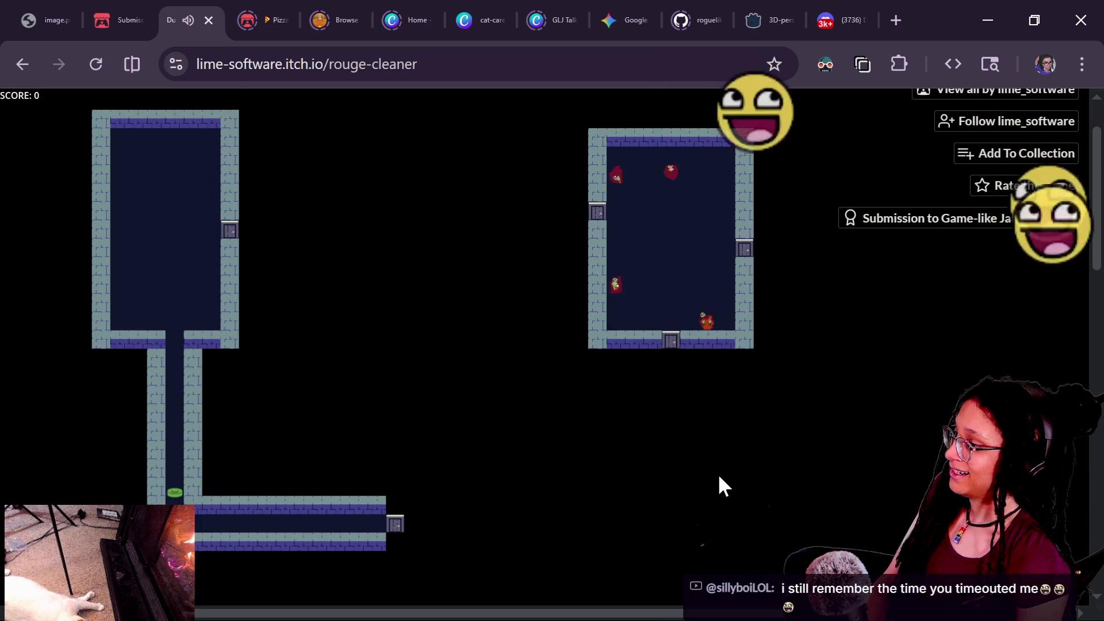
key("Left")
key("Left")
key("Left")
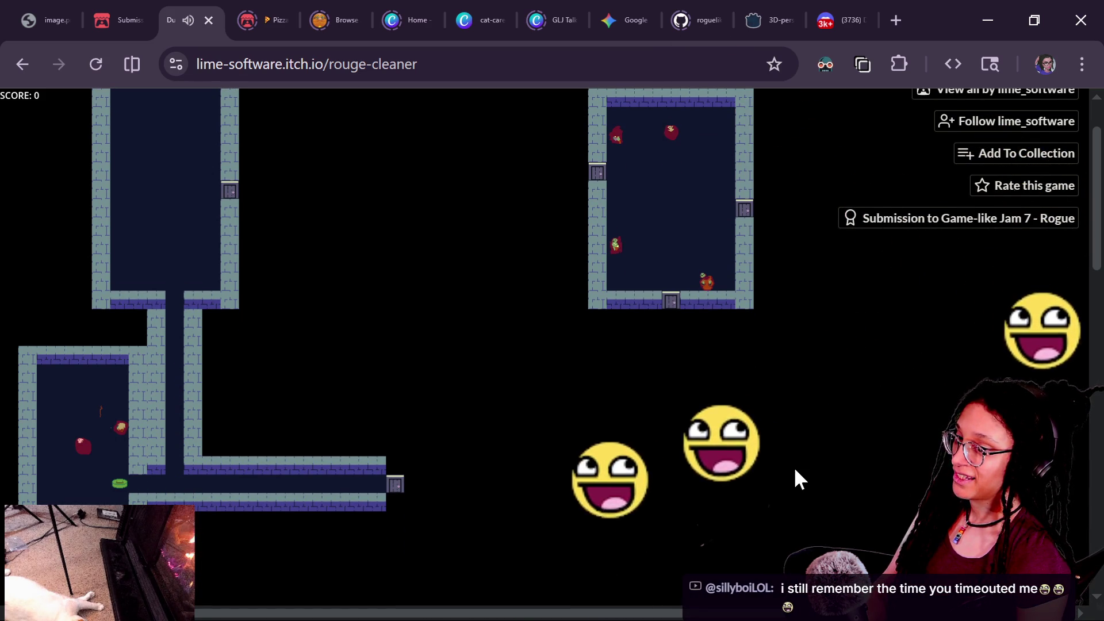
key("Left")
key("Up")
key("Up")
key("Up")
key("Up")
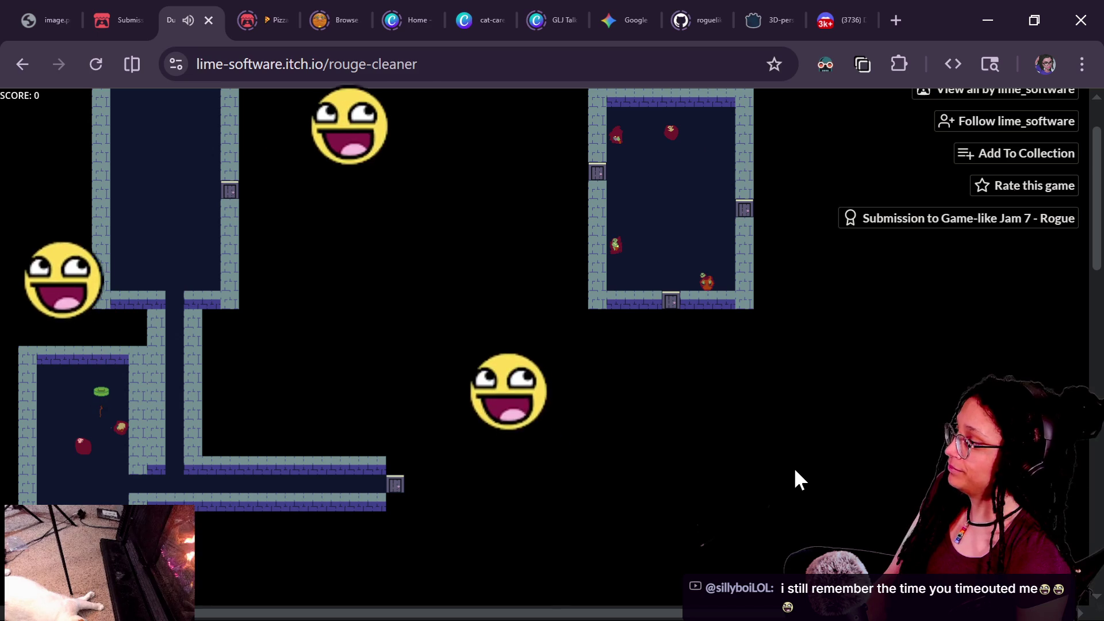
key("Right")
key("Left")
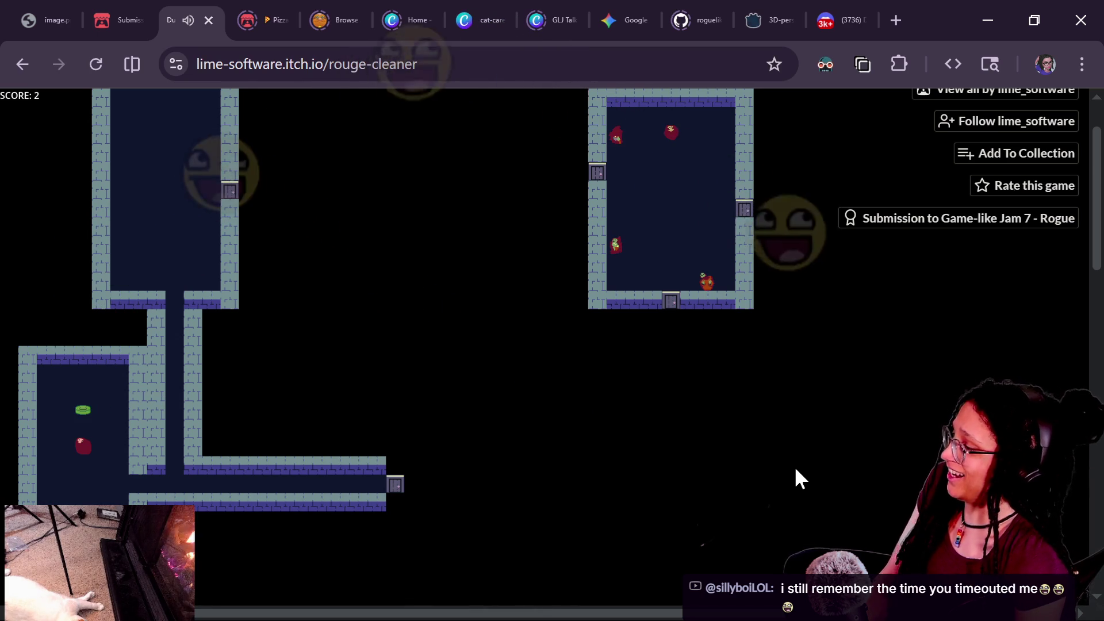
key("Down")
key("Down")
key("Down")
key("Down")
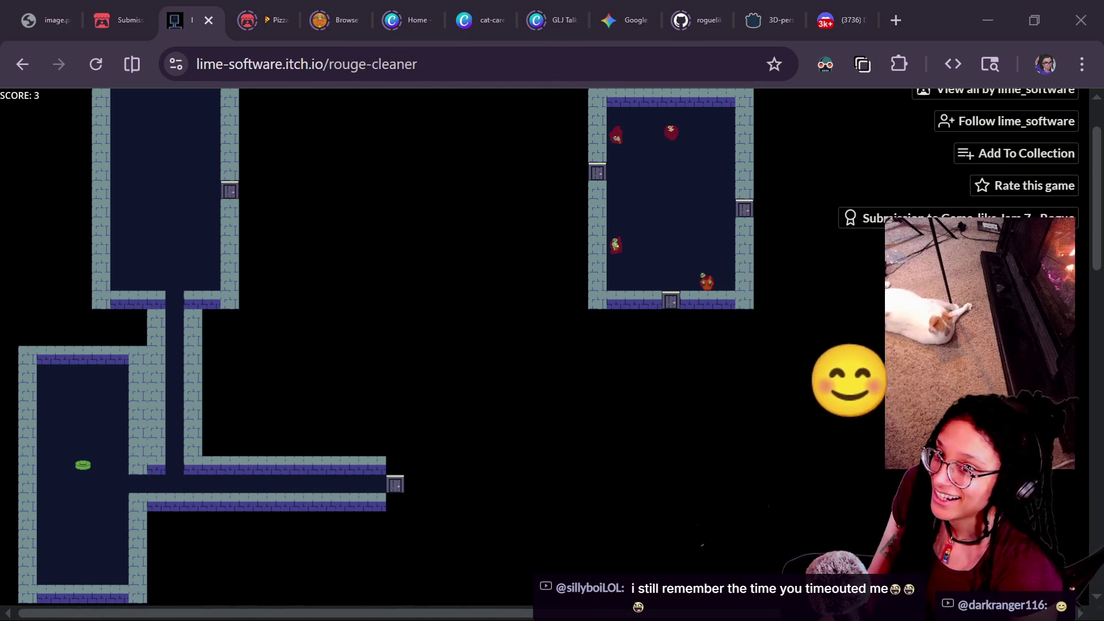
Follow the lower corridor right and walk up into the newly revealed room.
left_click(326, 426)
key("Down")
key("Right")
key("Right")
key("Right")
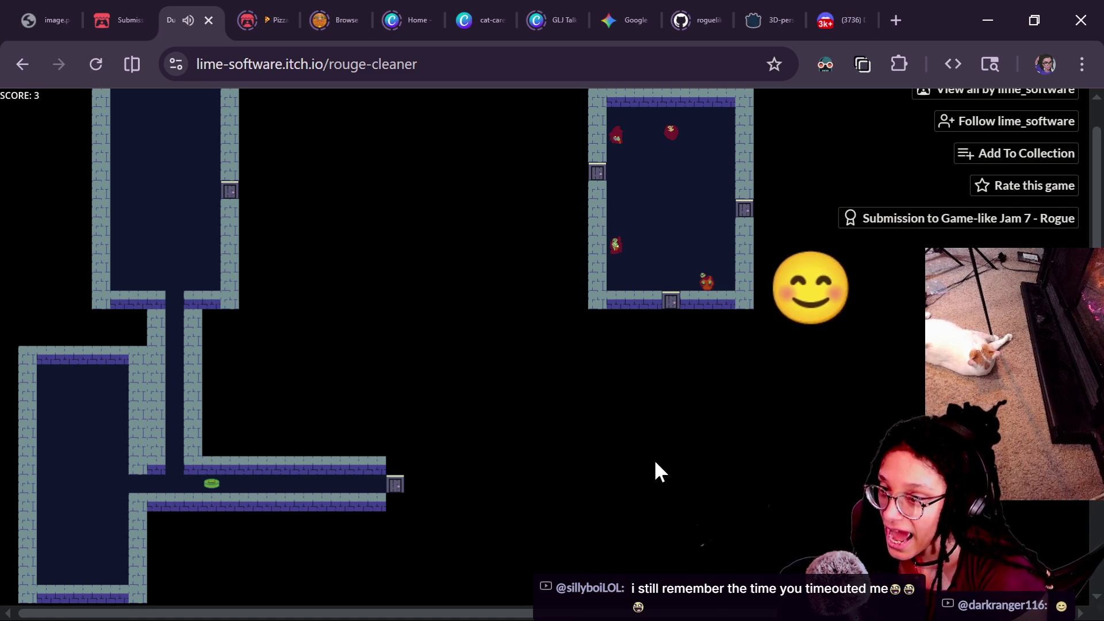
key("Right")
key("Right")
key("Right")
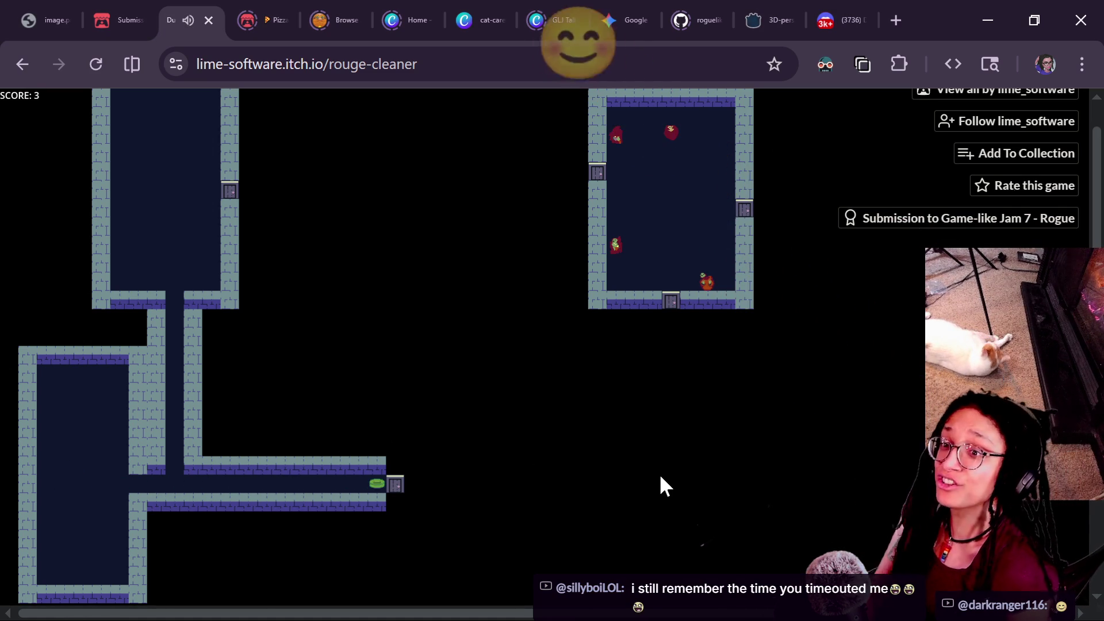
key("Right")
key("Up")
key("Up")
key("Up")
key("Up")
key("Up")
key("Up")
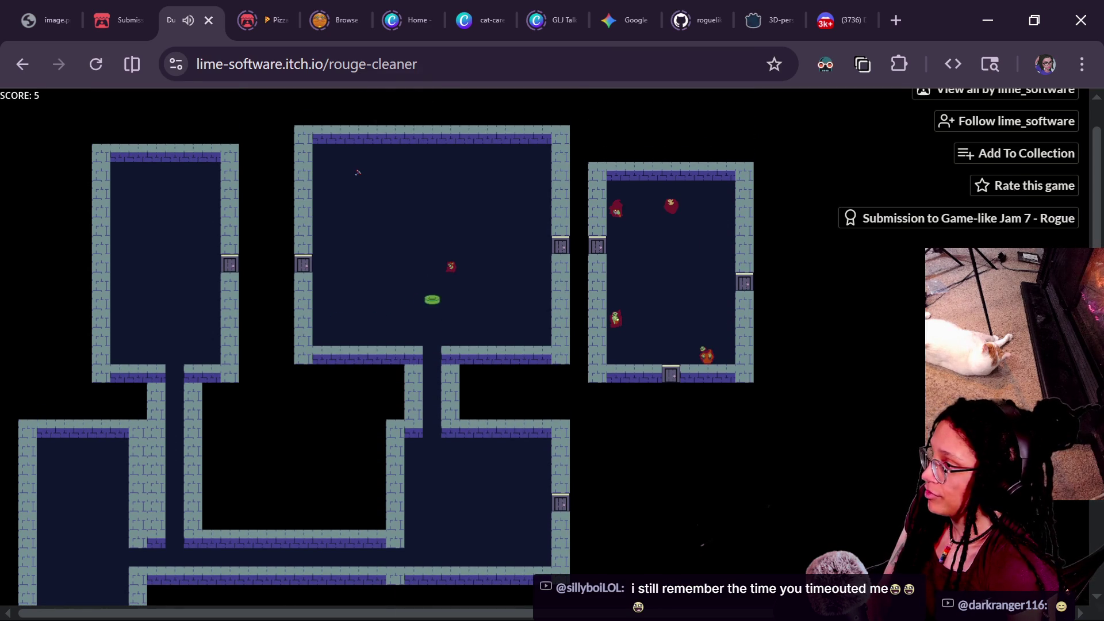
key("Up")
key("Up")
key("Right")
Collect the two red items in the upper part of the room.
key("Left")
key("Left")
key("Left")
key("Up")
key("Left")
key("Up")
key("Up")
key("Left")
key("Up")
key("Right")
key("Up")
Move back down and right through the doors to collect the item in the right room.
key("Right")
key("Right")
key("Down")
key("Right")
key("Down")
key("Down")
key("Right")
key("Right")
key("Right")
key("Down")
key("Down")
key("Right")
key("Right")
key("Right")
key("Right")
key("Right")
key("Up")
key("Up")
key("Right")
key("Right")
key("Right")
Collect more red items, then follow the new corridor into the room on the right.
key("Down")
key("Up")
key("Down")
key("Down")
key("Down")
key("Left")
key("Left")
key("Left")
key("Left")
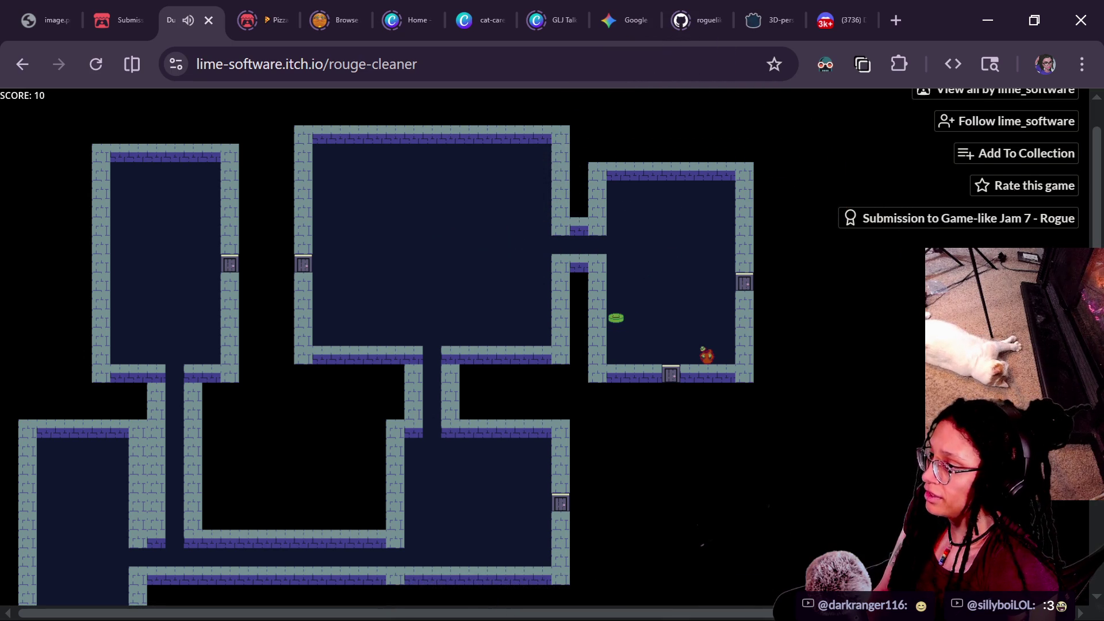
key("Right")
key("Right")
key("Down")
key("Down")
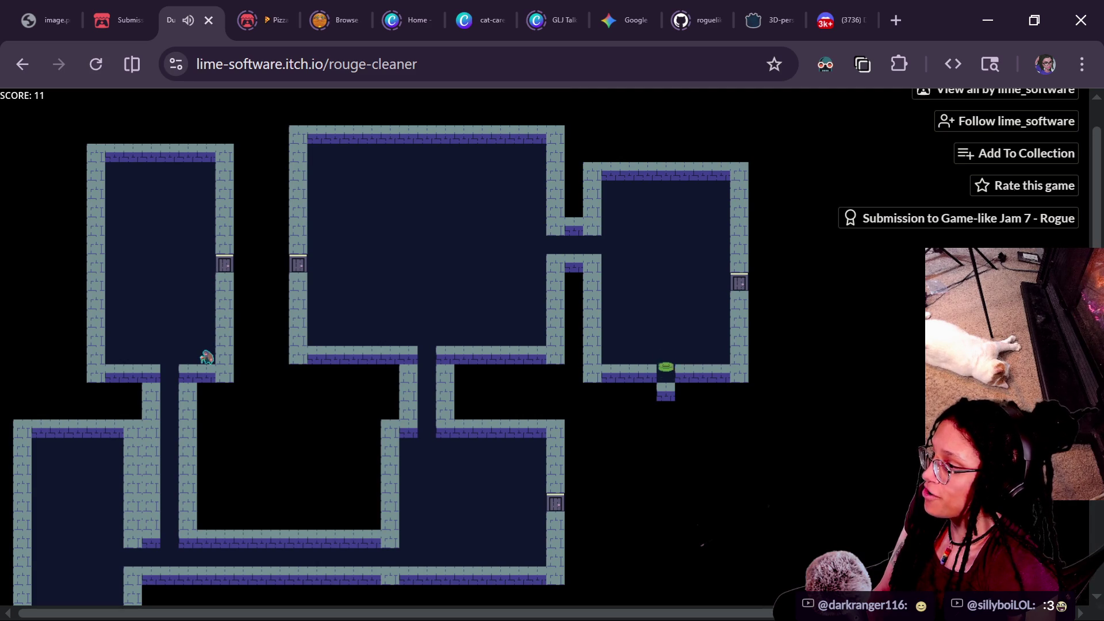
key("Up")
key("Up")
key("Up")
key("Right")
key("Right")
key("Right")
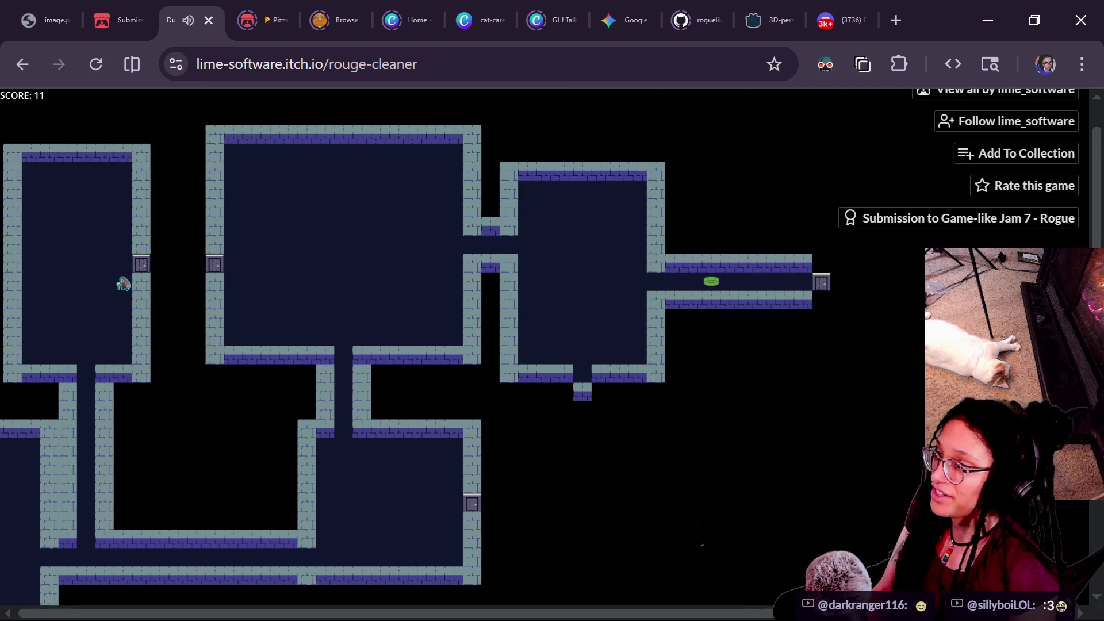
key("Right")
key("Right")
key("Right")
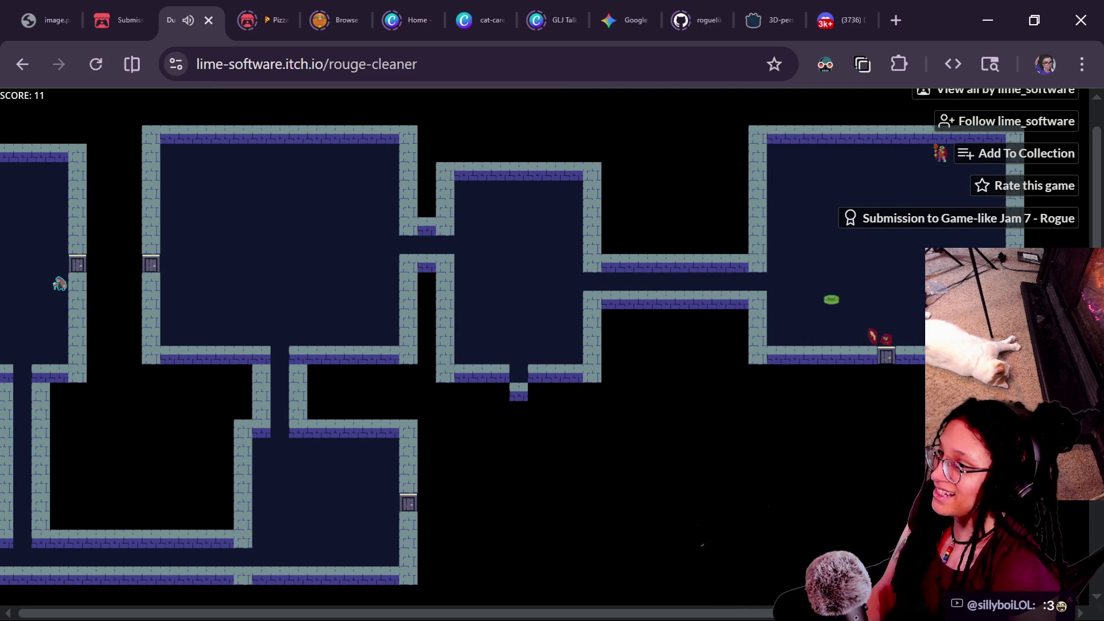
key("Left")
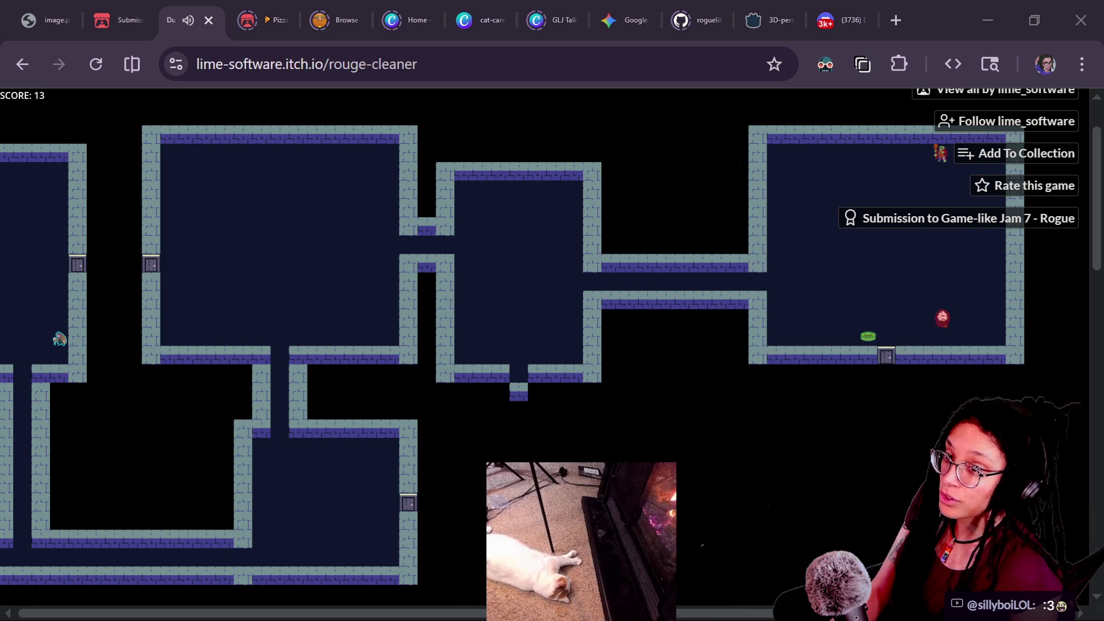
Collect the red item in the right room and walk down through the door to new rooms.
left_click(901, 381)
key("Right")
key("Right")
key("Right")
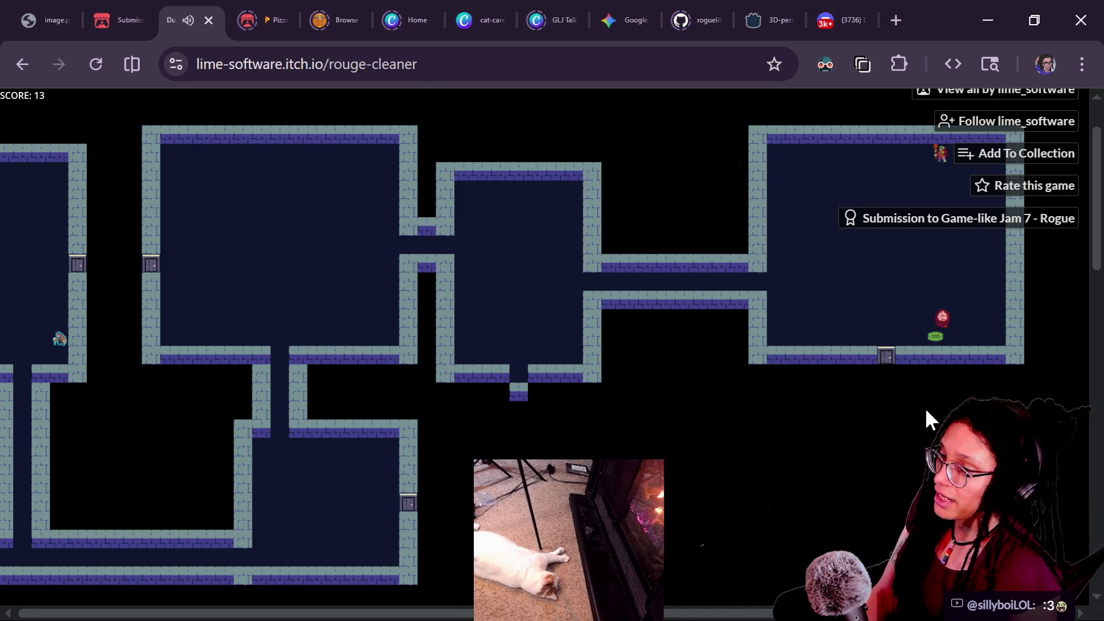
key("Up")
key("Up")
key("Up")
key("Up")
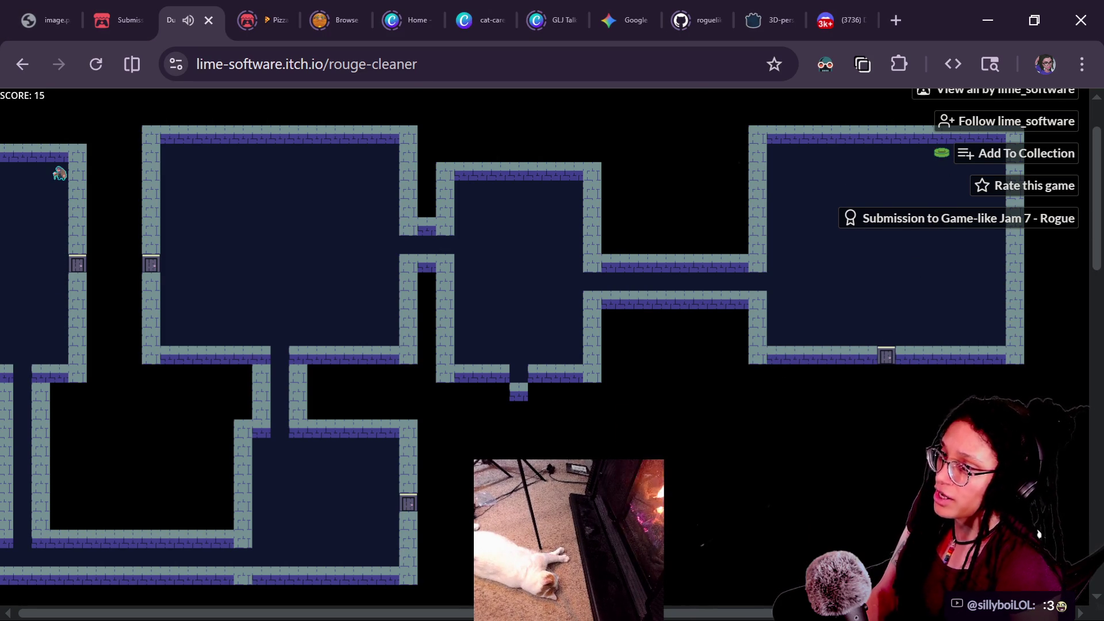
key("Down")
key("Down")
key("Right")
key("Right")
key("Down")
key("Down")
key("Down")
key("Left")
key("Left")
key("Left")
key("Left")
key("Down")
key("Down")
key("Down")
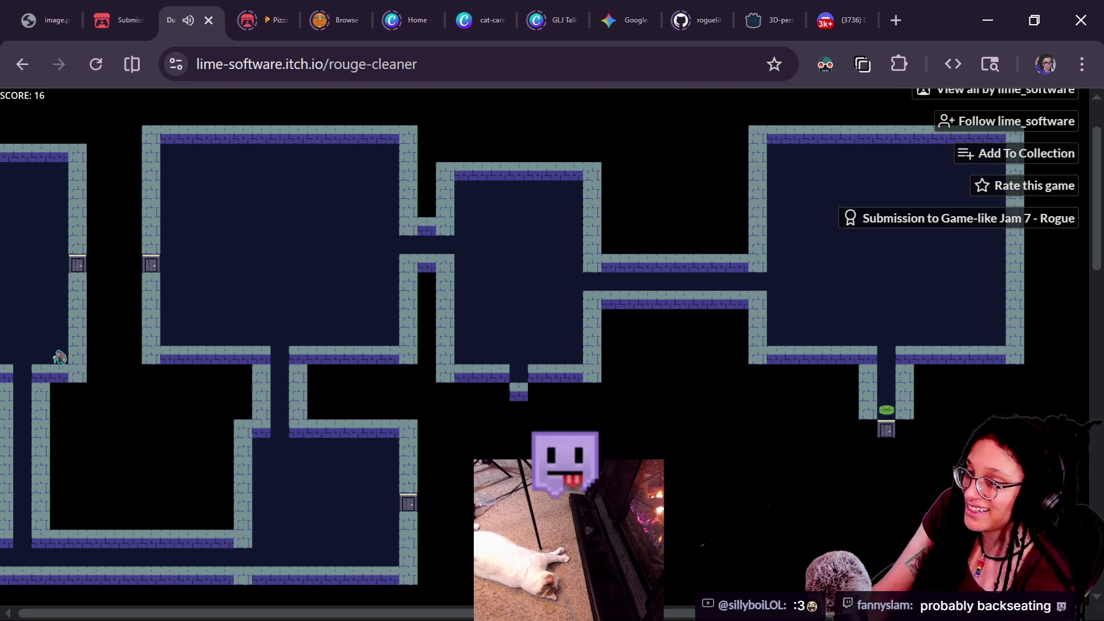
Collect the remaining red items in the lower rooms, raising the score to 23.
key("Right")
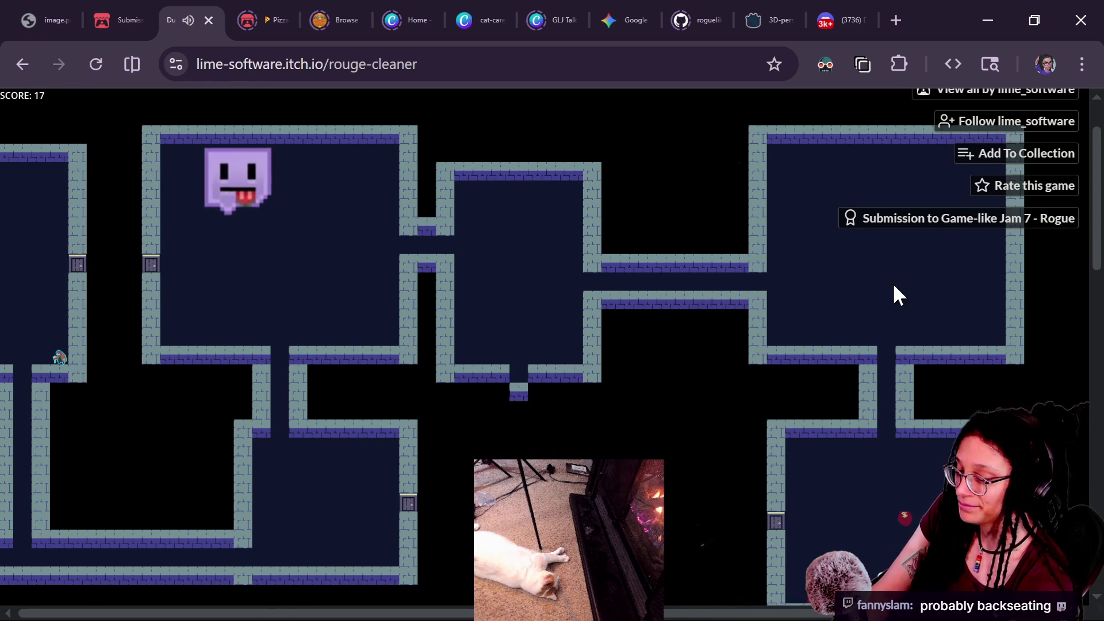
key("Right")
key("Left")
key("Left")
key("Down")
key("Down")
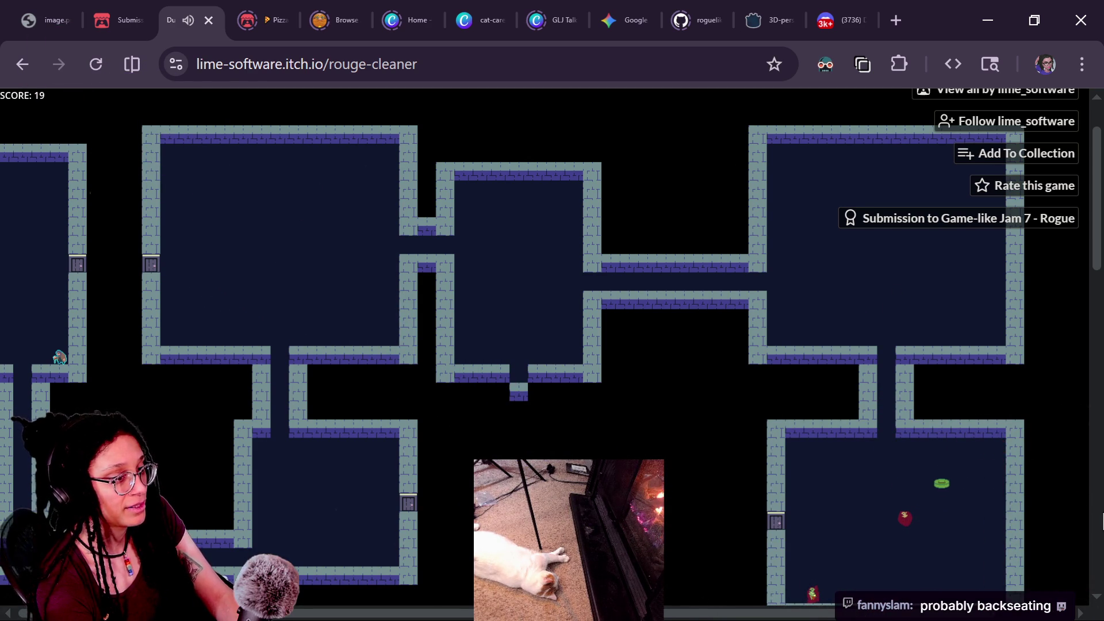
key("Left")
key("Left")
key("Down")
key("Down")
key("Left")
key("Left")
key("Left")
key("Down")
key("Down")
key("Down")
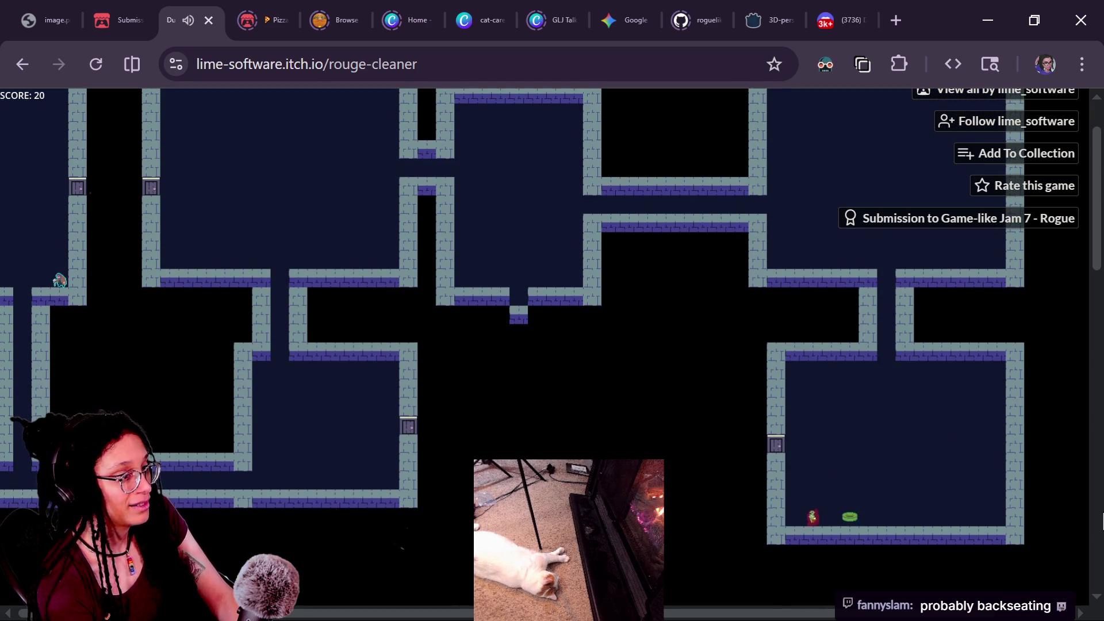
Walk left into the room with stairs and step onto them to reach the next level.
key("Up")
key("Left")
key("Left")
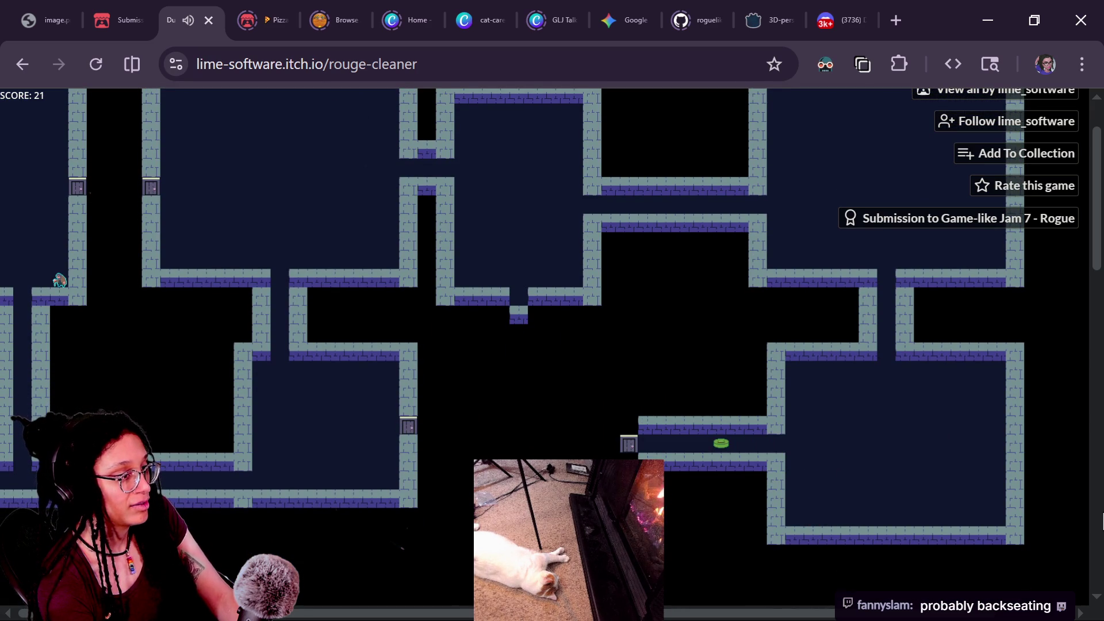
key("Left")
key("Left")
key("Left")
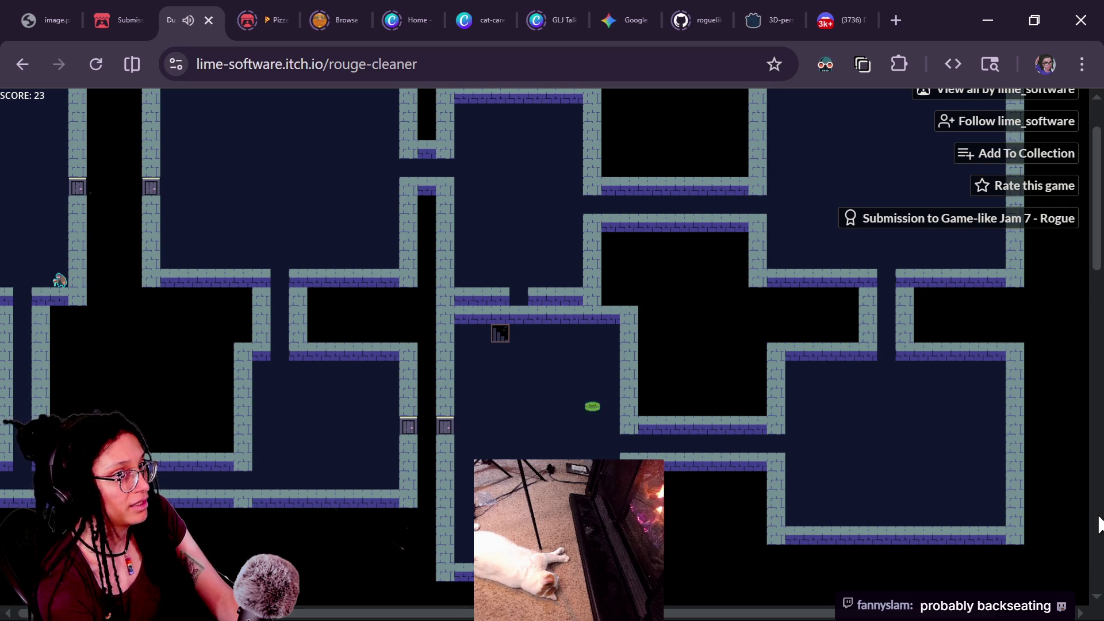
key("Left")
key("Up")
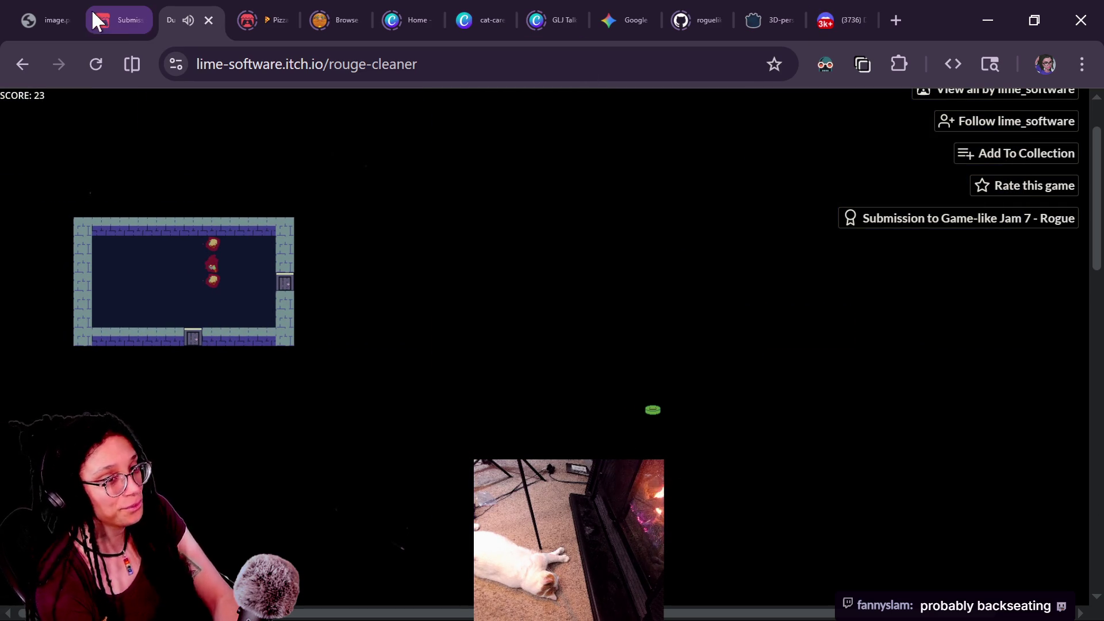
Close the game, open the next Game-like Jam 008 page via the host's profile, then return to Godot.
left_click(203, 19)
scroll(723, 337, "up", 5)
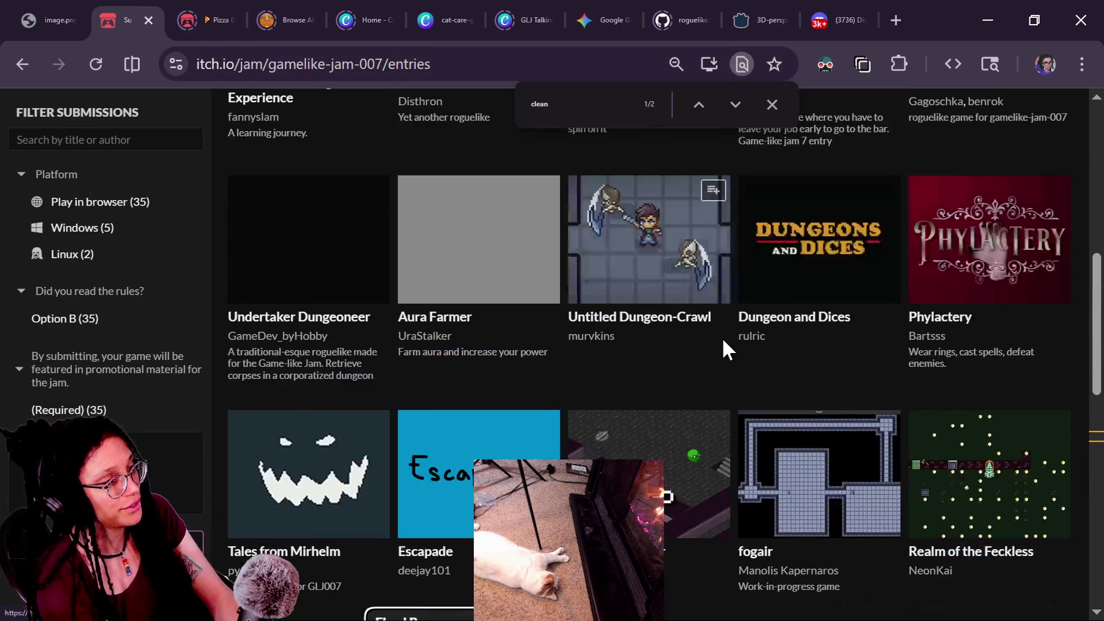
scroll(724, 340, "up", 5)
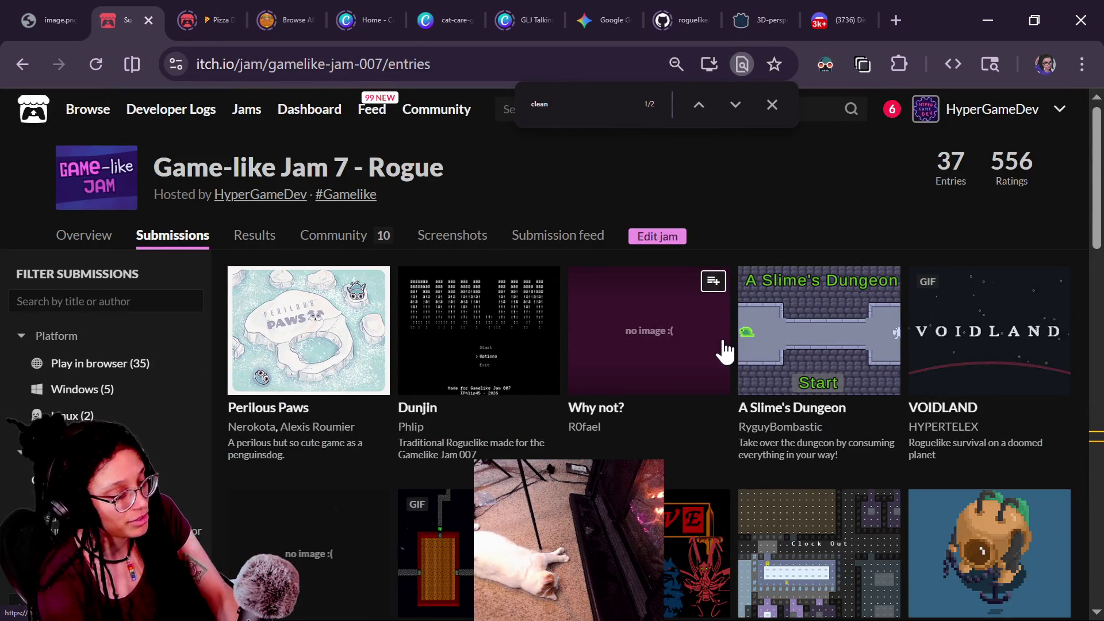
mouse_move(931, 281)
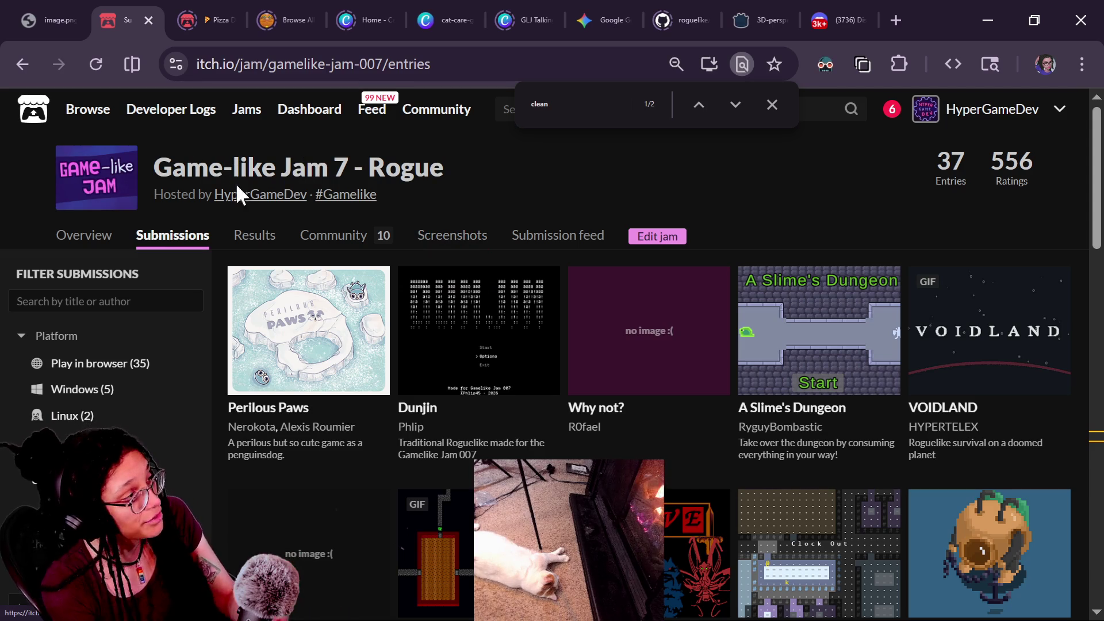
left_click(242, 198)
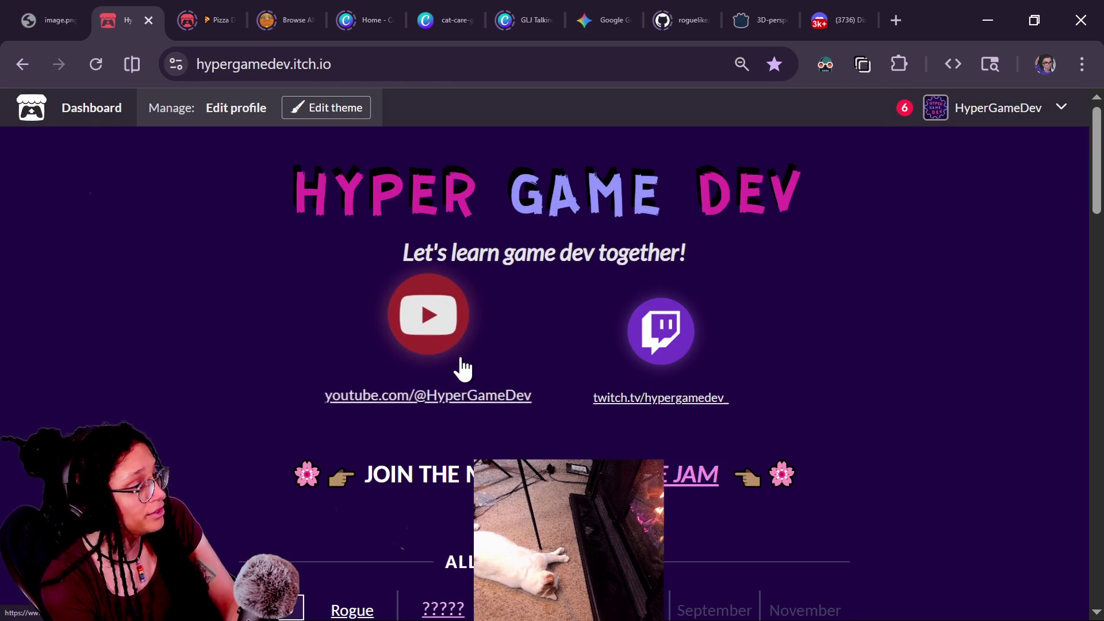
left_click(569, 474)
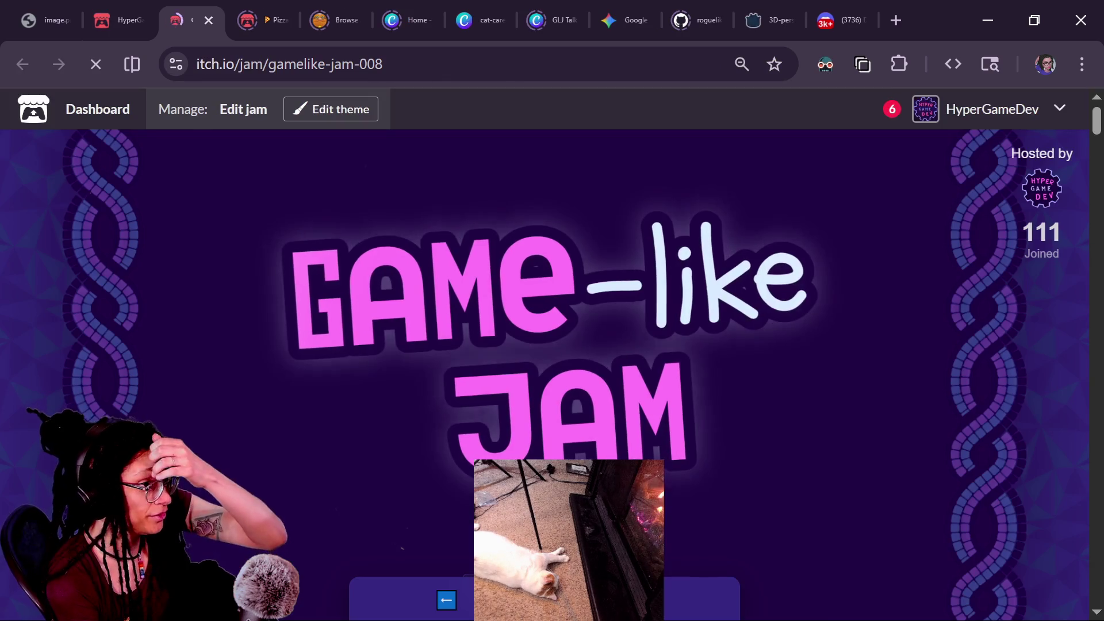
scroll(761, 463, "down", 2)
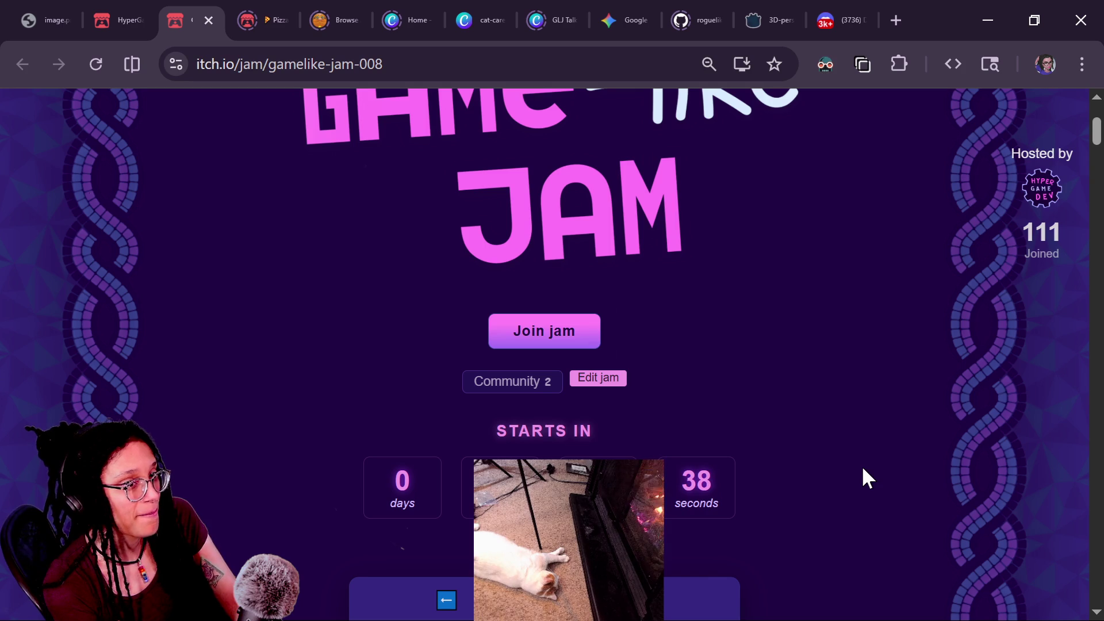
key("alt+Tab")
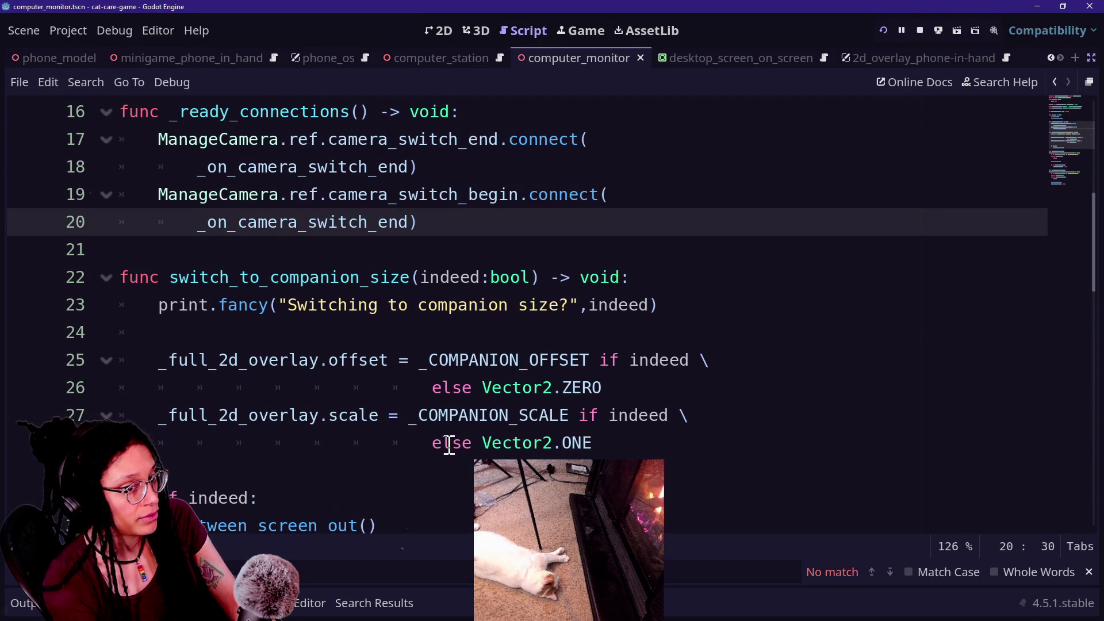
On line 20, change the handler _on_camera_switch_end to _on_camera_switch_begin.
left_click(556, 449)
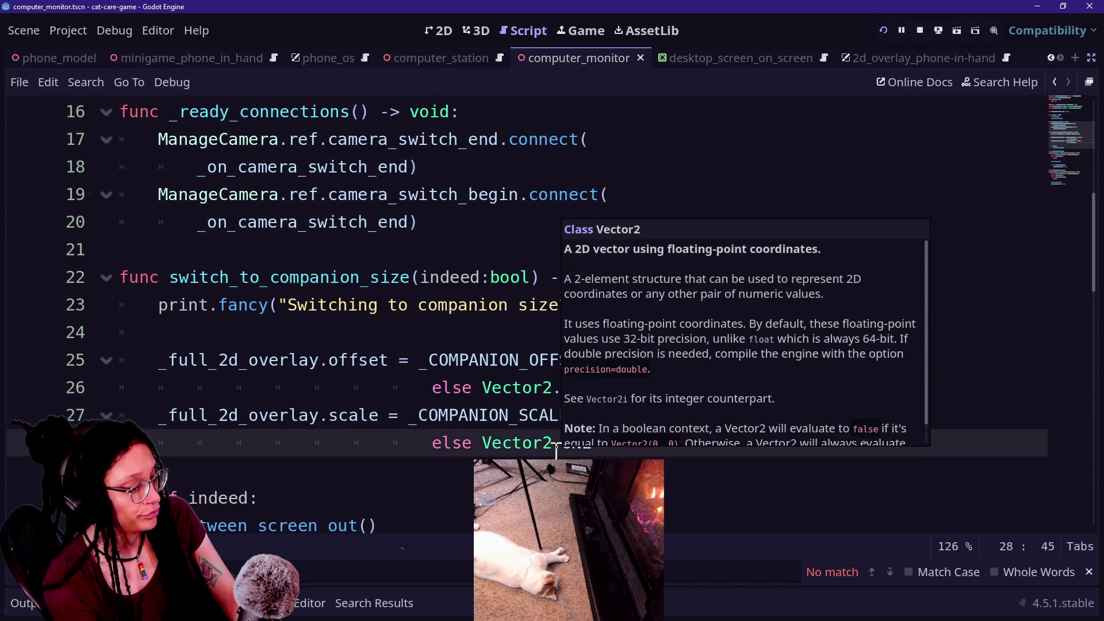
left_click(482, 327)
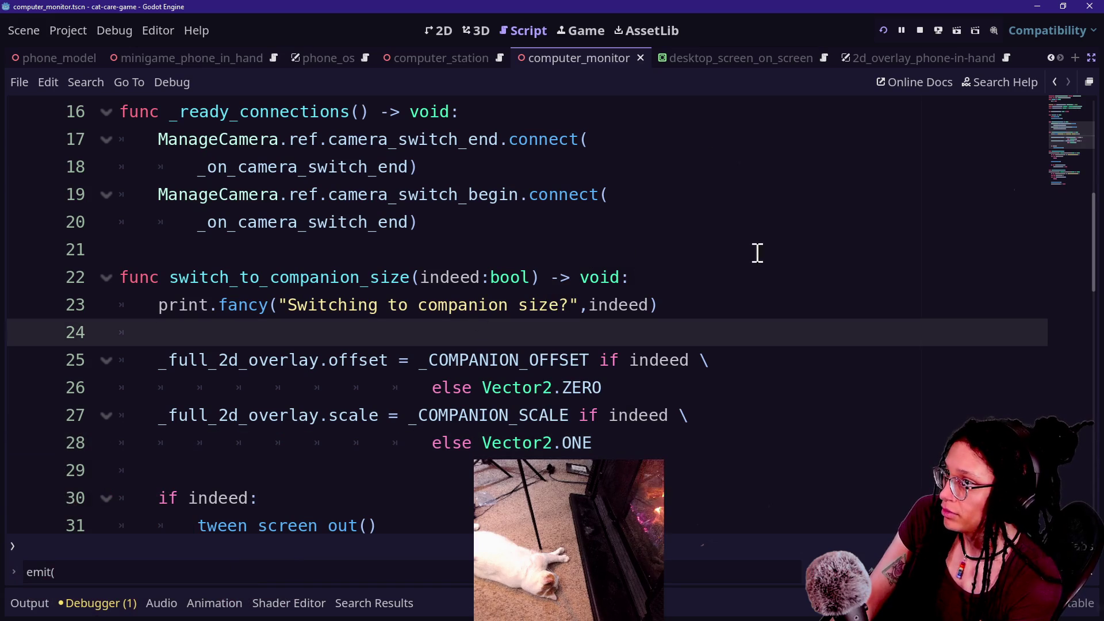
left_click(389, 223)
key("BackSpace")
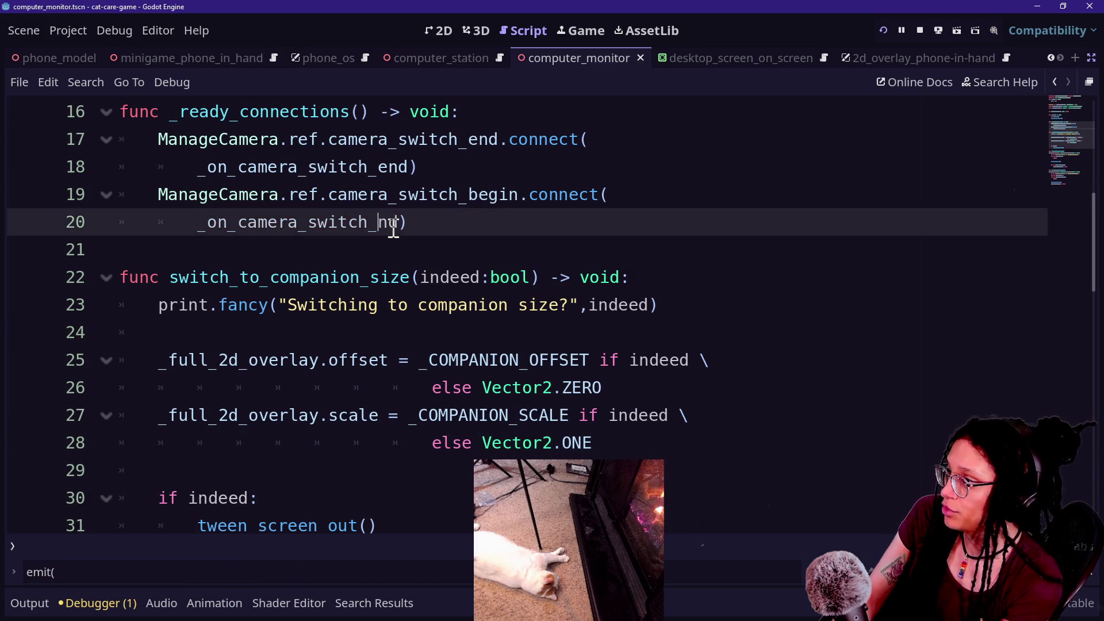
key("Delete")
type("gin")
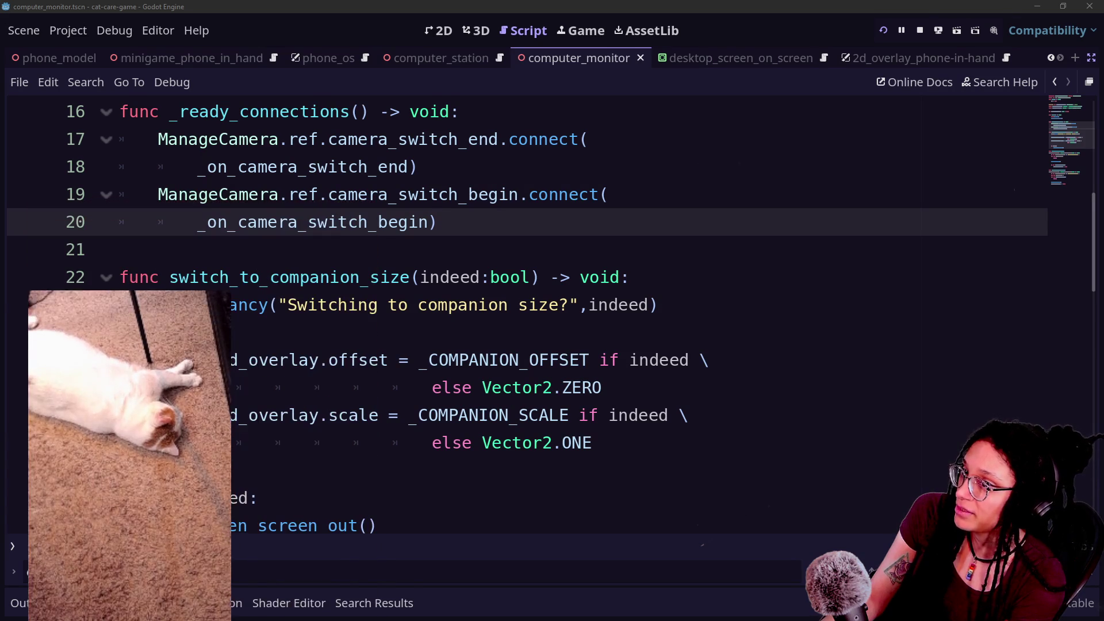
key("Down")
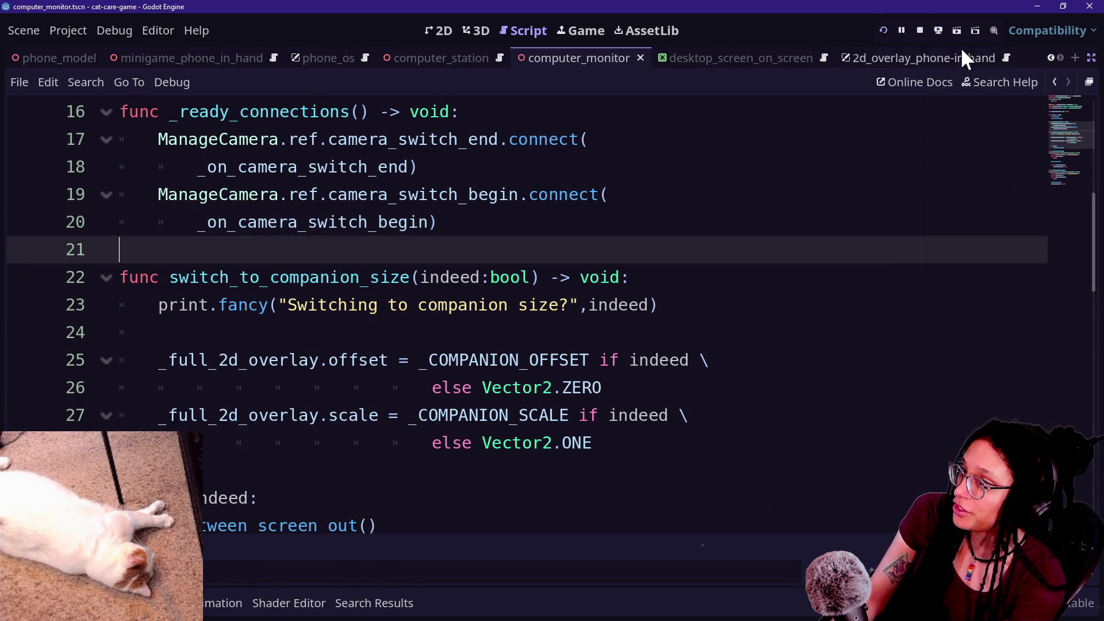
Restart the game, go to the computer desk, and open then close the Shopping App.
left_click(885, 34)
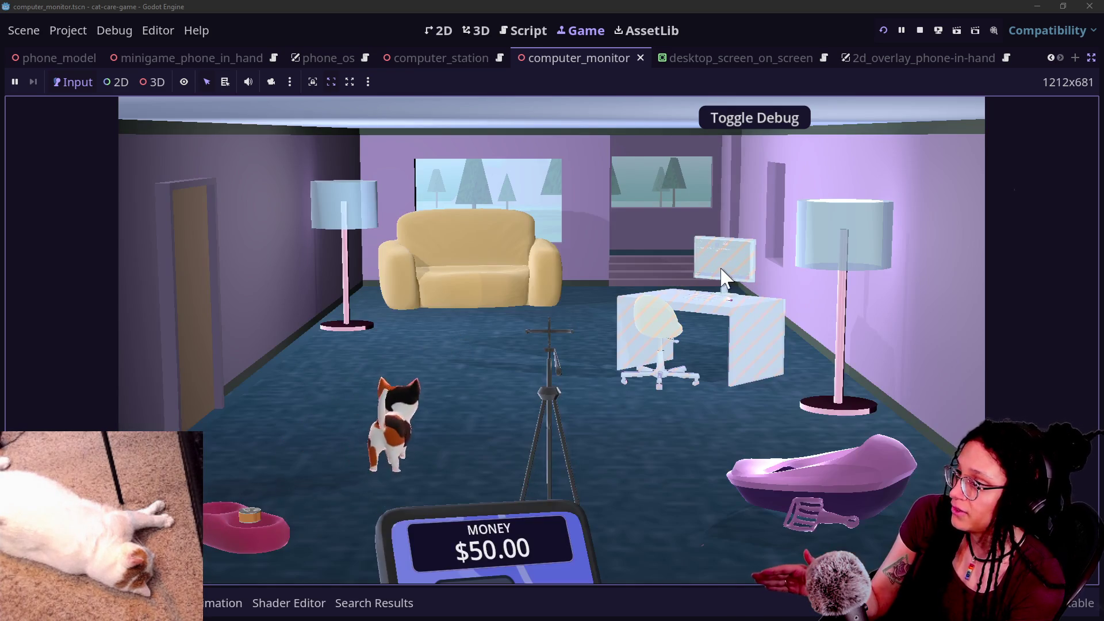
left_click(604, 314)
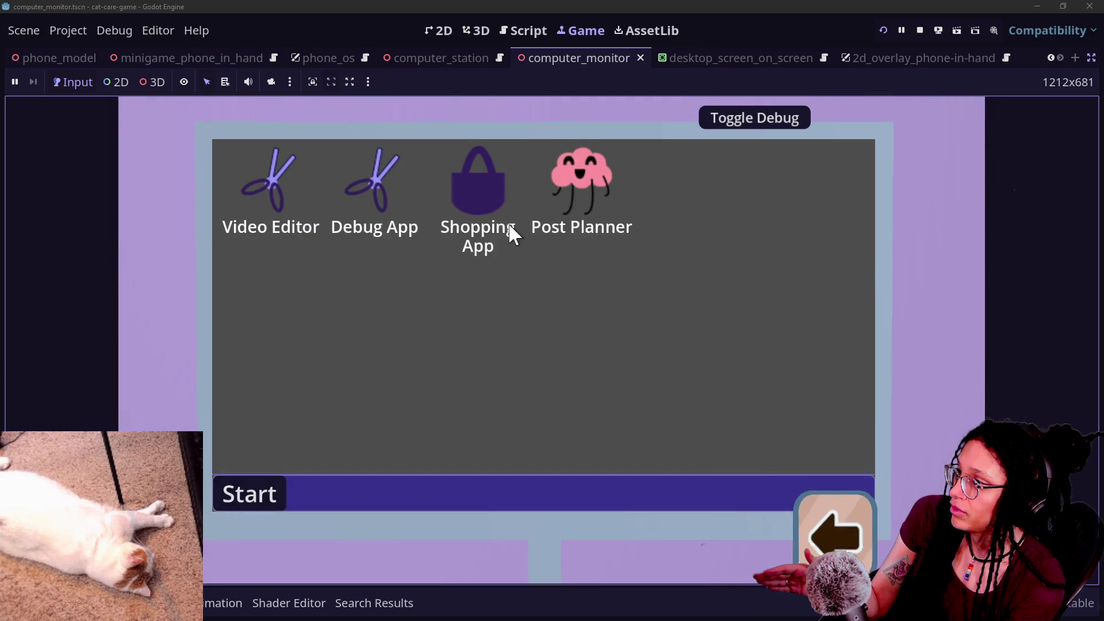
left_click(498, 210)
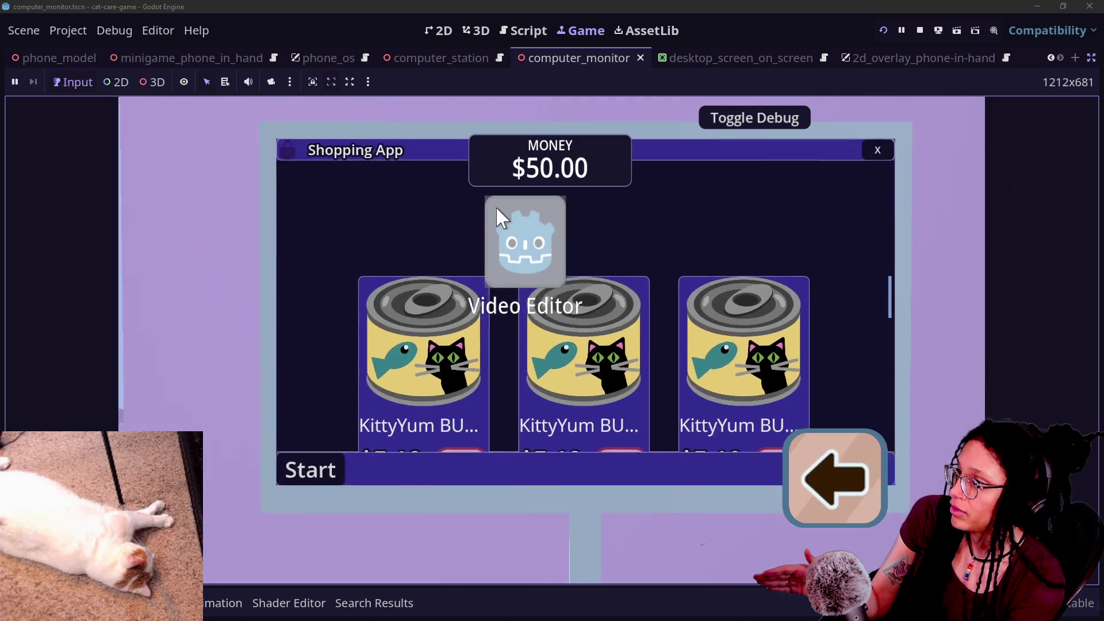
left_click(922, 148)
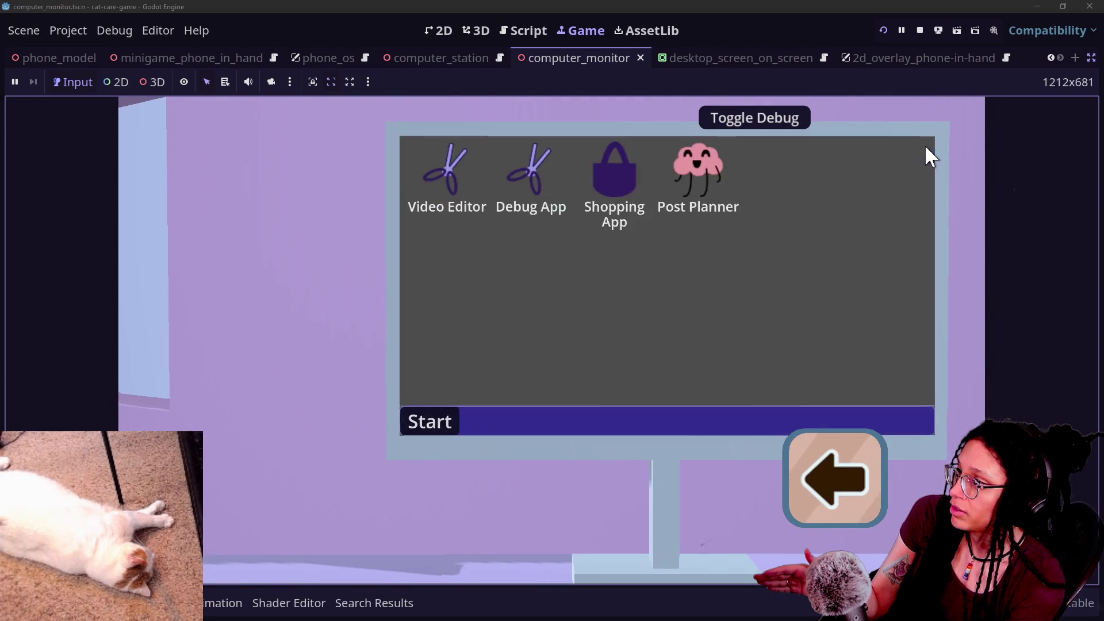
Reopen and close the Shopping App several more times, dragging the Video Editor icon once.
left_click(475, 207)
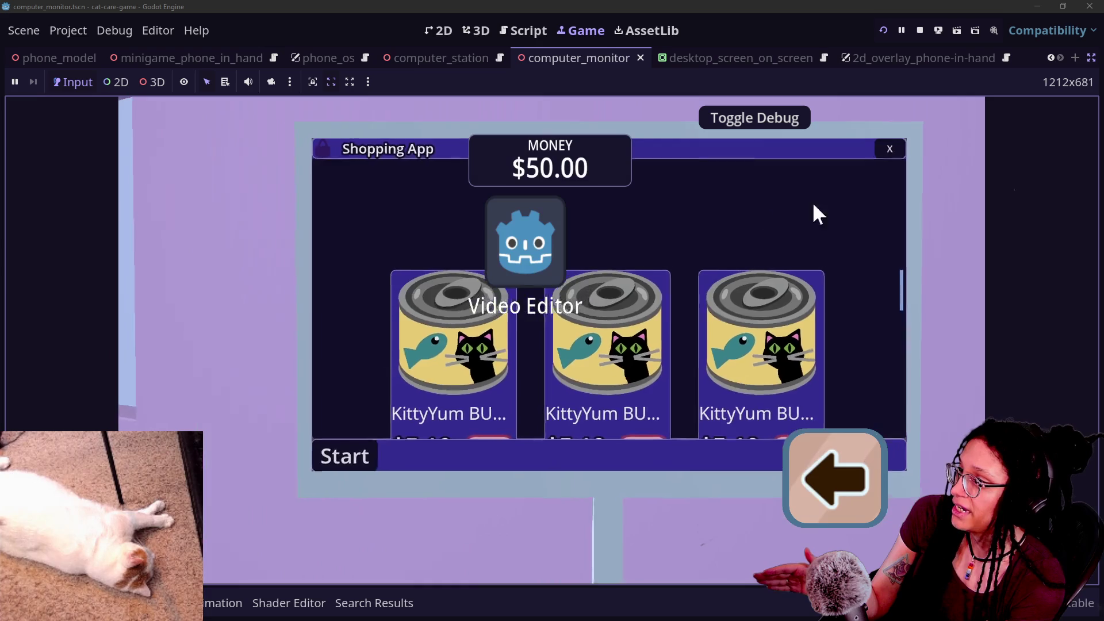
left_click(922, 148)
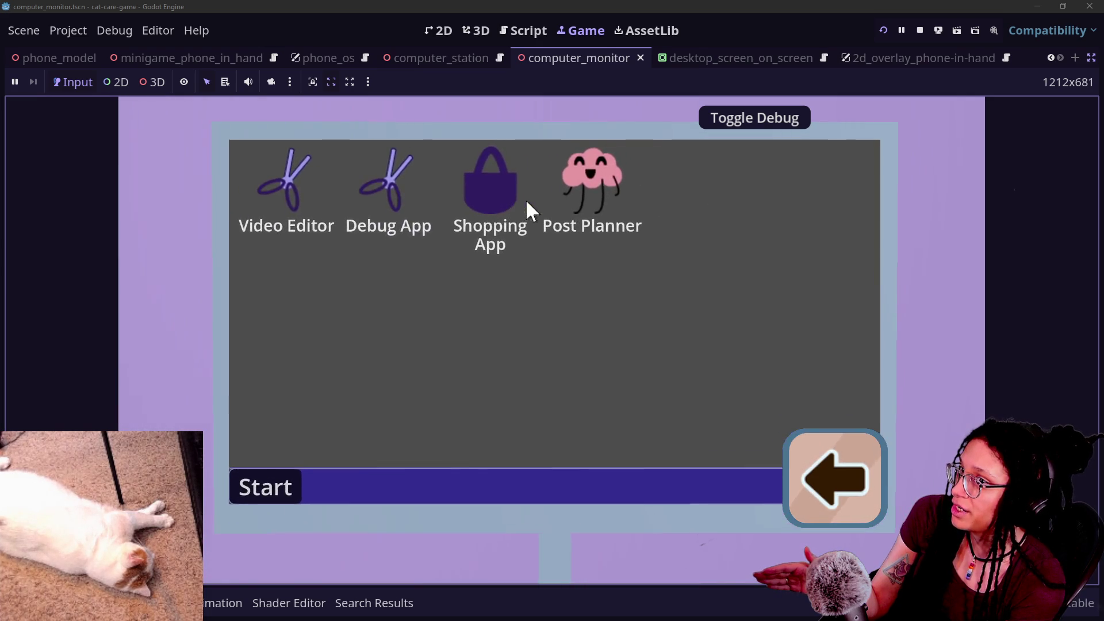
left_click(482, 201)
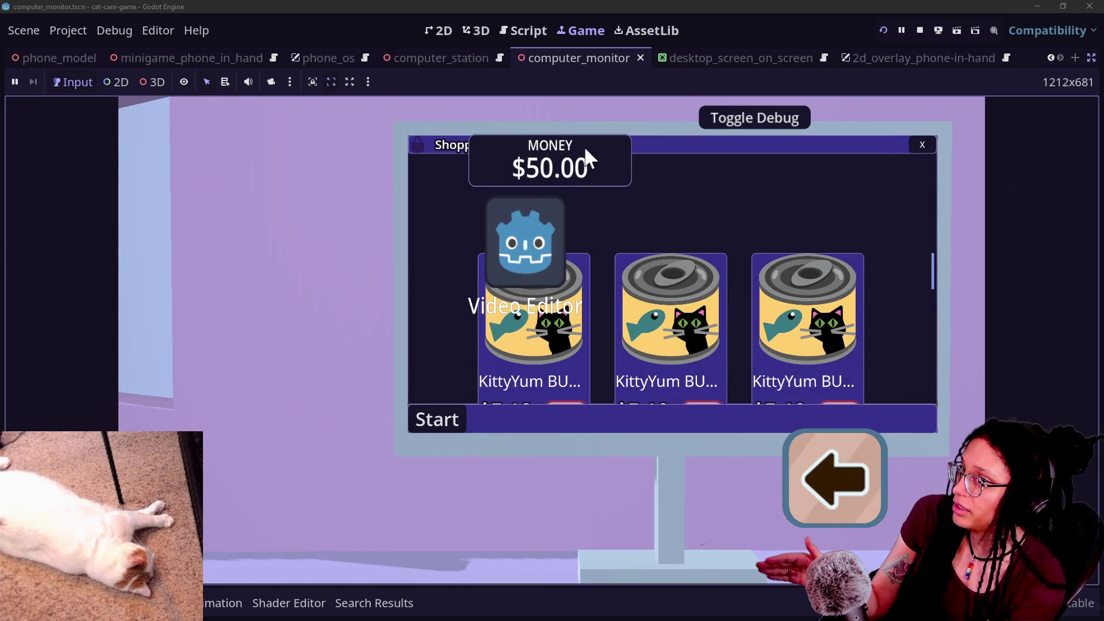
mouse_move(544, 256)
left_mouse_down()
mouse_move(654, 250)
mouse_move(555, 210)
mouse_move(562, 288)
mouse_move(616, 292)
left_mouse_up()
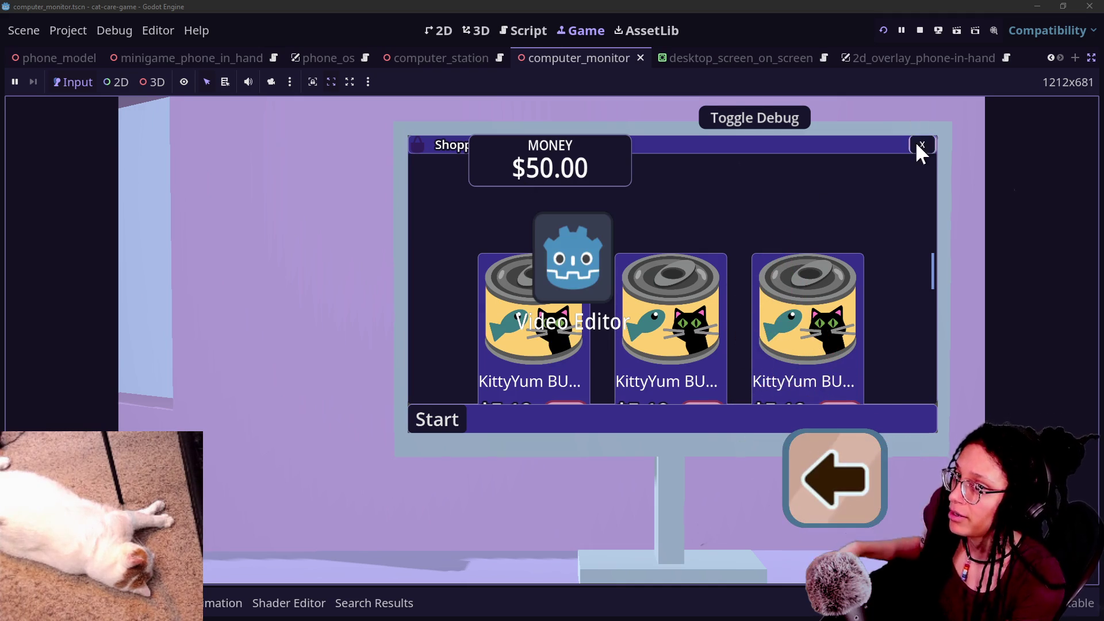
left_click(919, 147)
left_click(472, 196)
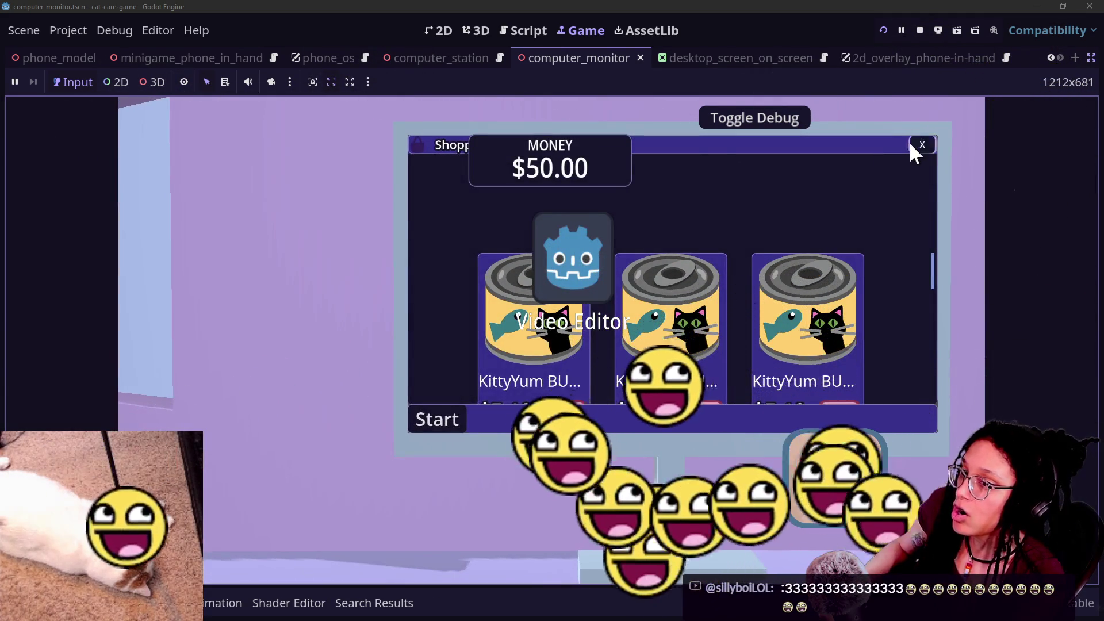
left_click(910, 144)
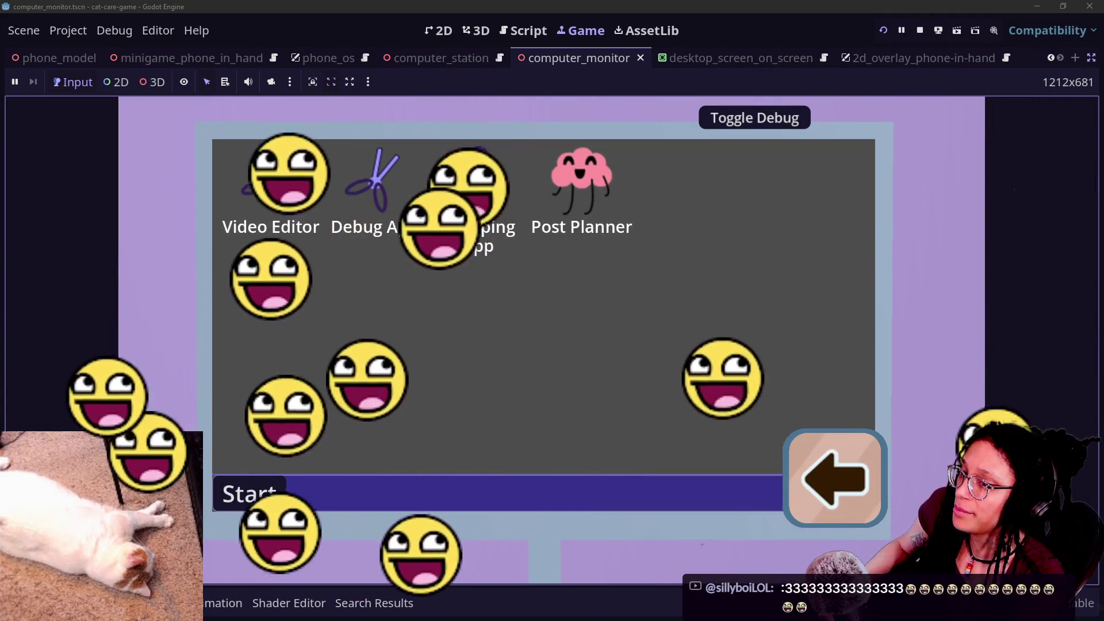
left_click(466, 179)
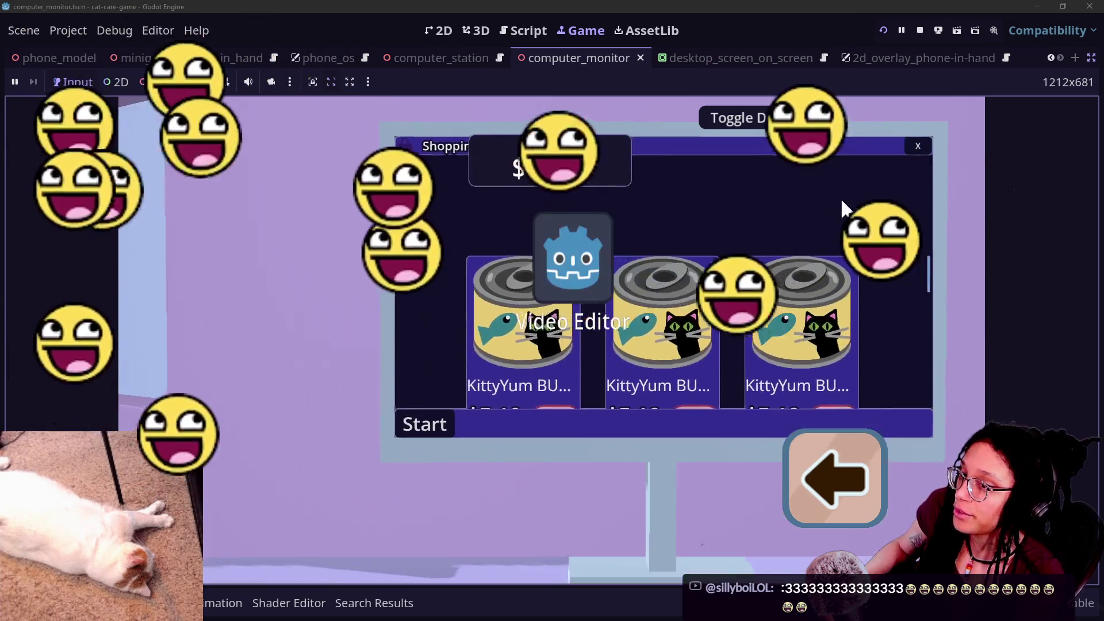
left_click(920, 146)
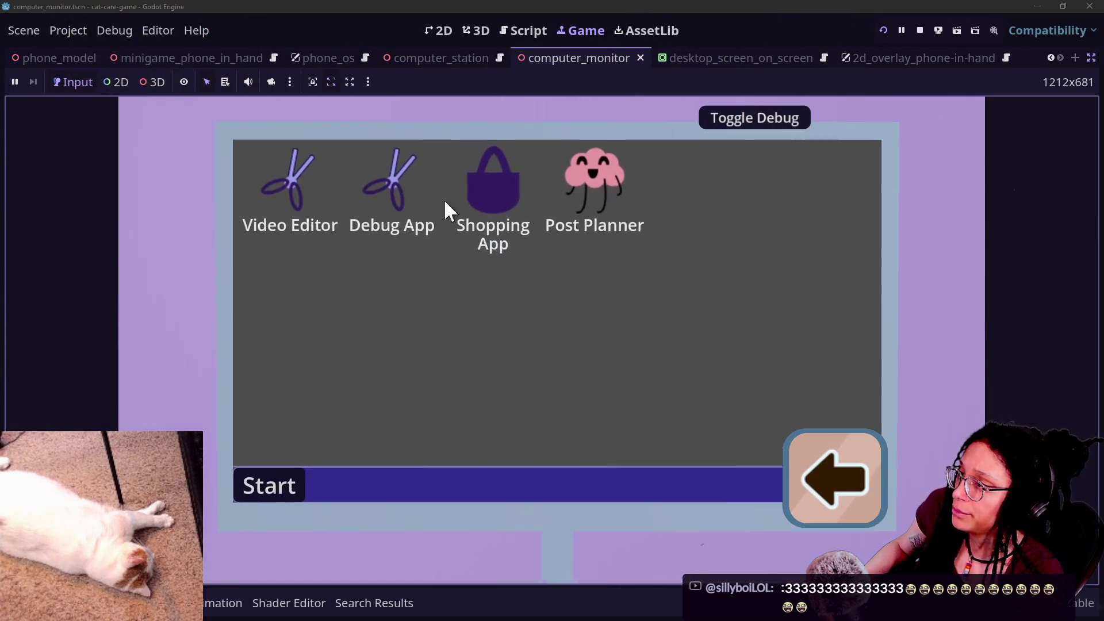
left_click(514, 193)
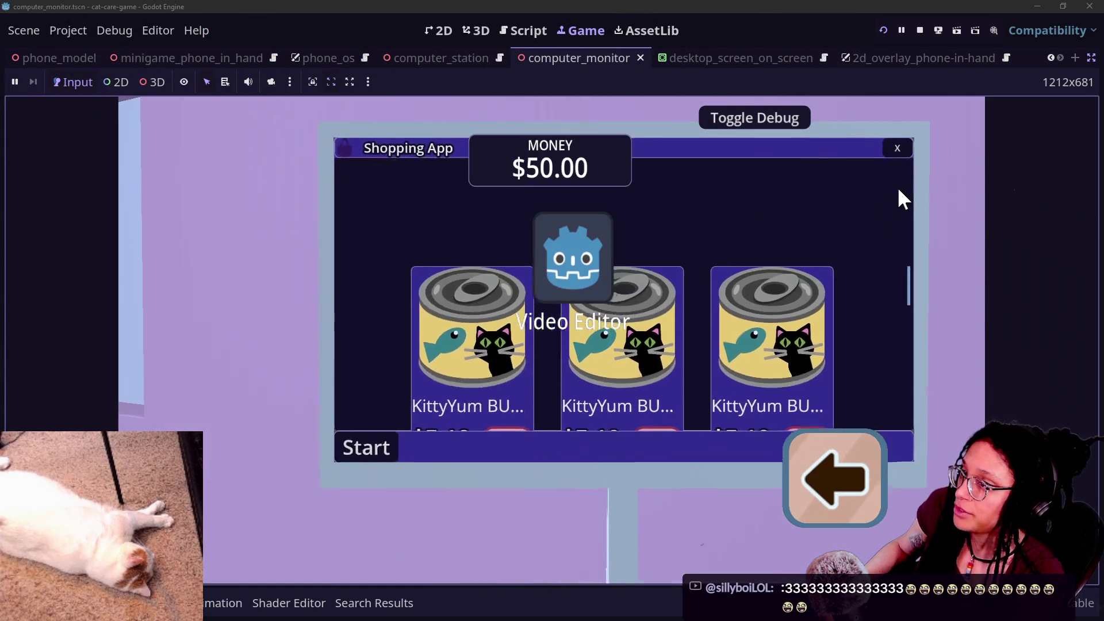
left_click(920, 147)
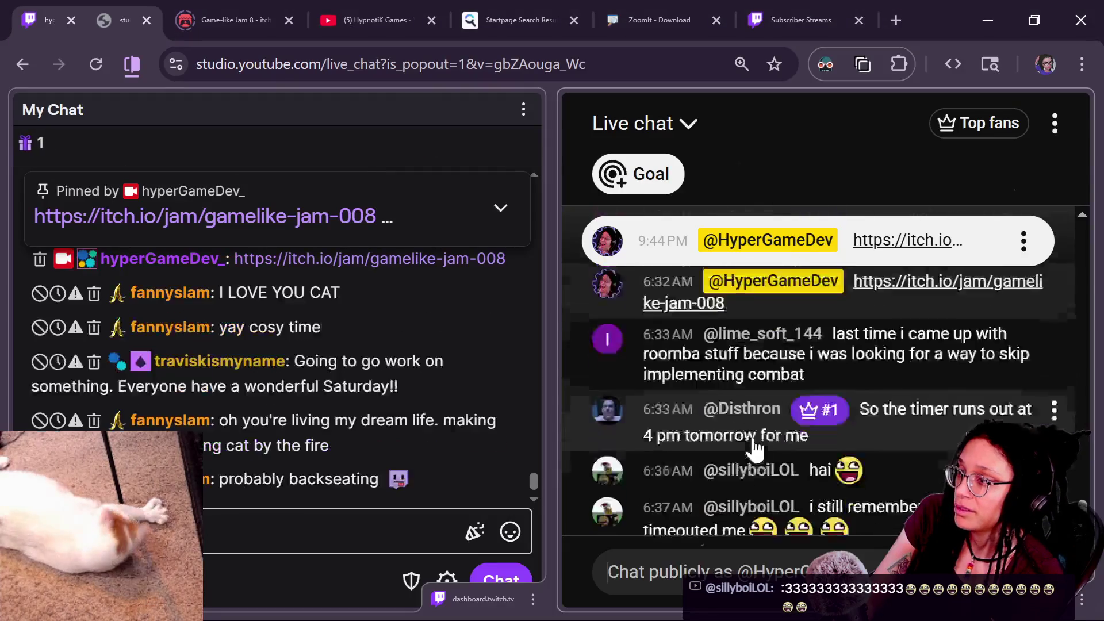
Open the emote list and send a hyperGodotHaCry emote message to the live chat.
left_click(914, 572)
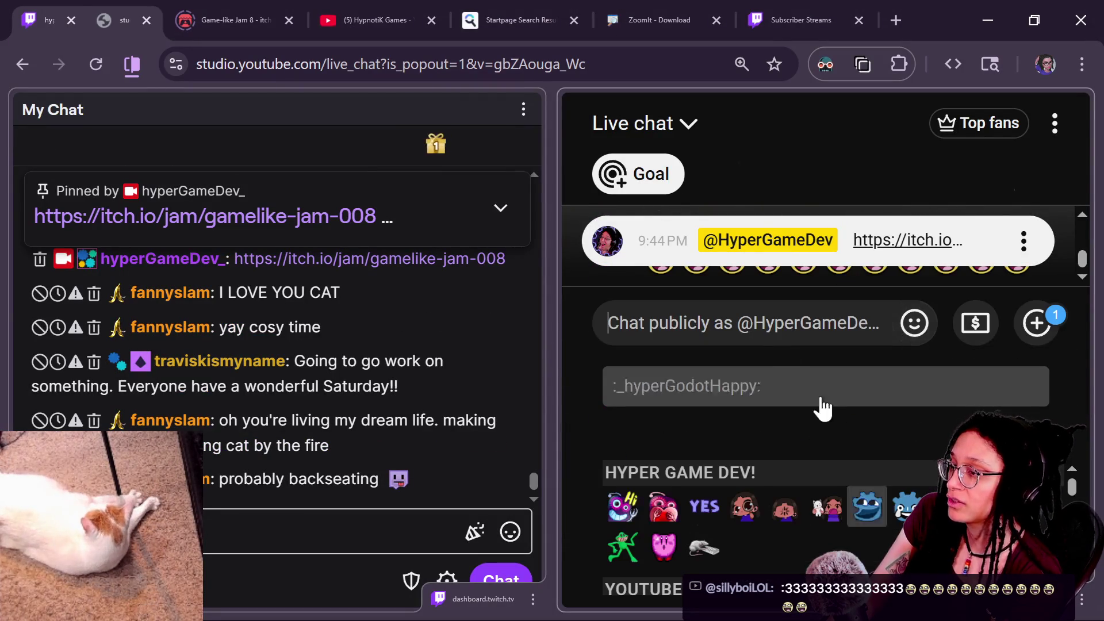
left_click(906, 507)
left_click(906, 507)
left_click(906, 506)
left_click(906, 506)
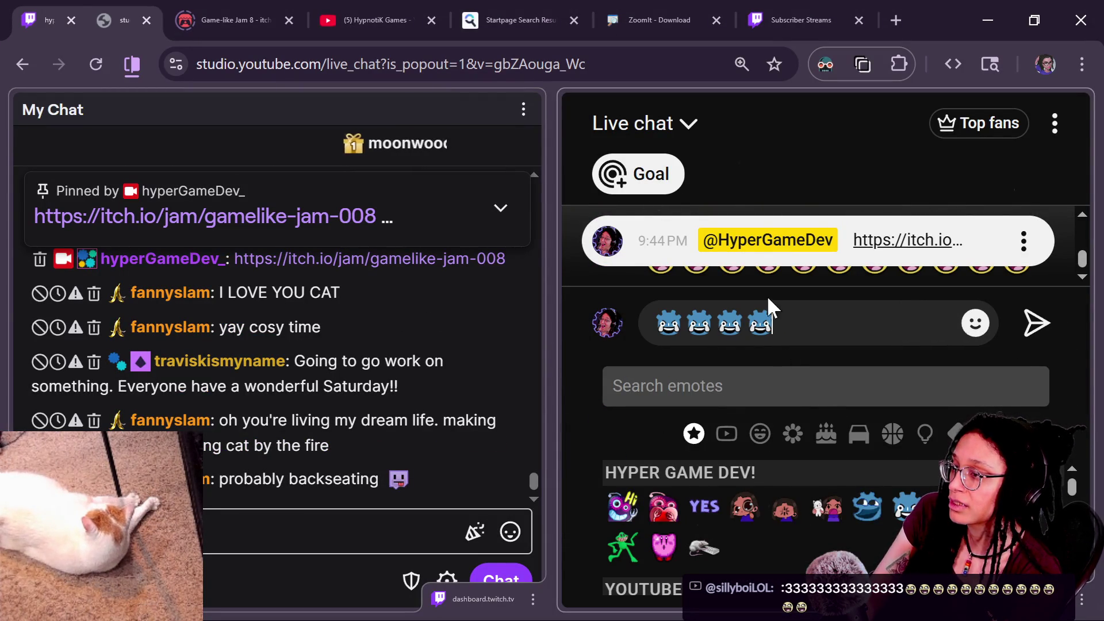
key("Return")
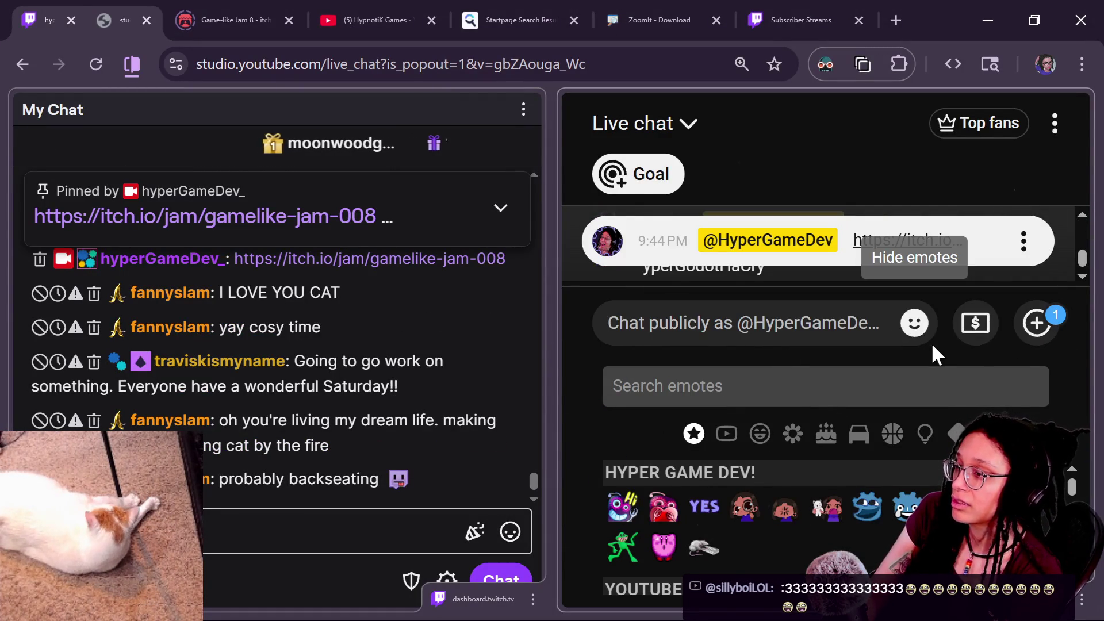
key("Return")
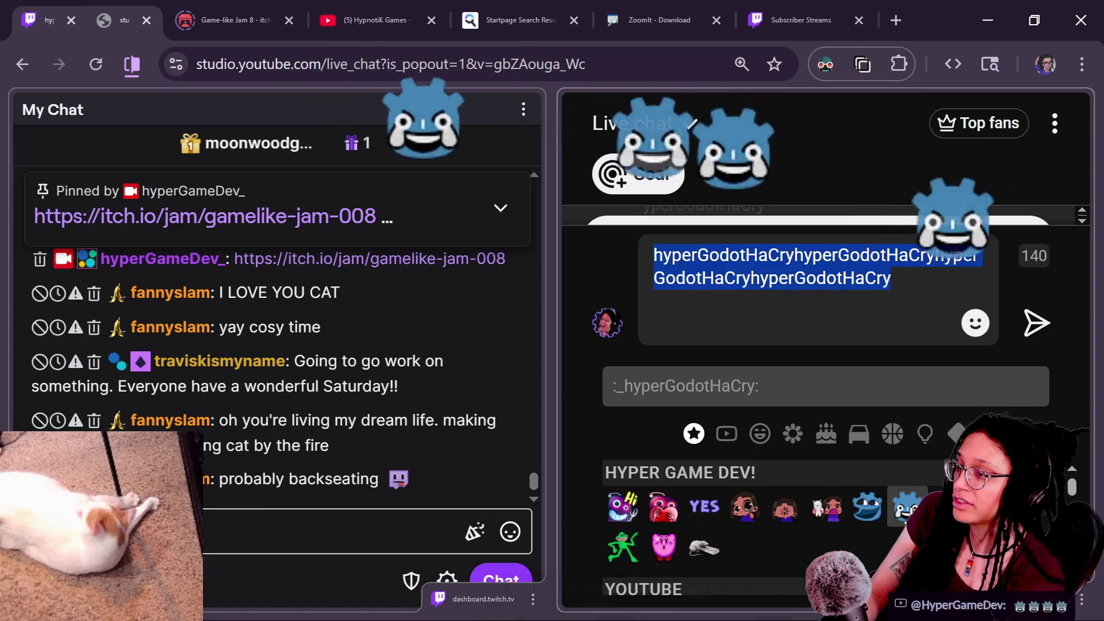
Send several hyperGodotHappy emote messages in quick succession.
left_click(867, 508)
left_click(867, 507)
left_click(867, 508)
left_click(867, 507)
left_click(867, 507)
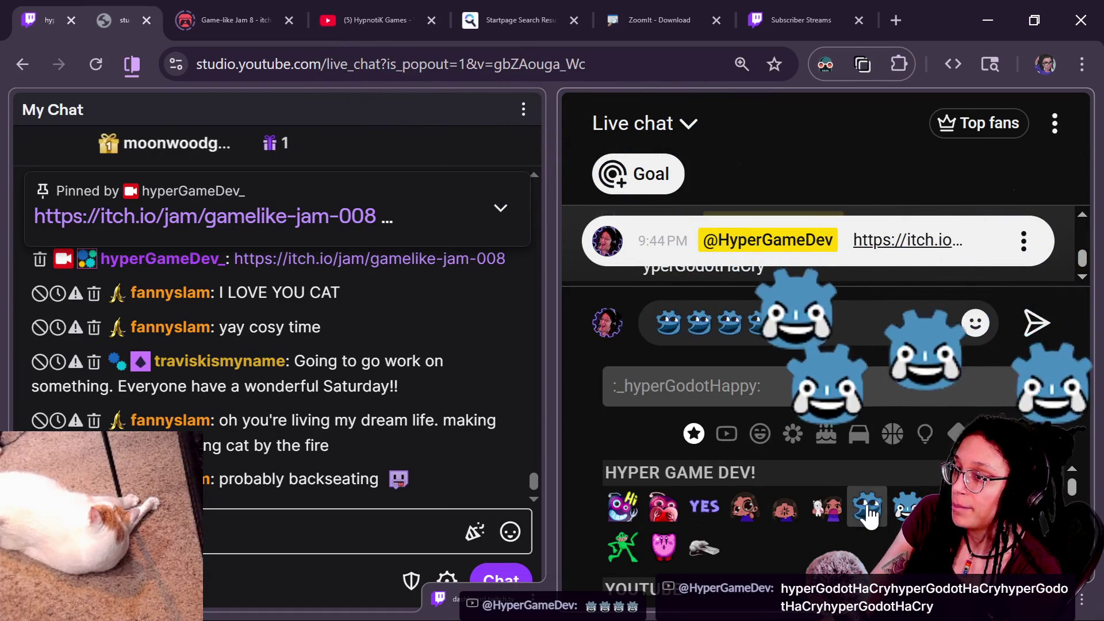
left_click(866, 507)
left_click(867, 508)
left_click(867, 507)
key("Return")
double_click(868, 507)
triple_click(868, 507)
triple_click(868, 507)
key("Return")
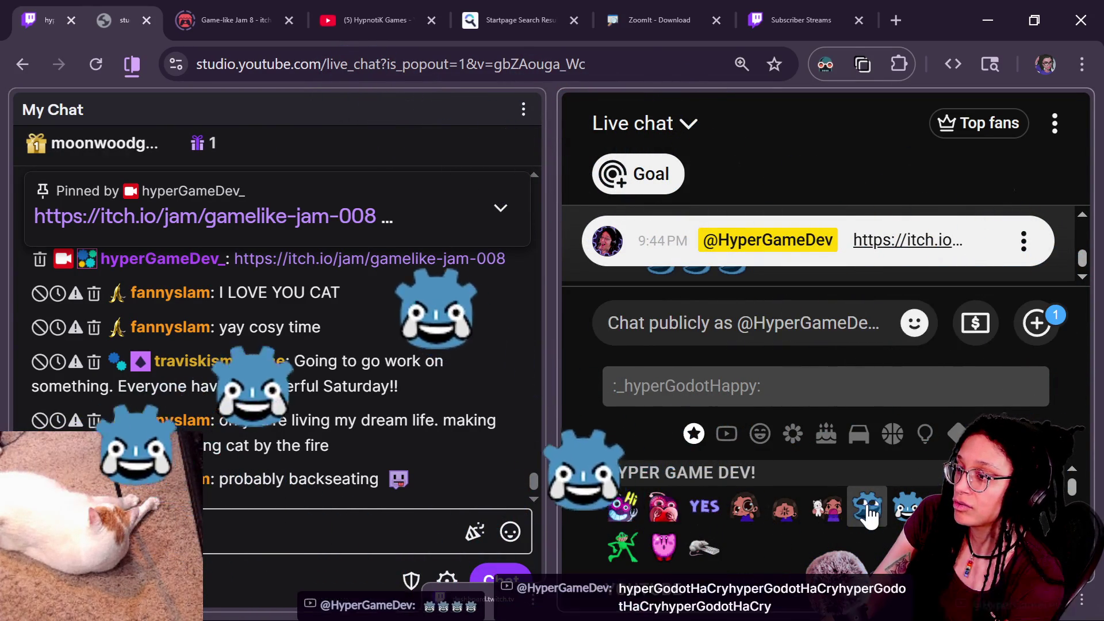
double_click(867, 507)
triple_click(867, 507)
triple_click(867, 507)
key("Return")
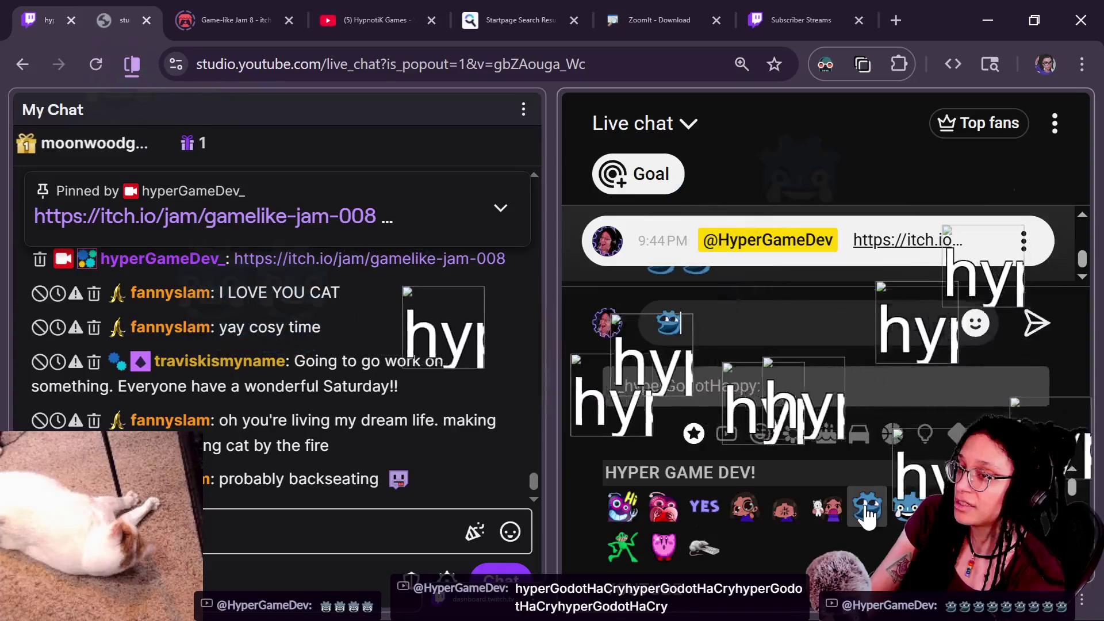
triple_click(867, 508)
double_click(868, 507)
Keep sending Godot emote messages, including four-emote and three-emote bursts.
double_click(867, 507)
key("Return")
left_click(868, 507)
double_click(868, 508)
double_click(868, 507)
triple_click(867, 507)
triple_click(868, 507)
key("Return")
double_click(867, 508)
double_click(868, 507)
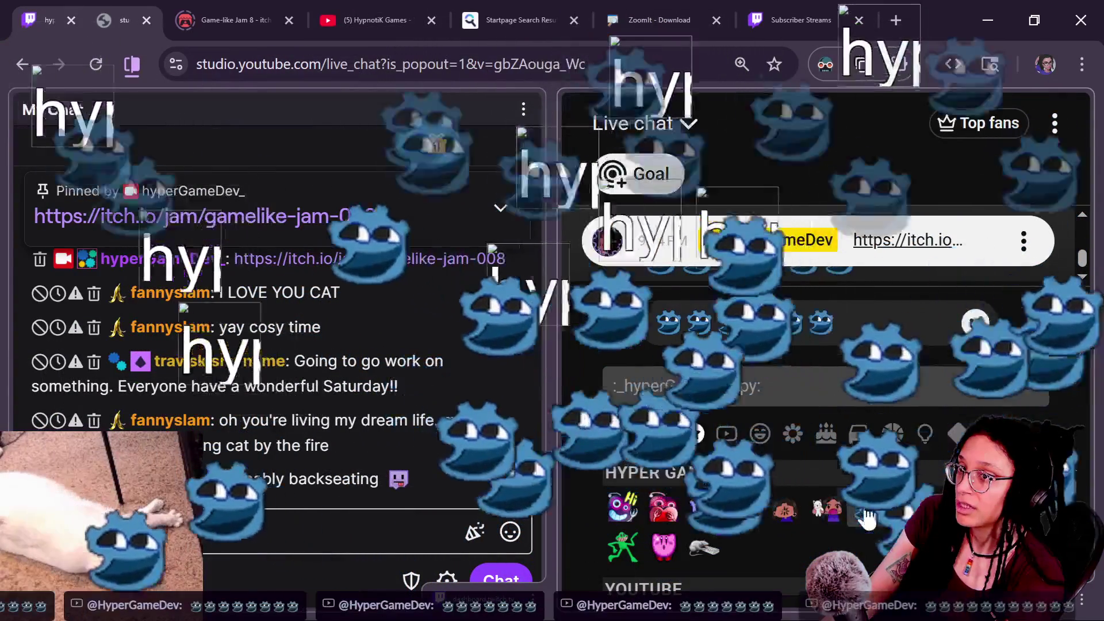
key("Return")
triple_click(867, 507)
key("Return")
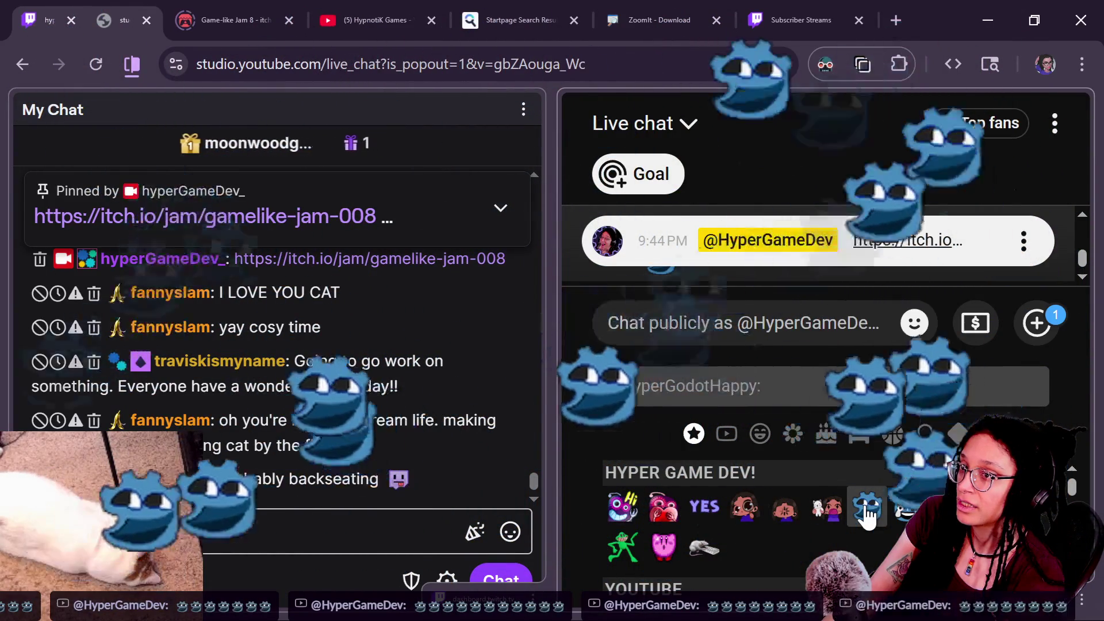
triple_click(867, 508)
key("Return")
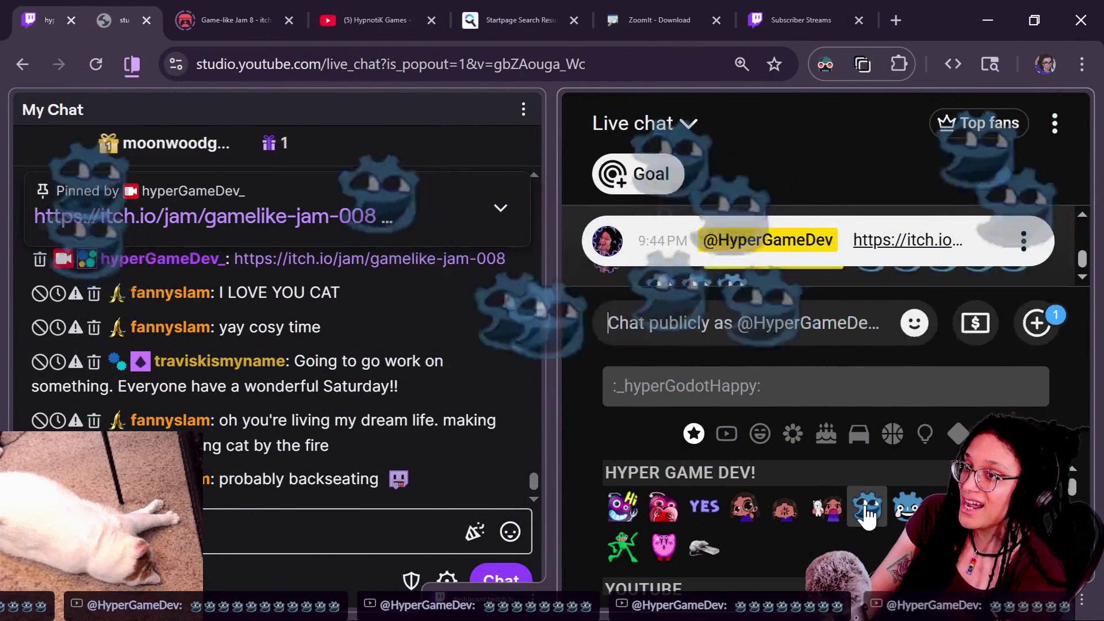
double_click(868, 507)
key("Return")
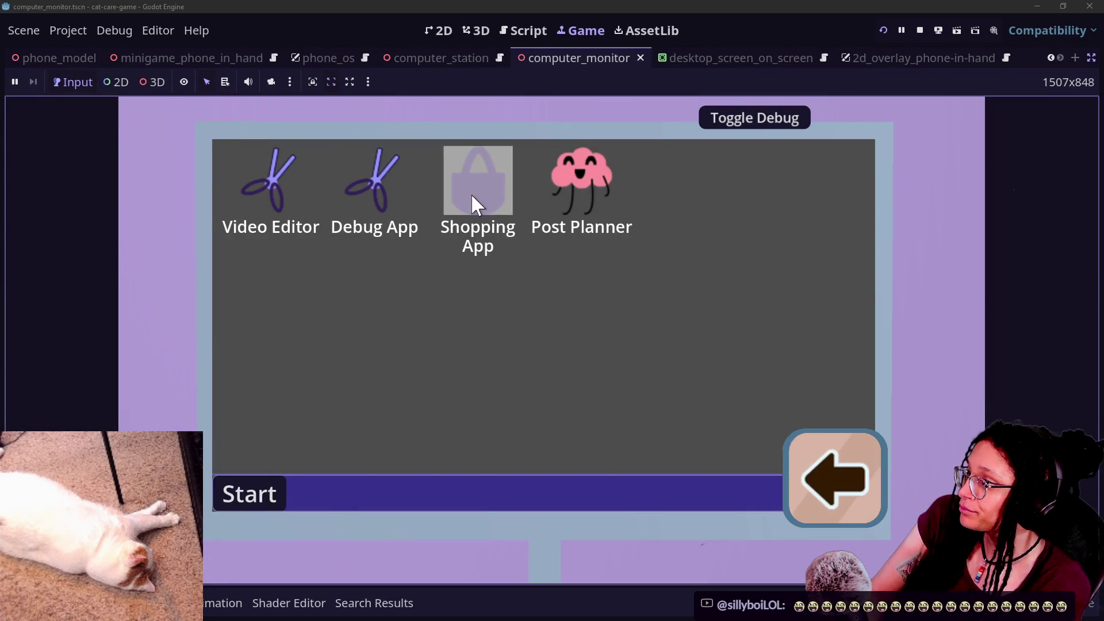
Open and close the in-game Shopping App several times.
left_click(472, 196)
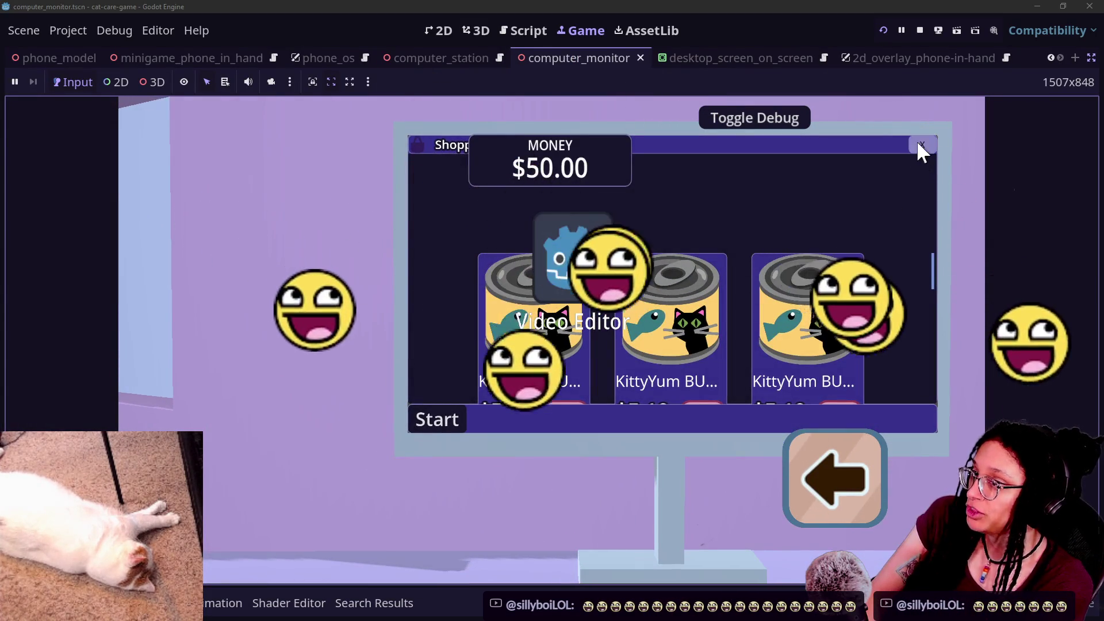
left_click(919, 145)
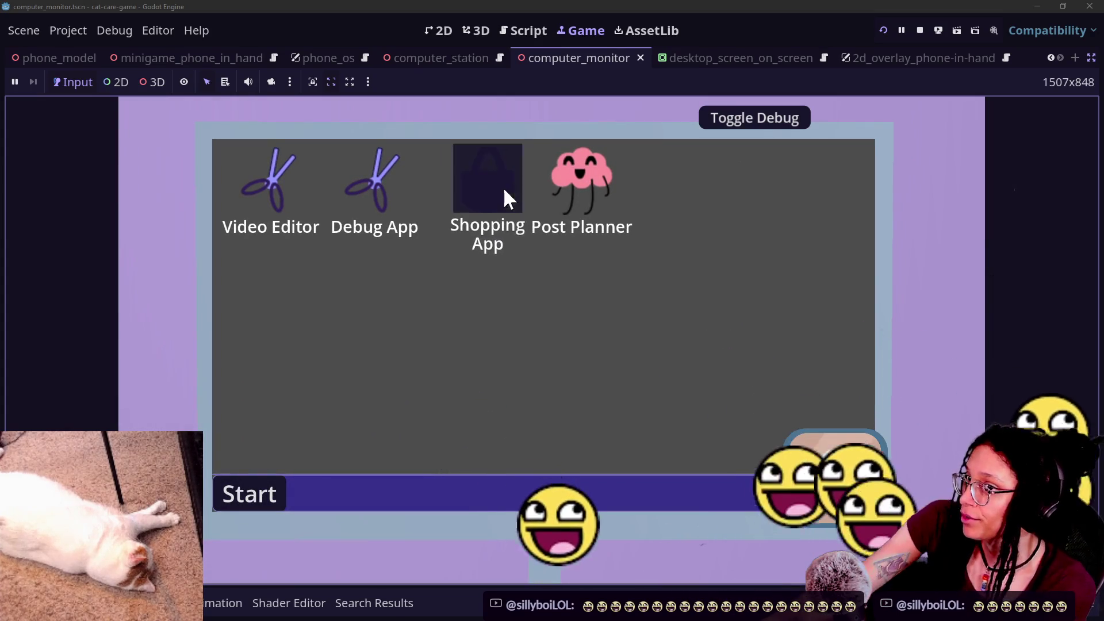
left_click(508, 194)
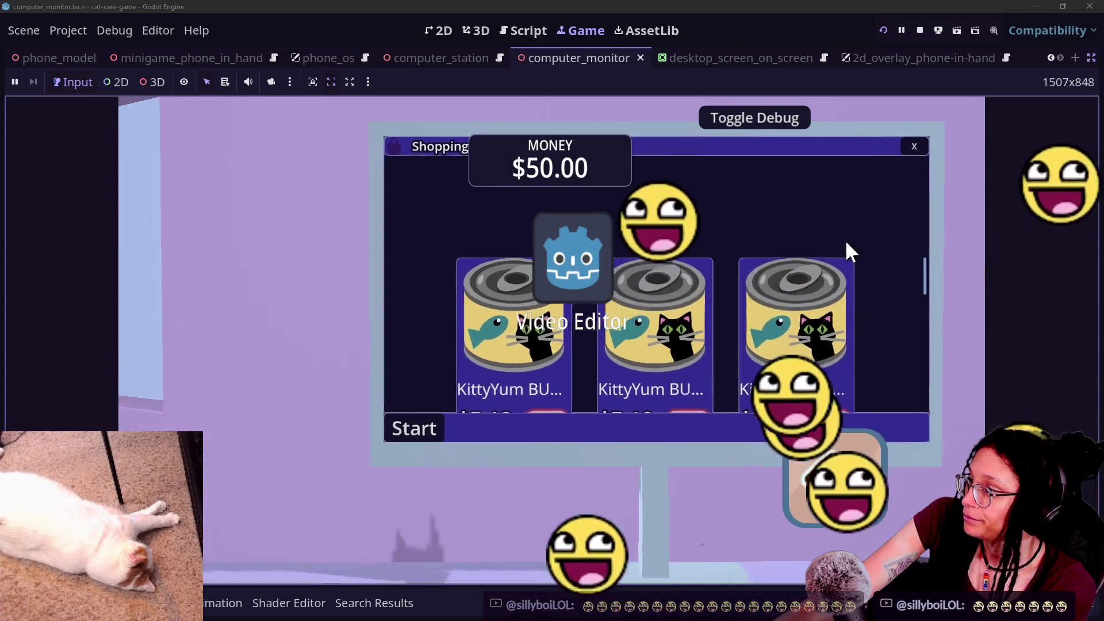
left_click(921, 144)
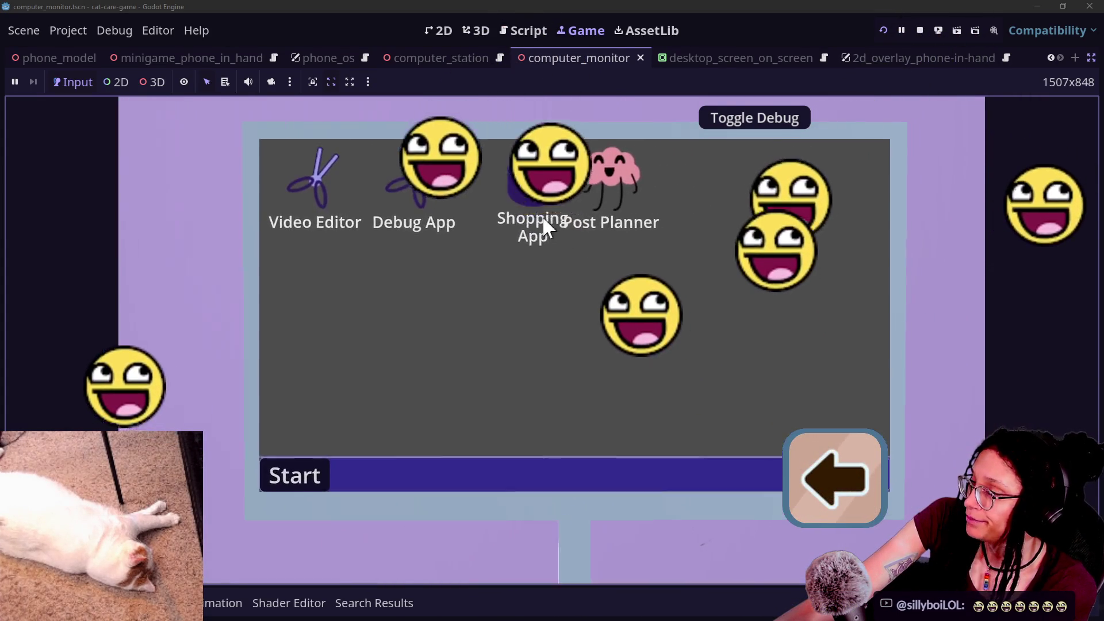
left_click(500, 192)
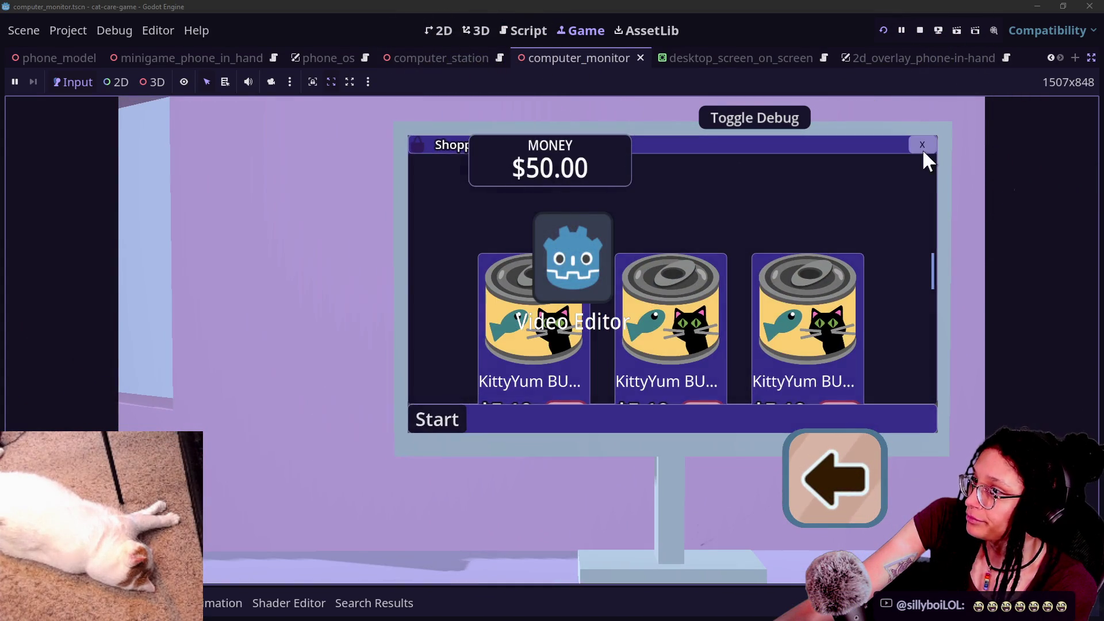
left_click(922, 147)
left_click(501, 192)
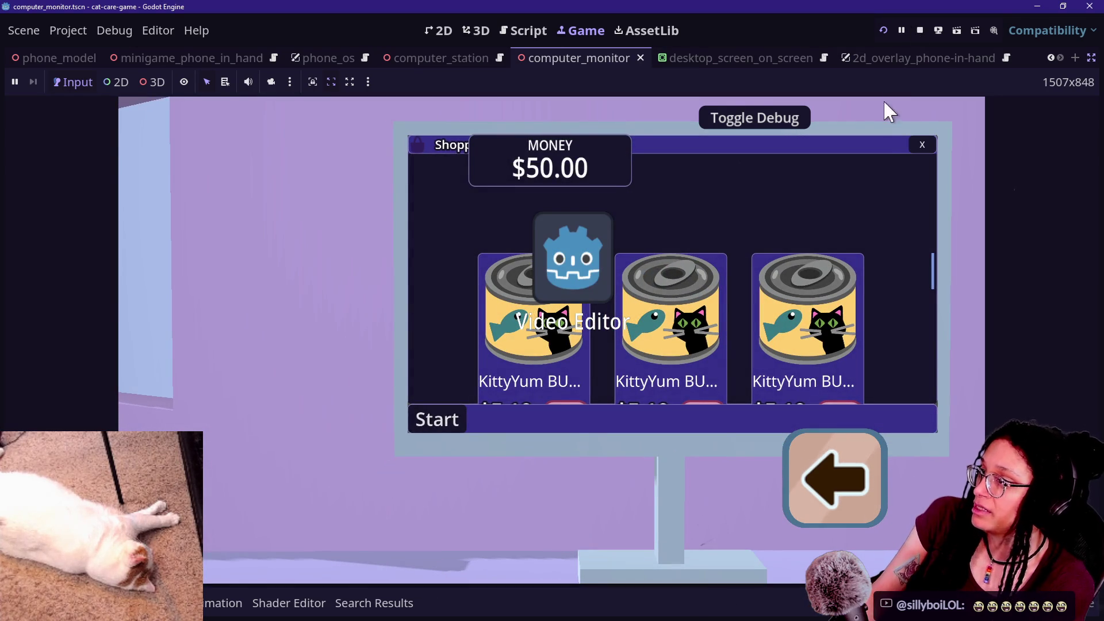
Stop the game, show the overlay script at switch_to_companion_size, and move to GitHub Desktop.
left_click(922, 35)
left_click(705, 288)
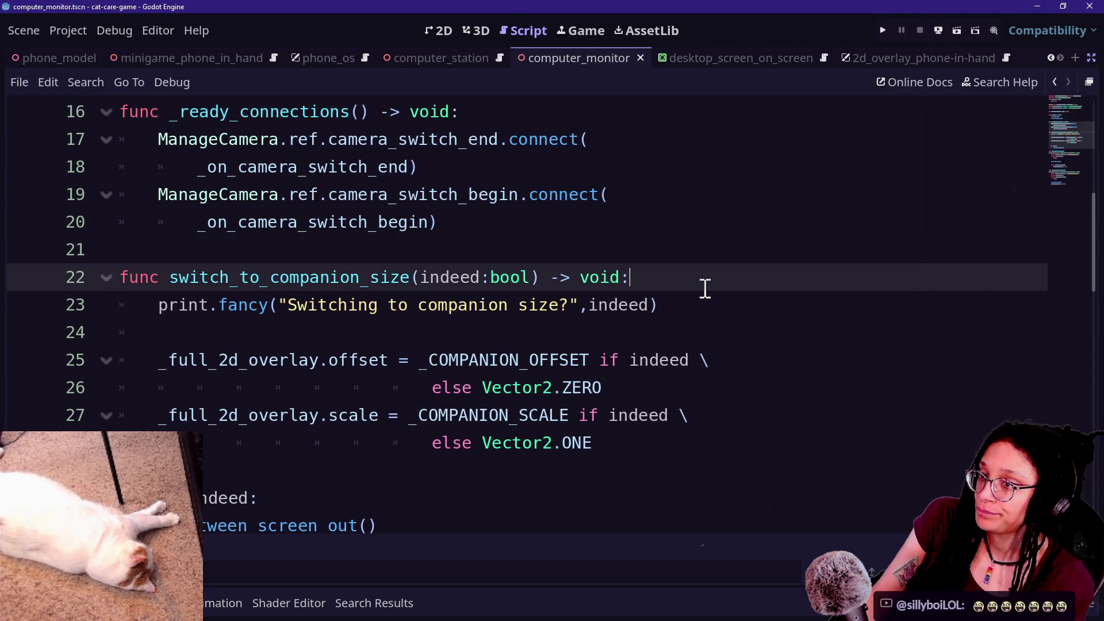
key("alt+Tab")
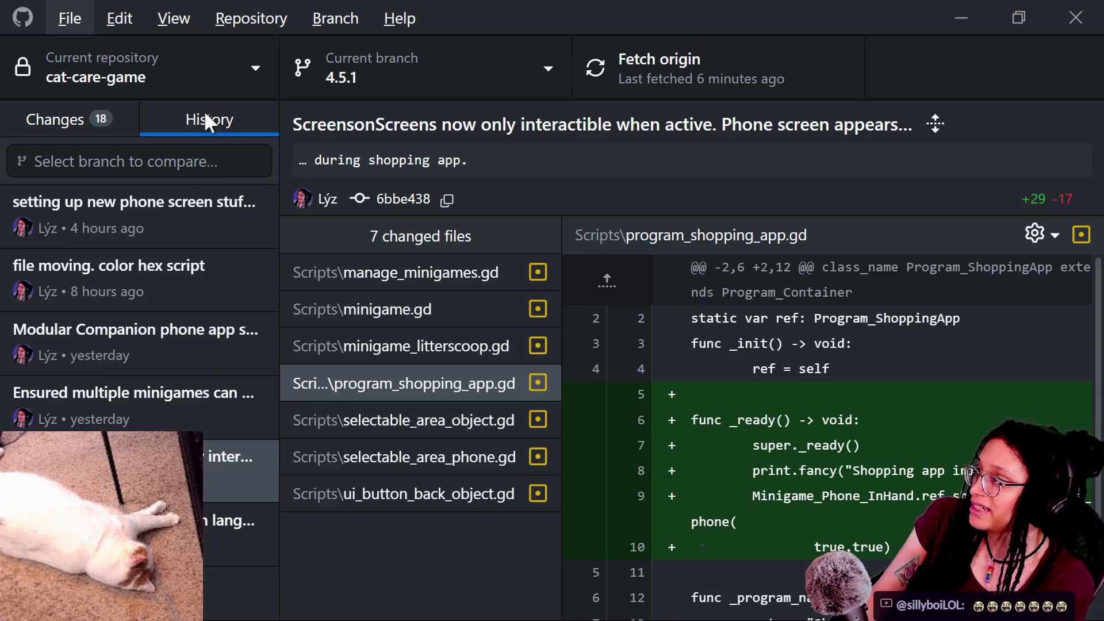
Show the list of 18 changed files and start drafting the commit summary.
left_click(84, 119)
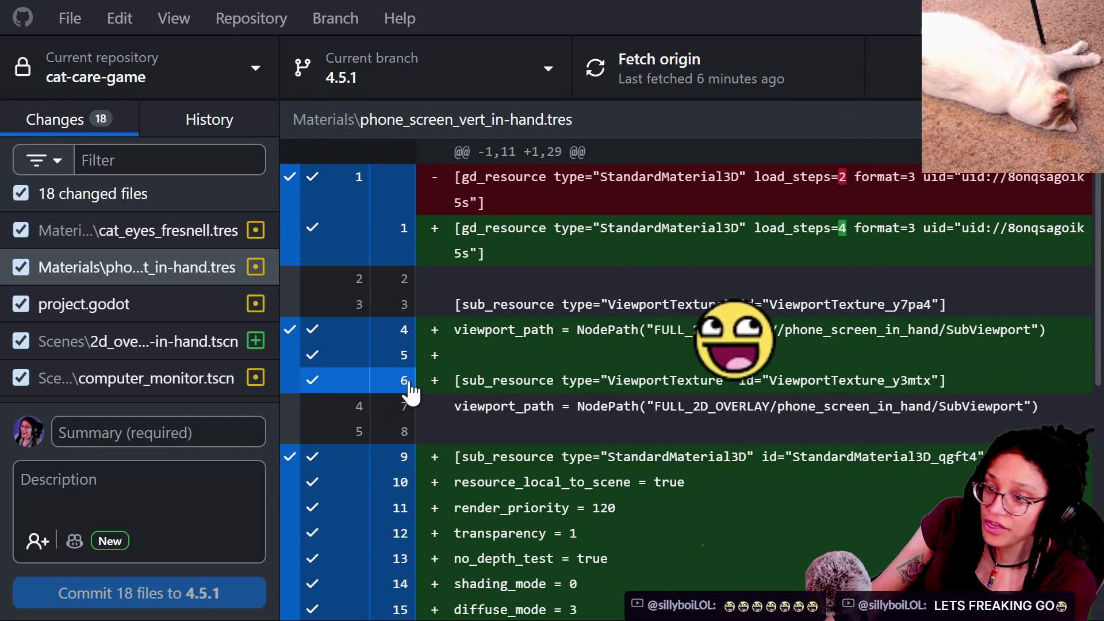
left_click(123, 432)
type("d")
key("BackSpace")
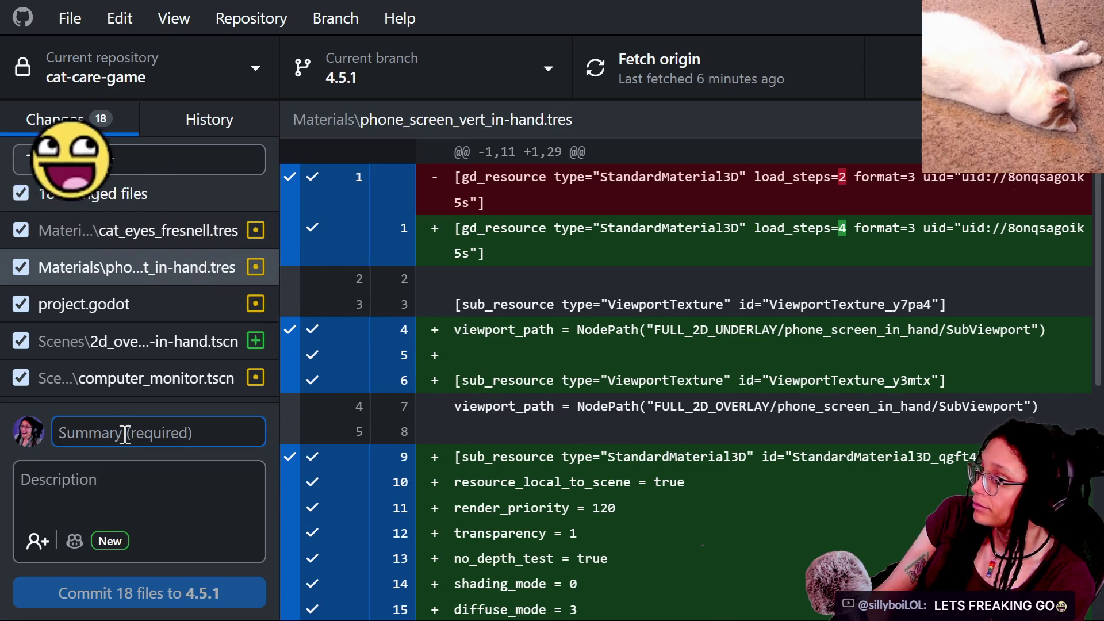
type("F")
key("BackSpace")
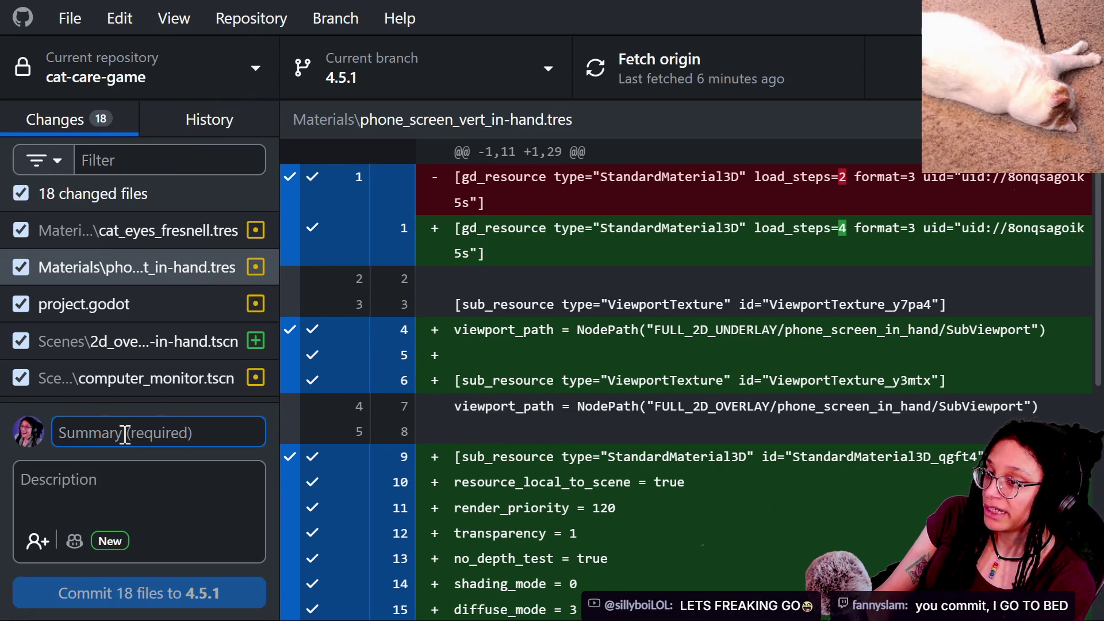
type("F")
key("BackSpace")
type("F")
key("BackSpace")
type("F")
key("BackSpace")
type("F")
key("BackSpace")
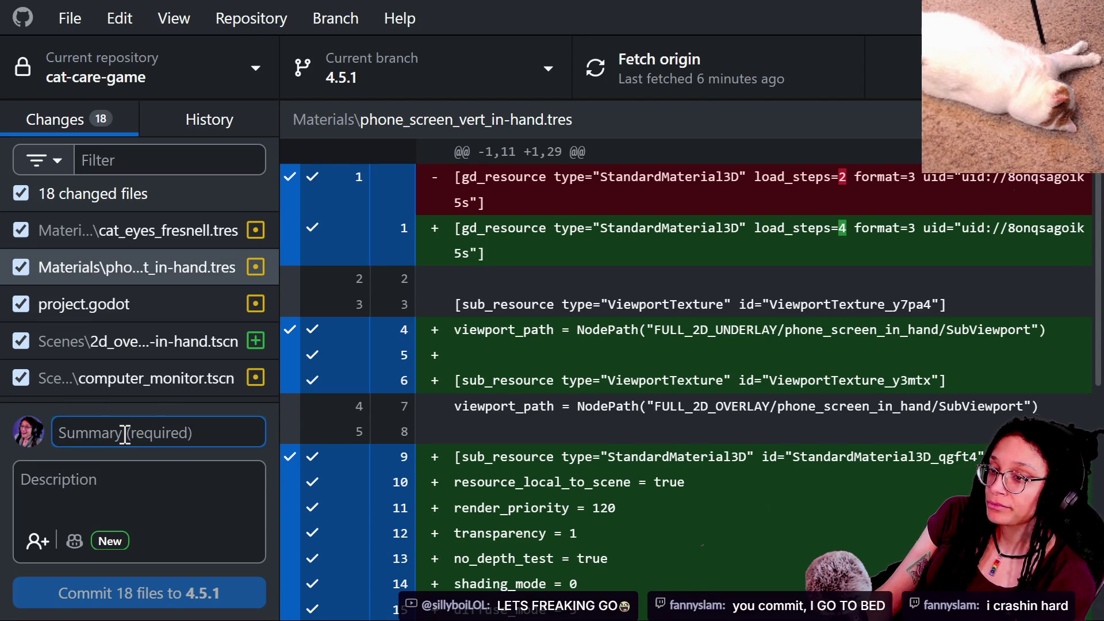
type("f")
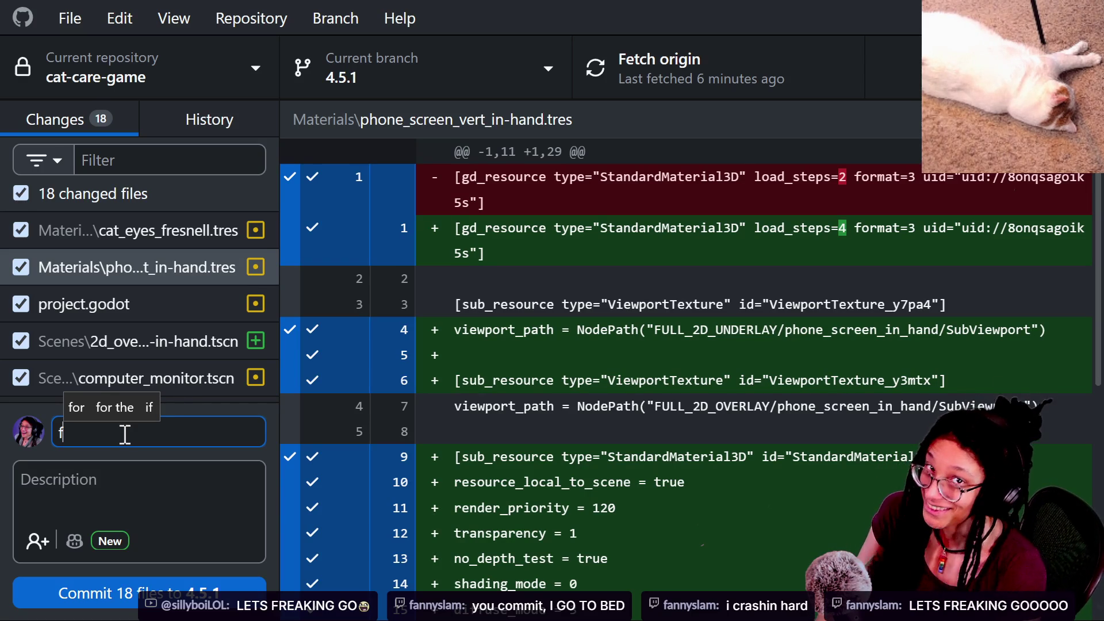
key("BackSpace")
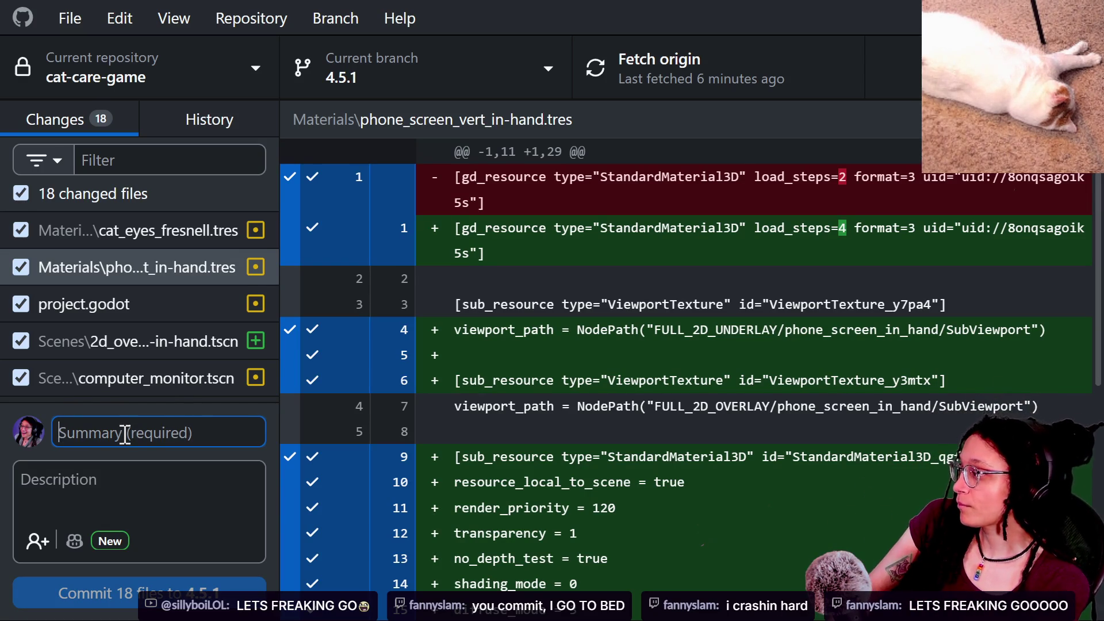
type("v")
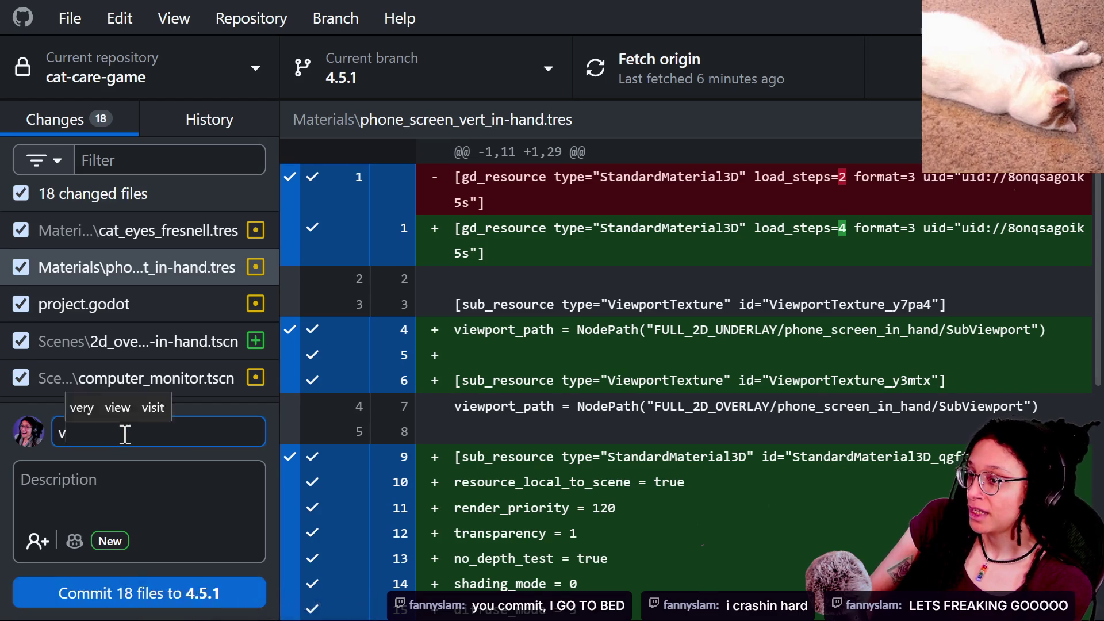
key("BackSpace")
type("f")
key("BackSpace")
type("ff")
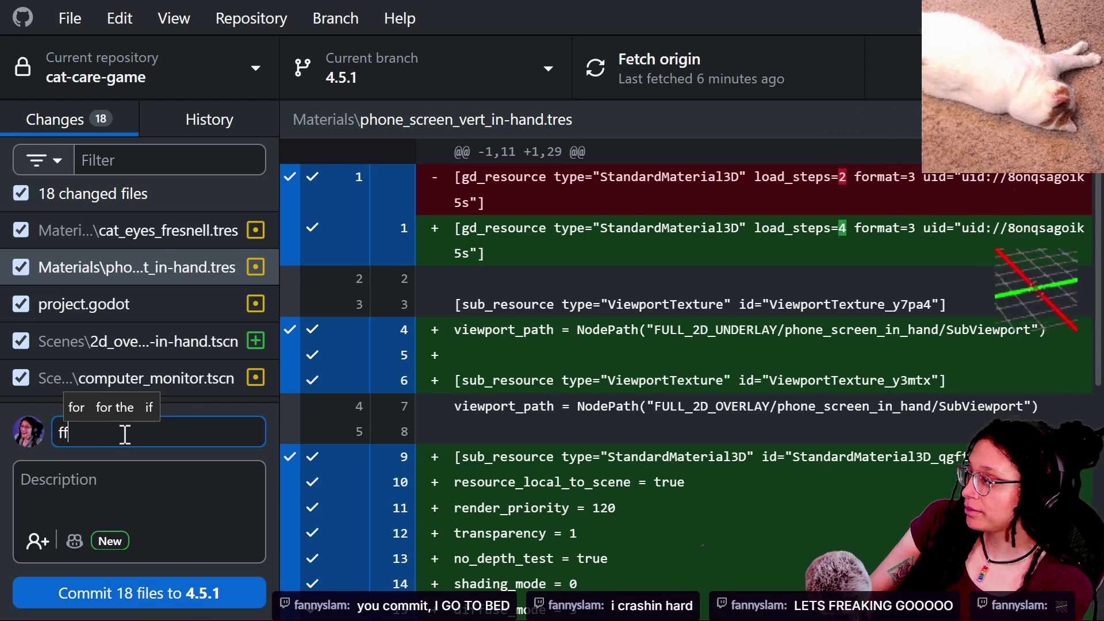
key("BackSpace")
type("f")
key("BackSpace")
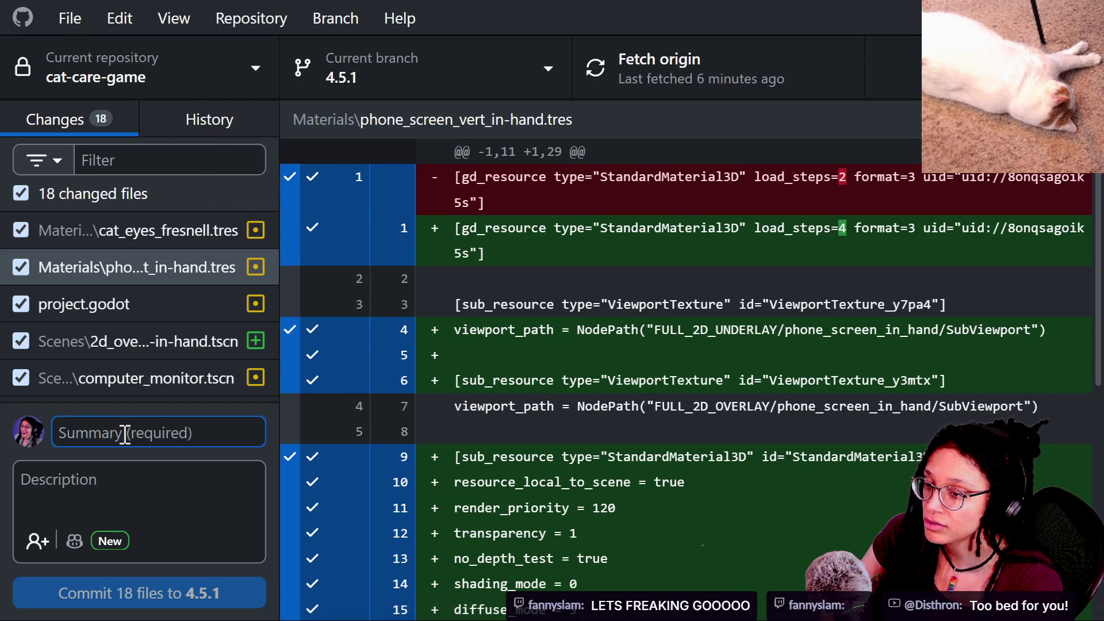
type("g")
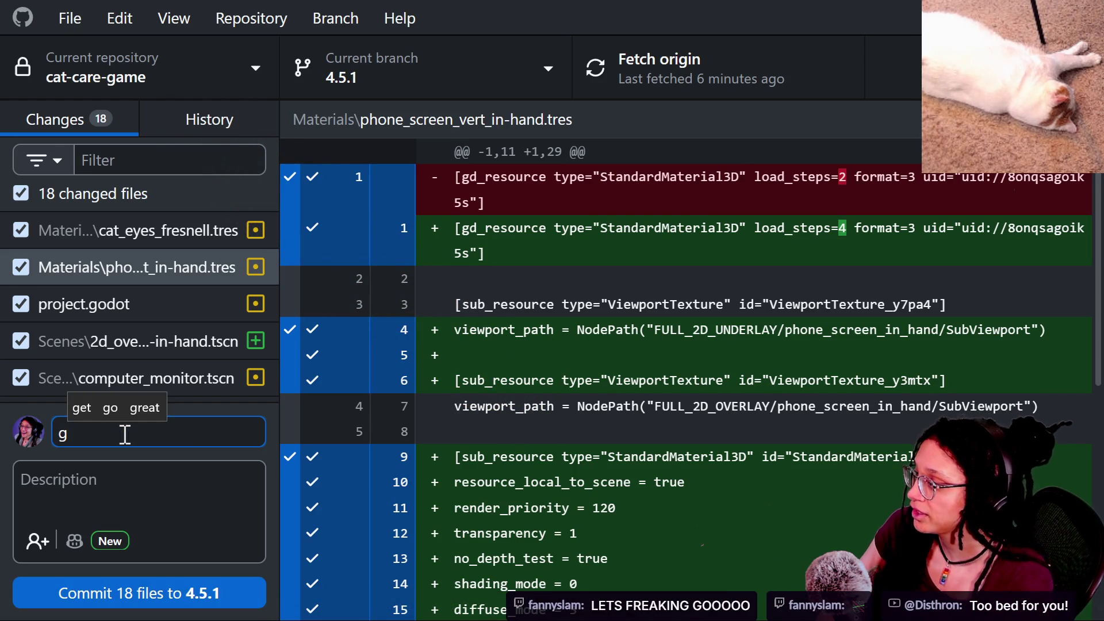
key("BackSpace")
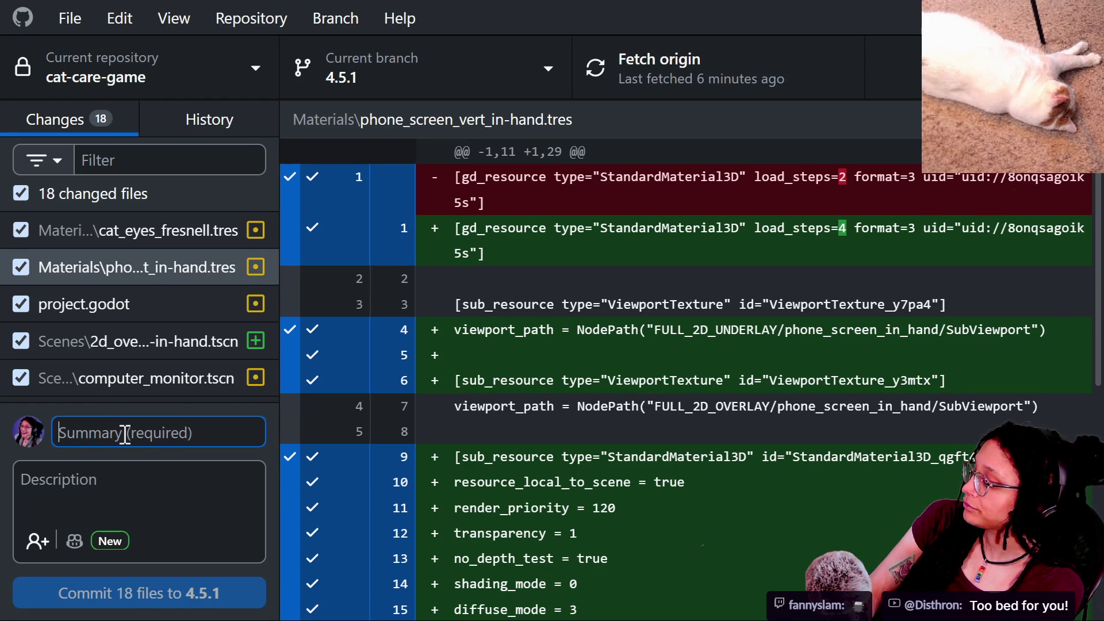
Commit the 18 files as 'computer companion camerstuff is set up real good' and push to origin.
type("computer companion cam")
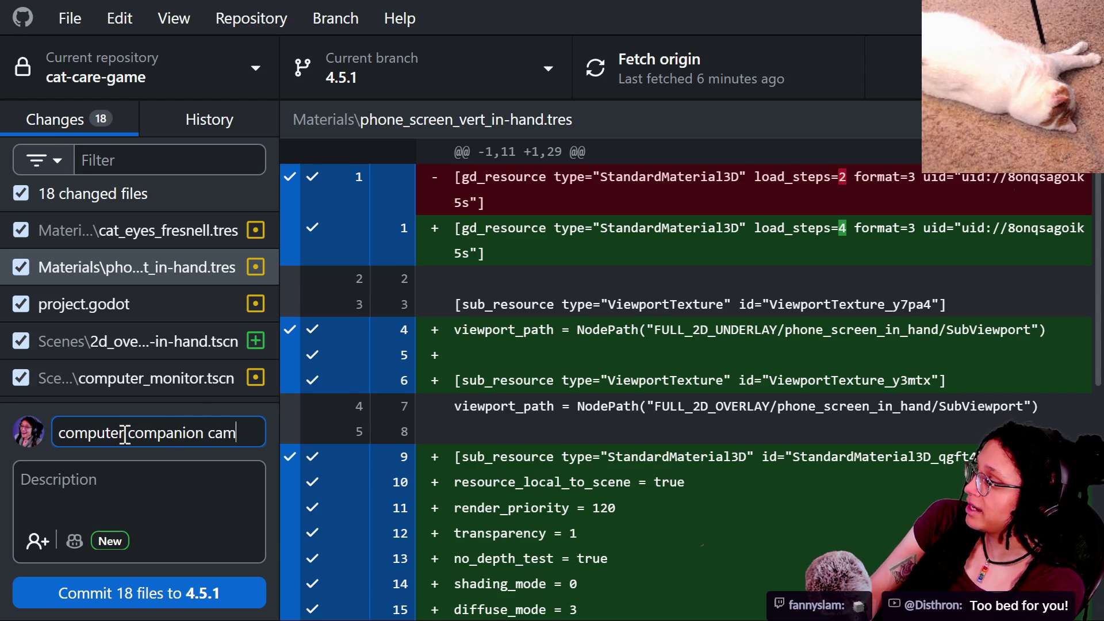
type("erstuff is set up")
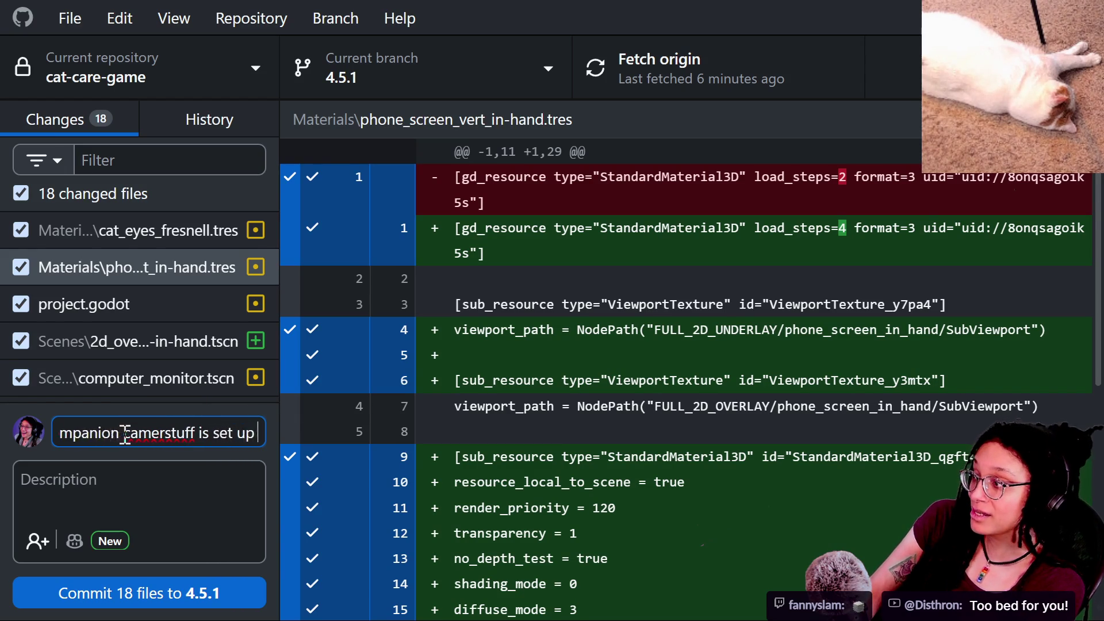
type("good")
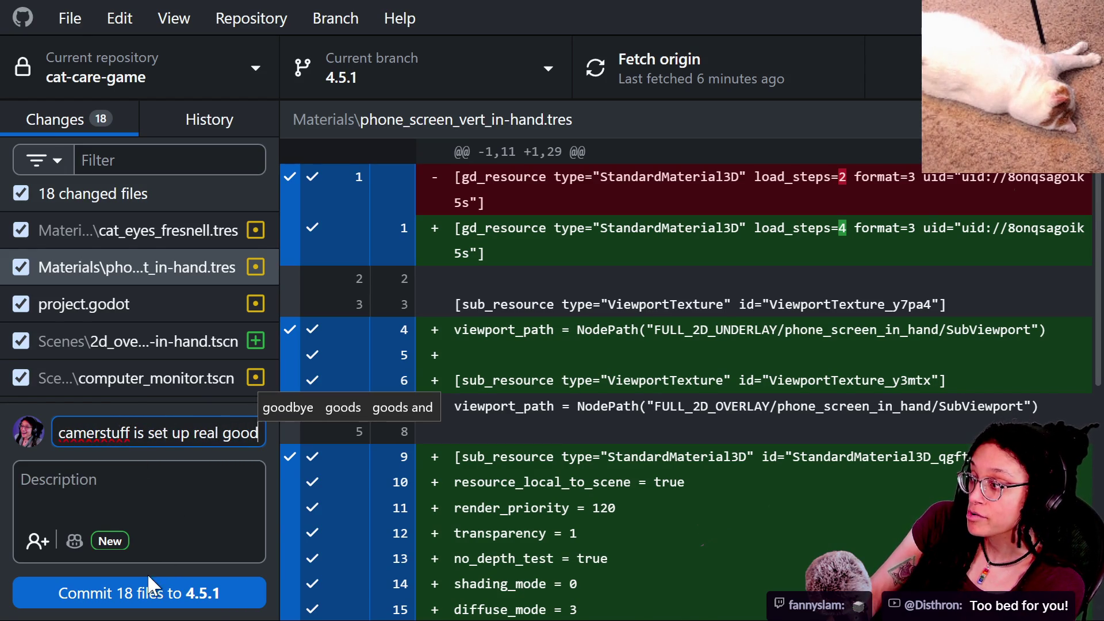
left_click(151, 586)
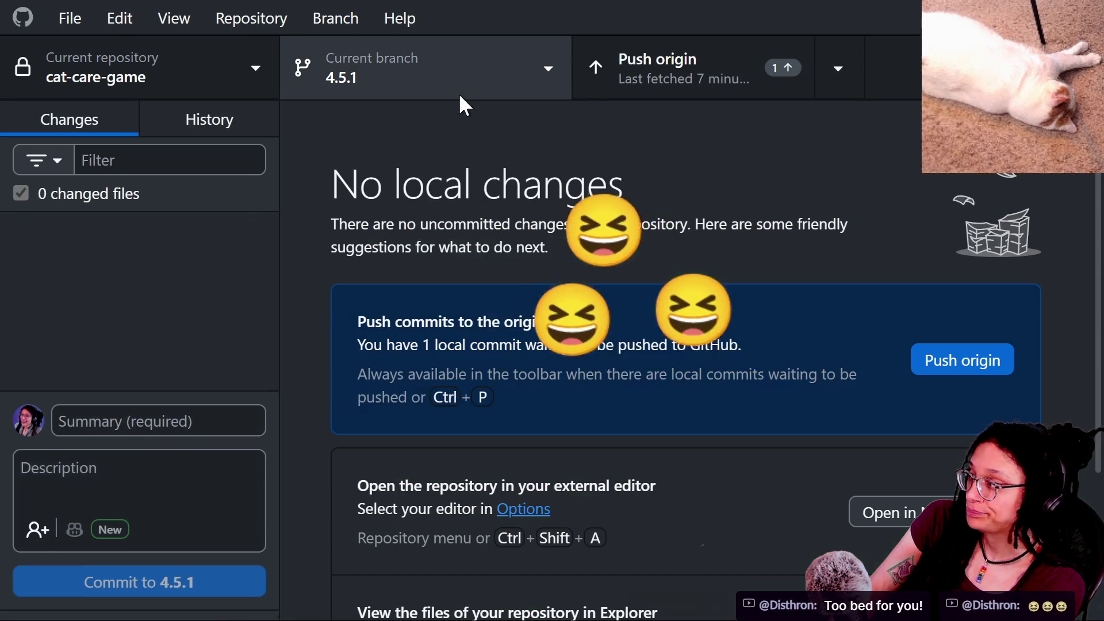
left_click(964, 360)
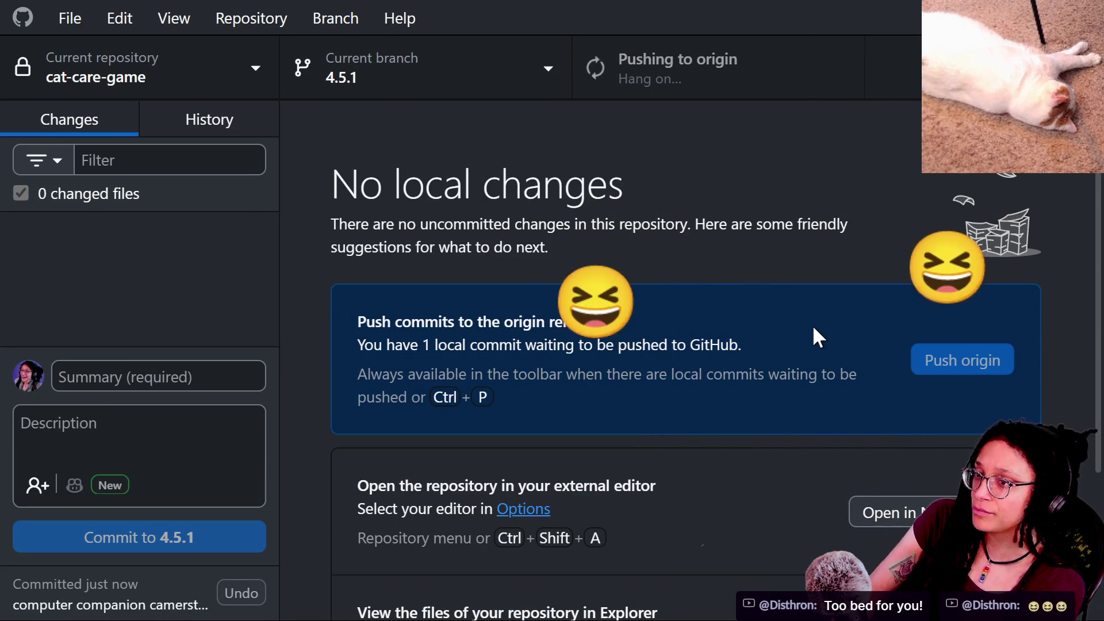
key("alt+Tab")
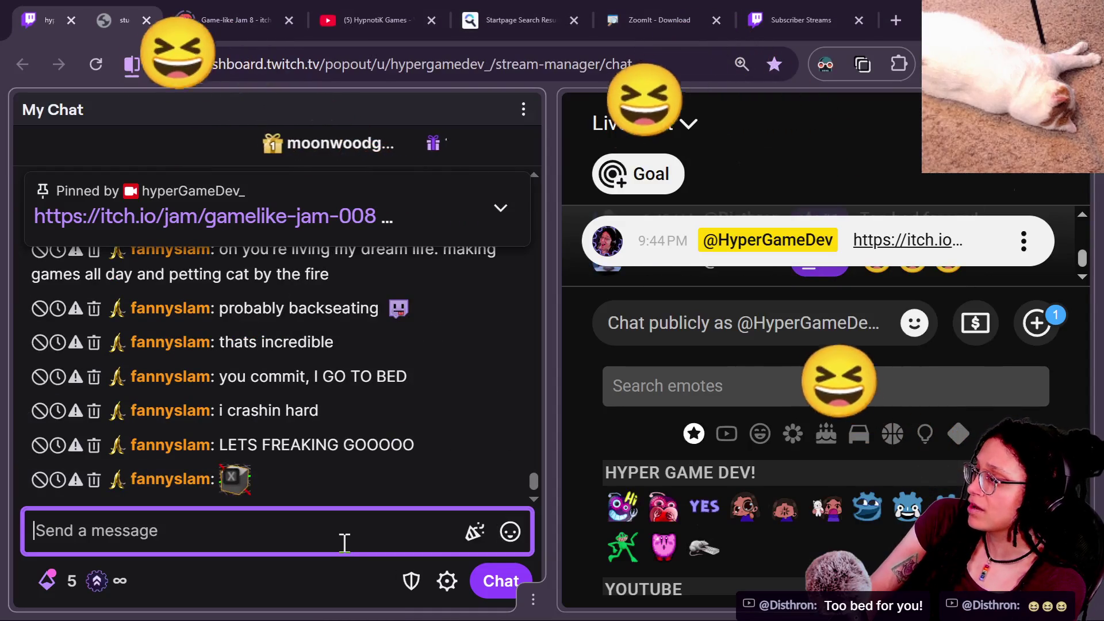
Send a /shoutout command for the viewer who just chatted.
type("/shoutout ")
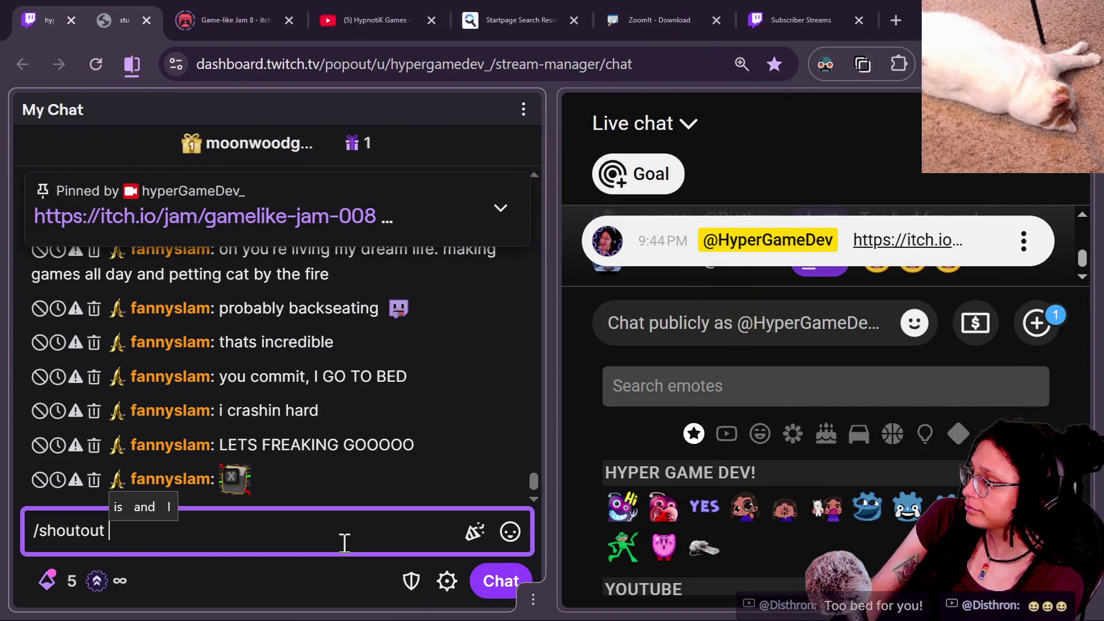
type("fannyslam")
key("Return")
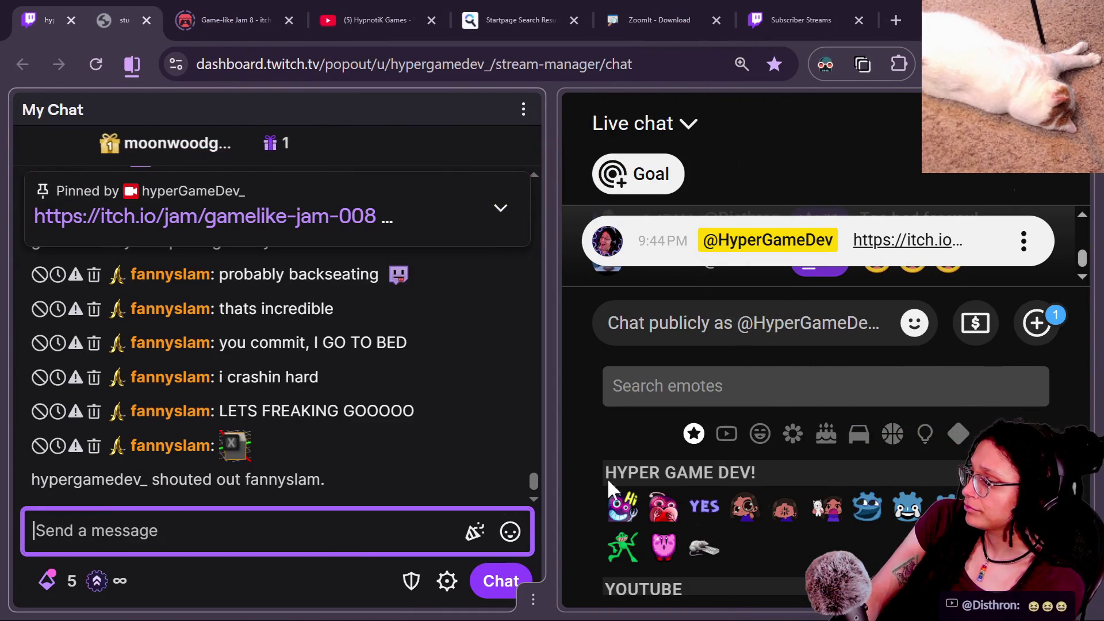
left_click(915, 323)
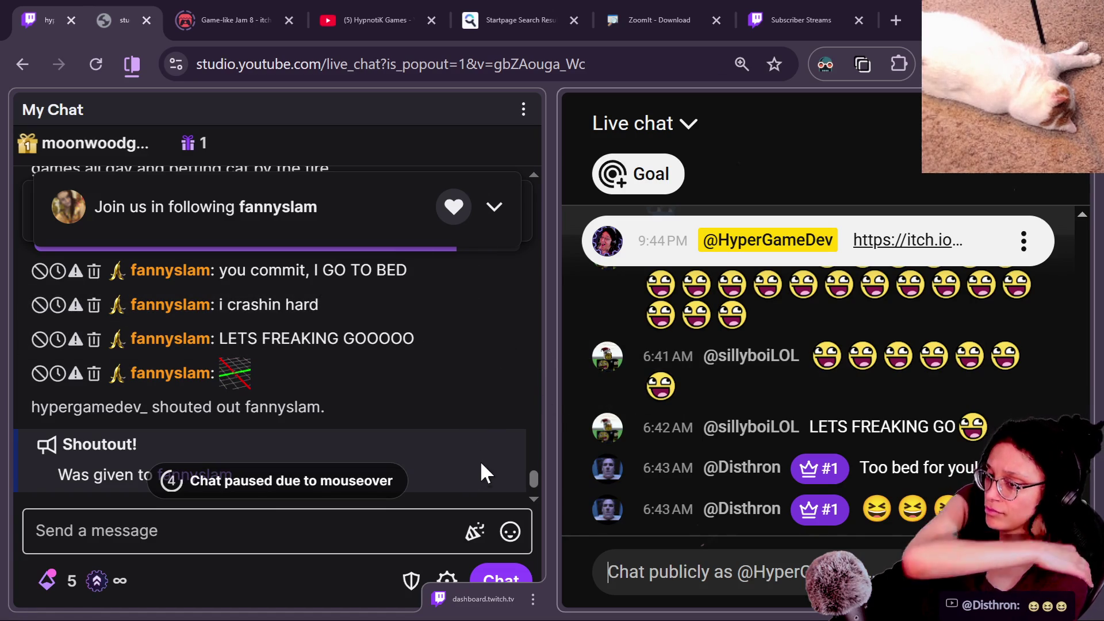
Copy the link to the viewer's channel from the name in the Shoutout card.
mouse_move(306, 233)
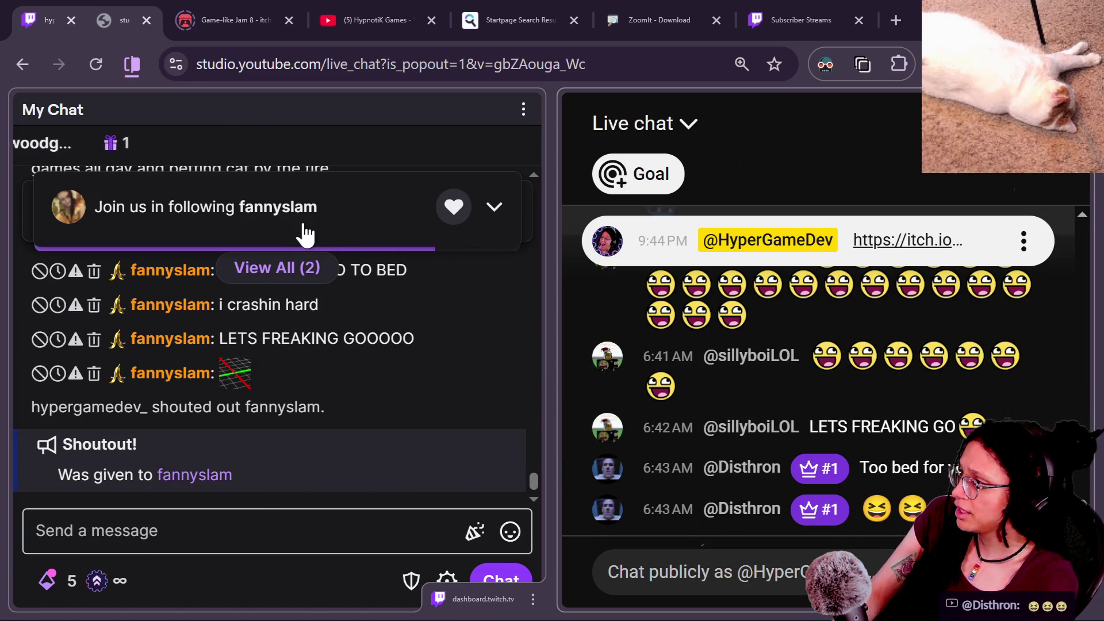
right_click(285, 209)
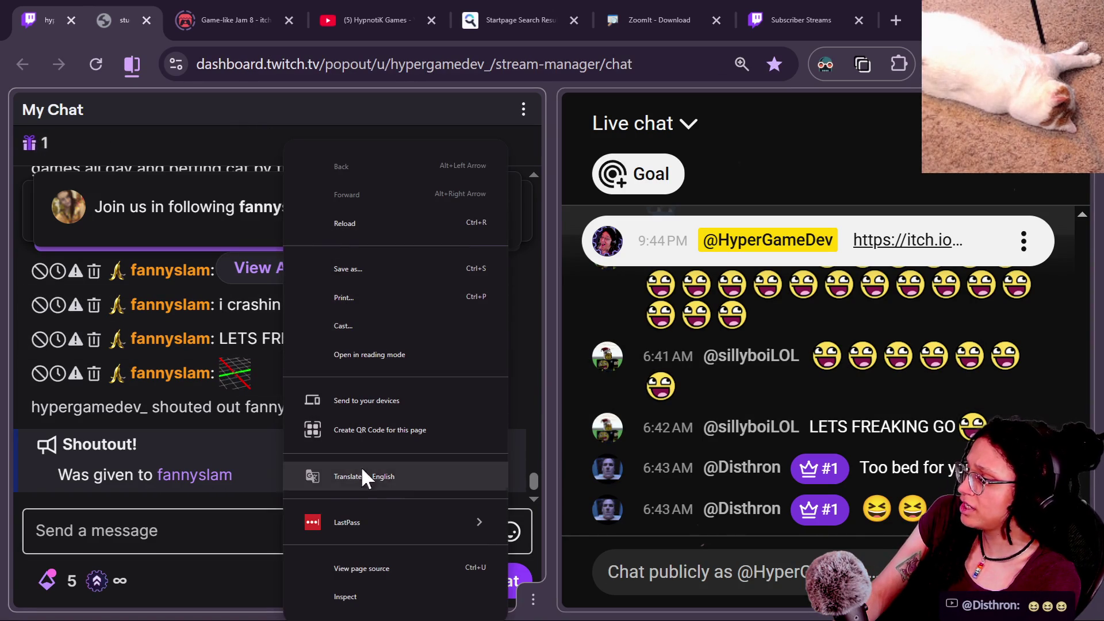
left_click(230, 477)
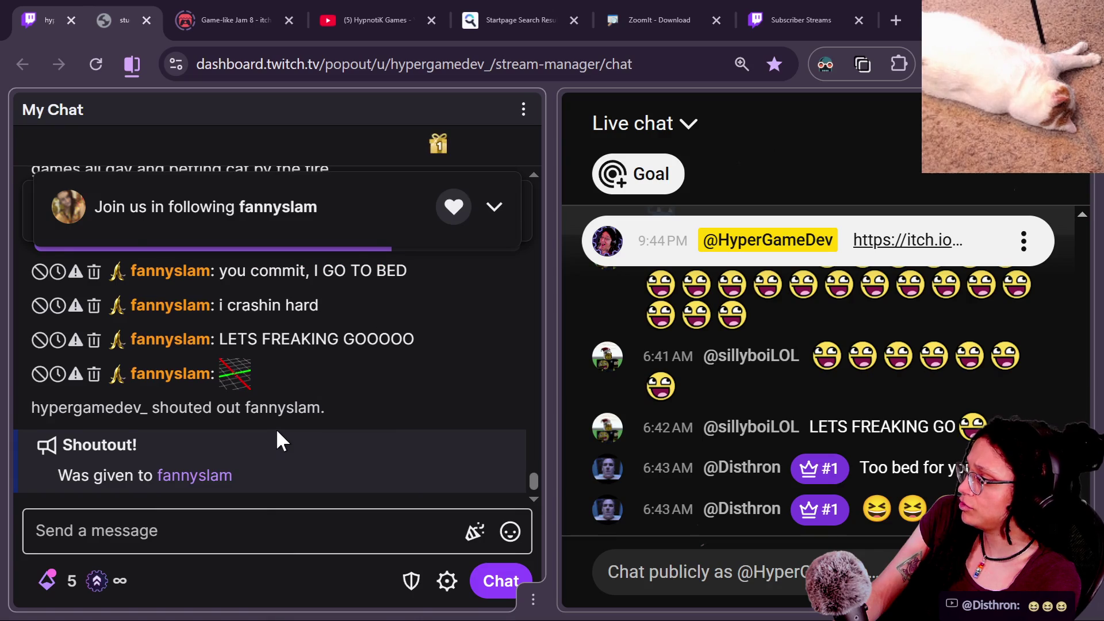
left_click_drag(254, 475, 165, 478)
right_click(174, 476)
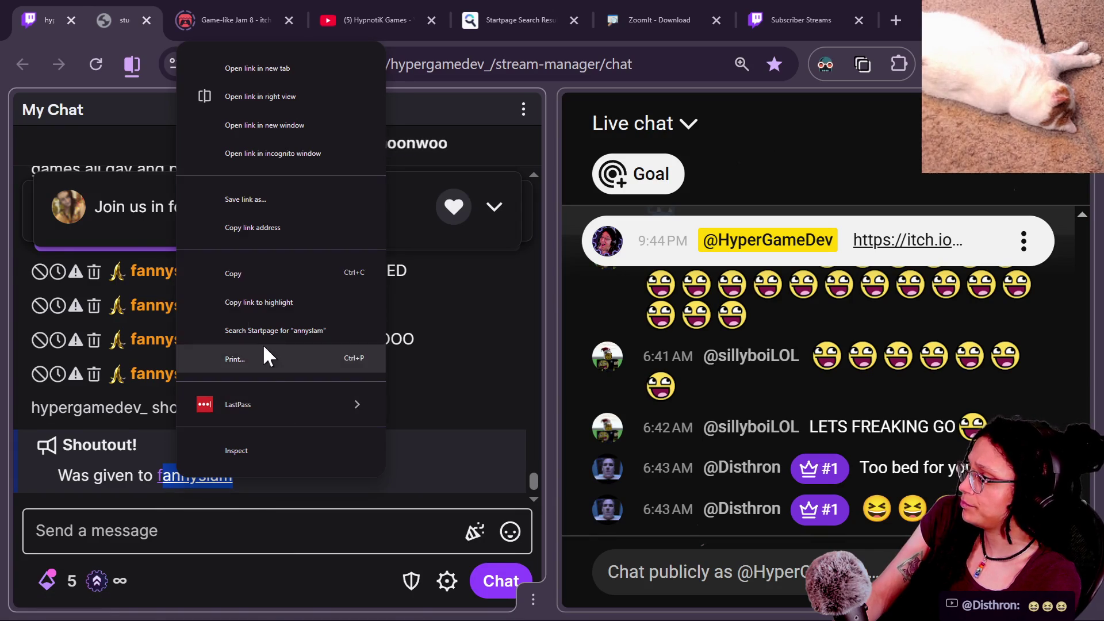
left_click(236, 271)
left_click(674, 535)
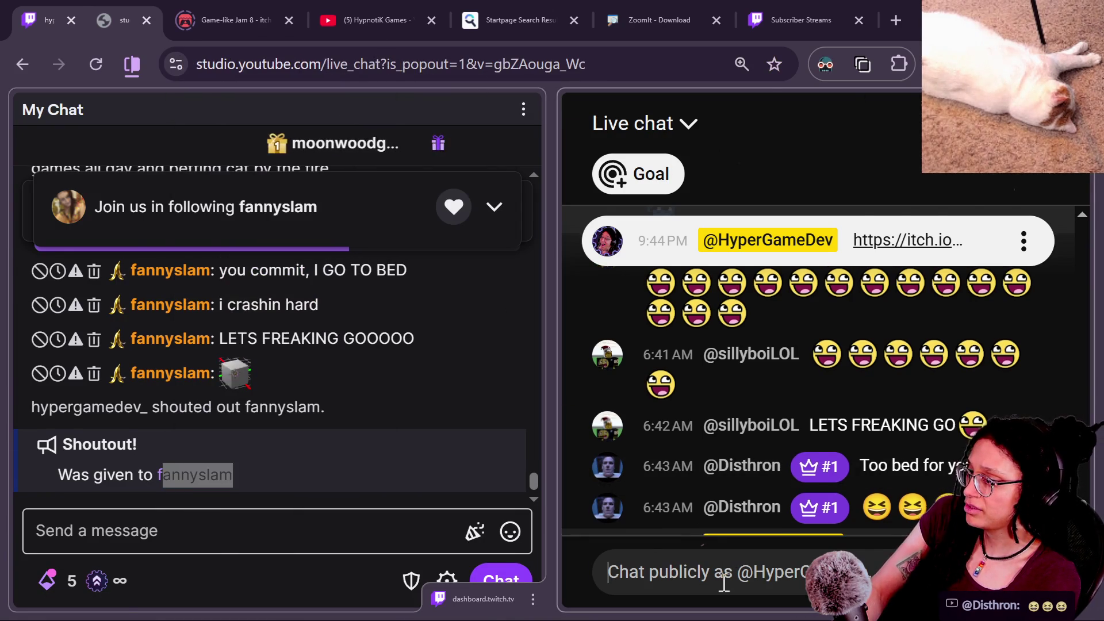
key("alt+Tab")
key("alt+Tab")
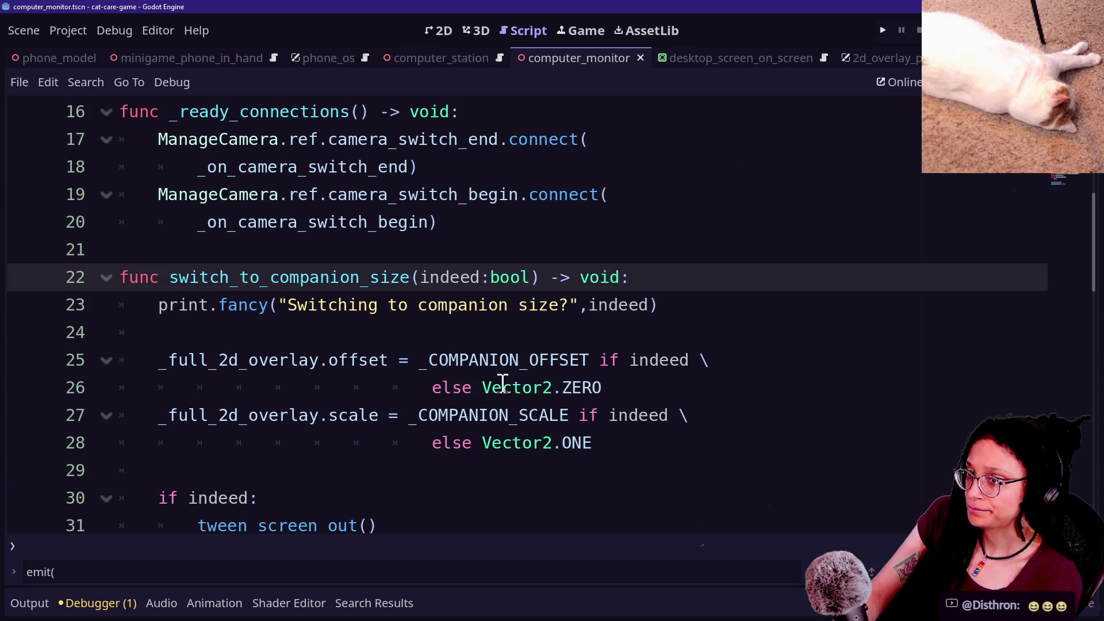
Step through the switch_to_companion_size code on lines 22–28 of computer_monitor.
left_click(301, 429)
left_click(311, 447)
mouse_move(317, 304)
left_mouse_down()
mouse_move(660, 382)
mouse_move(434, 331)
left_mouse_up()
left_click(378, 304)
key("Down")
key("Down")
key("Down")
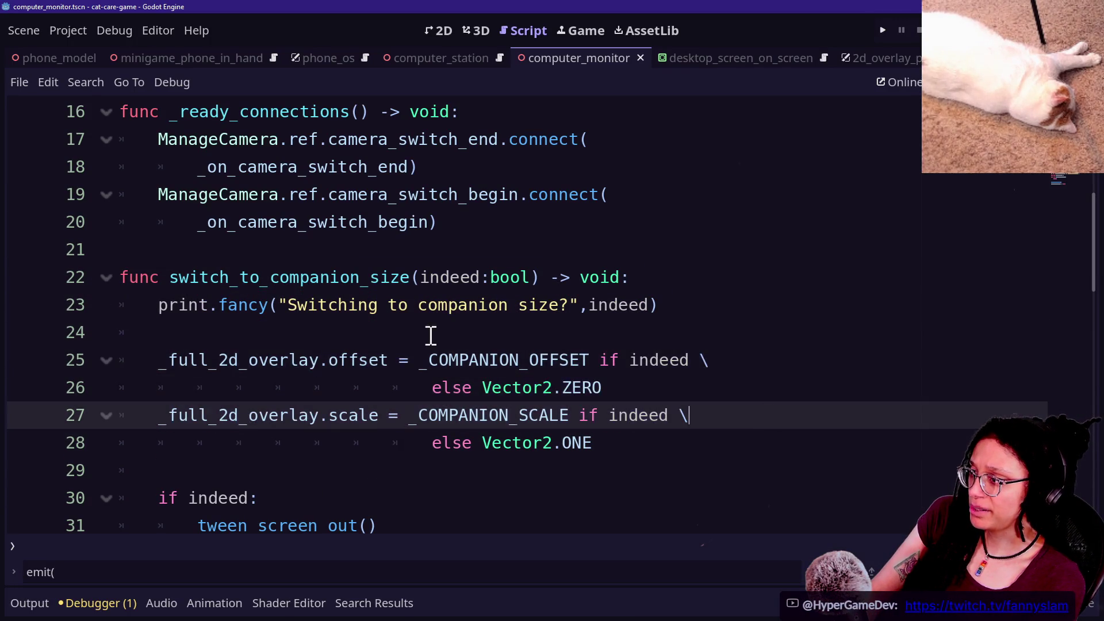
scroll(600, 460, "down", 1)
scroll(375, 316, "up", 6)
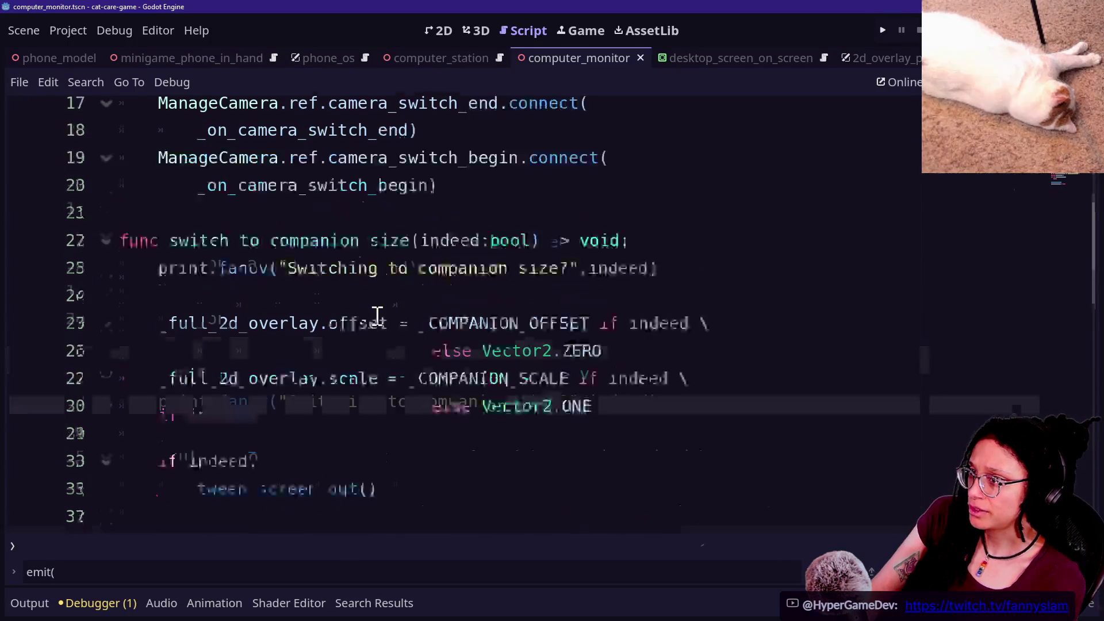
Switch to GitHub Desktop and back, then turn off distraction-free mode to restore the side panels.
key("alt+Tab")
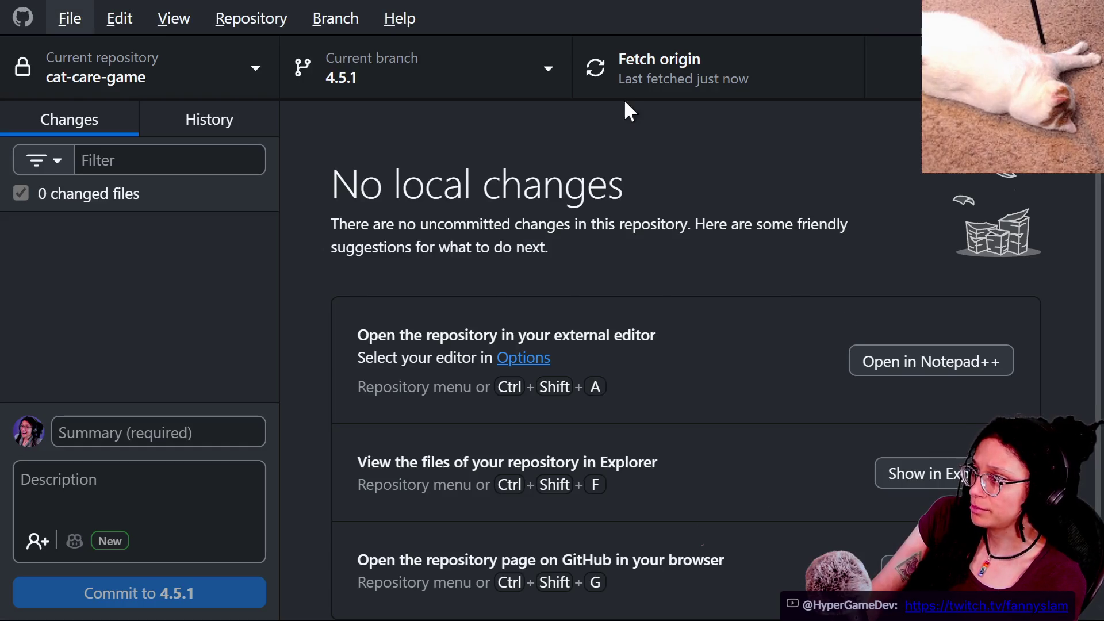
key("alt+Tab")
left_click(458, 227)
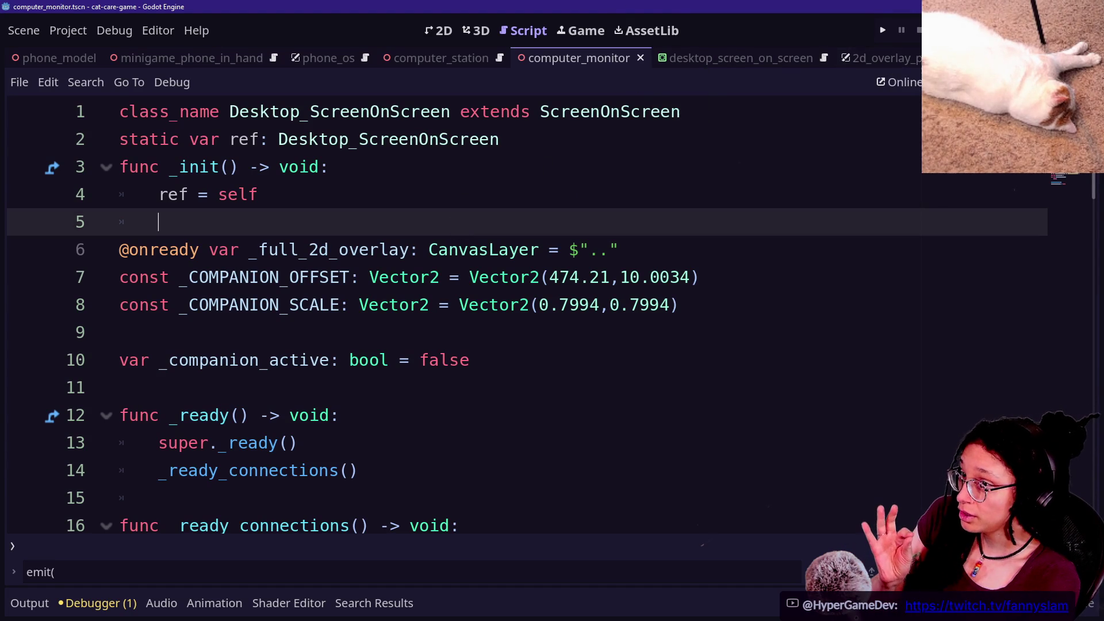
key("ctrl+shift+F11")
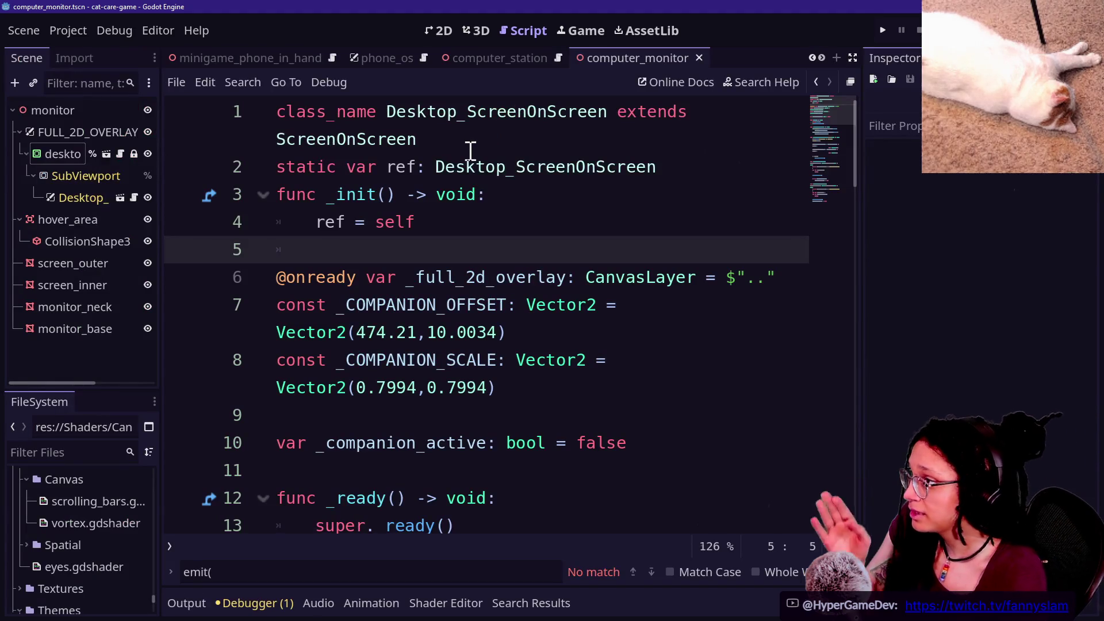
Search project resources for 'phone' and cancel without opening anything.
left_click(469, 150)
key("shift+alt+o")
type("phone")
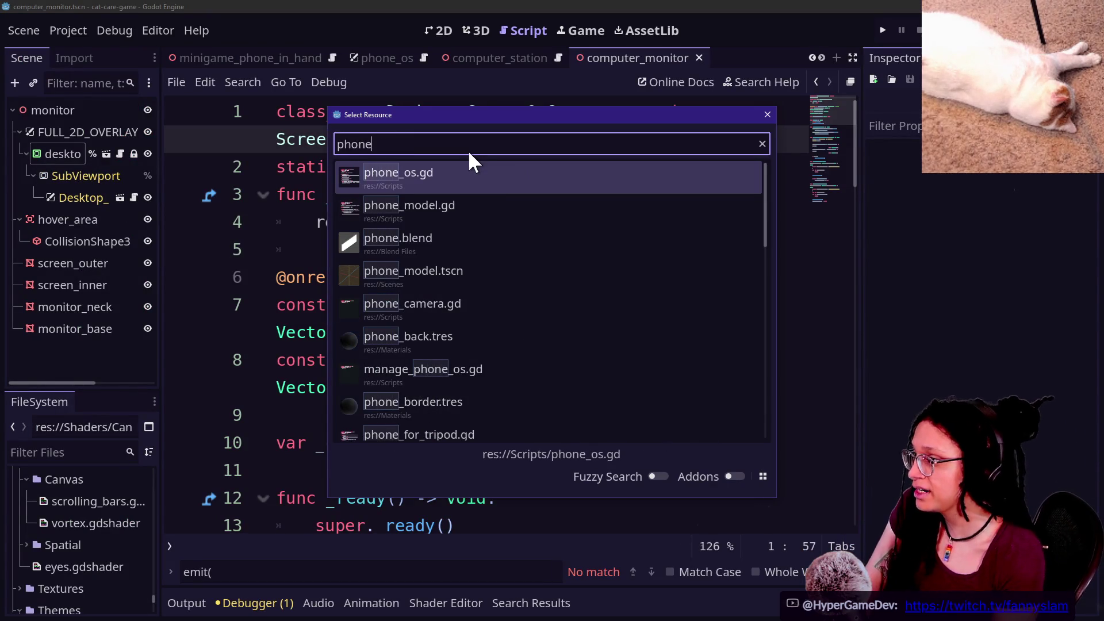
key("Escape")
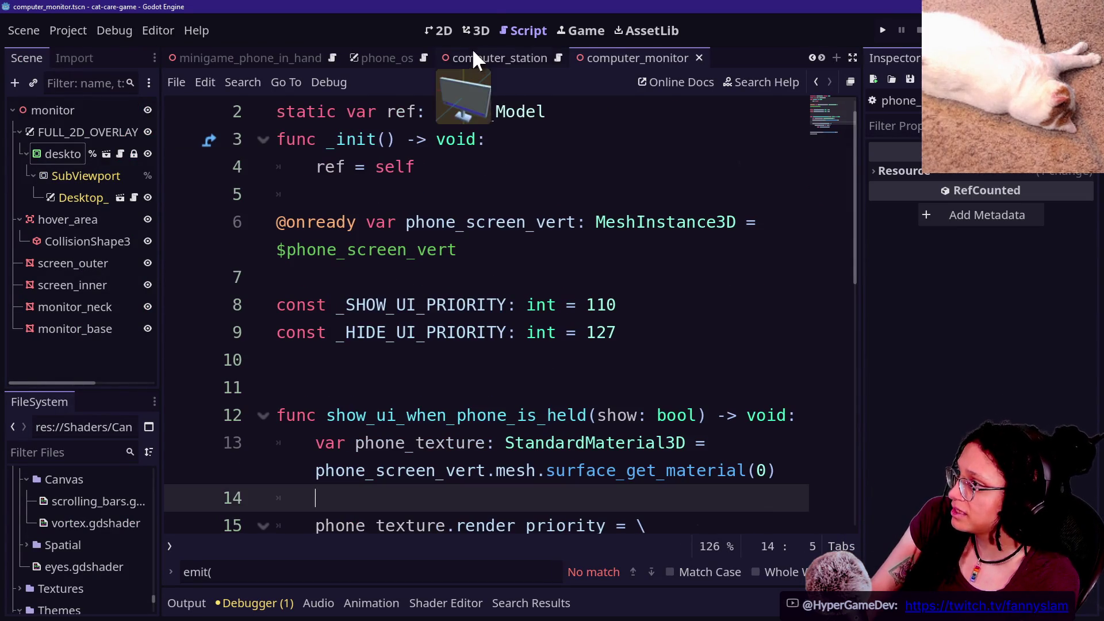
Filter the FileSystem for phone_model, select phone_model.tscn, and visit the minigame_phone_in_hand scene.
left_click(478, 33)
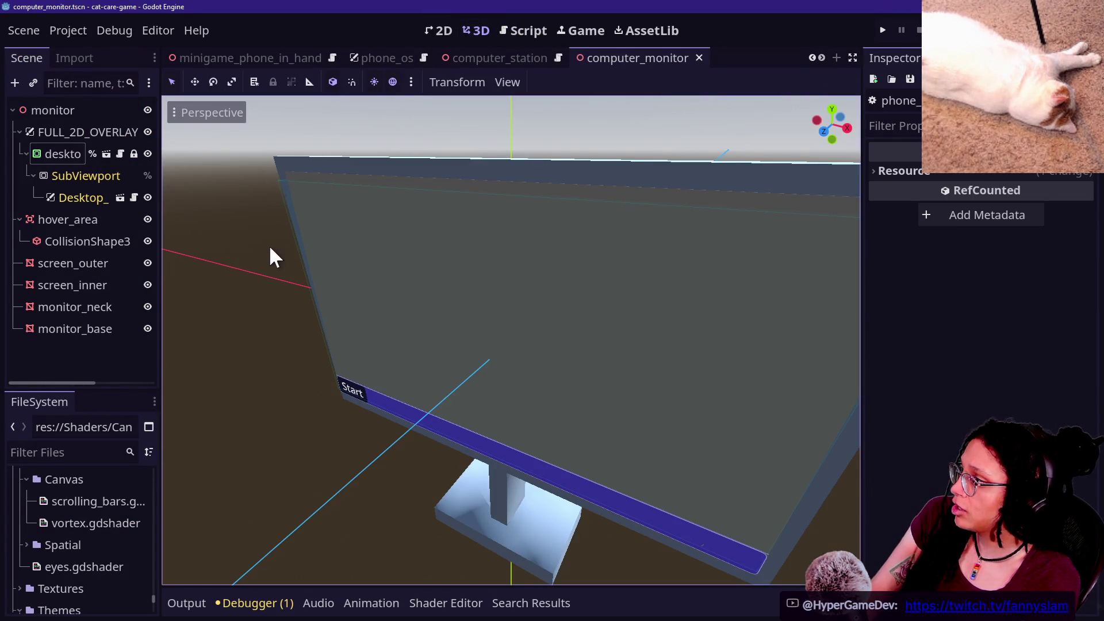
left_click(487, 55)
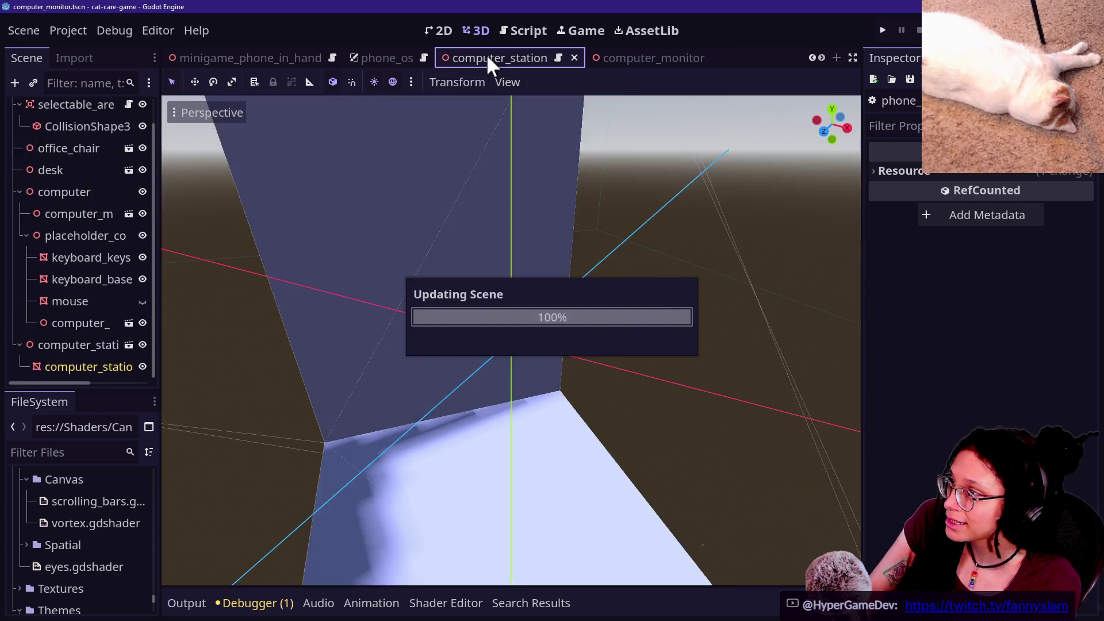
left_click(100, 448)
type("phone_model")
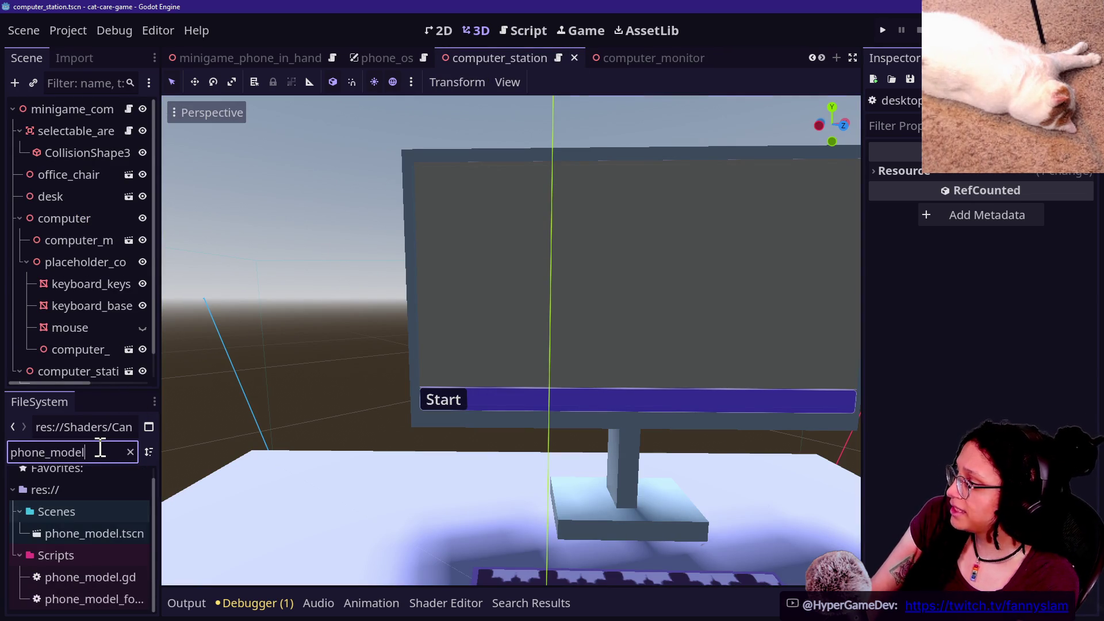
left_click(96, 531)
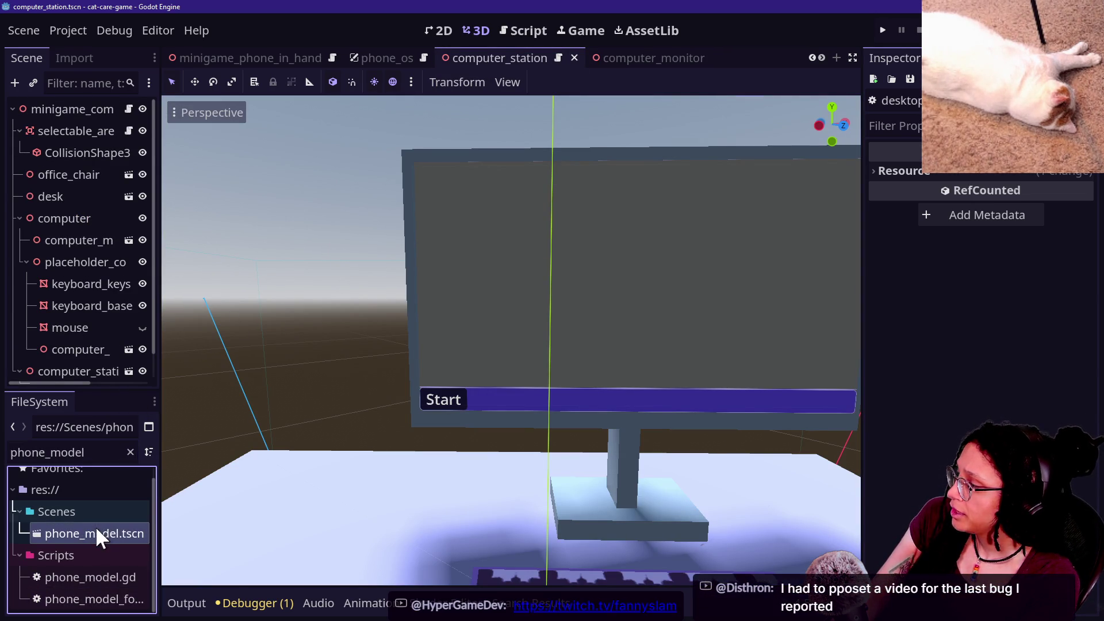
left_click(251, 57)
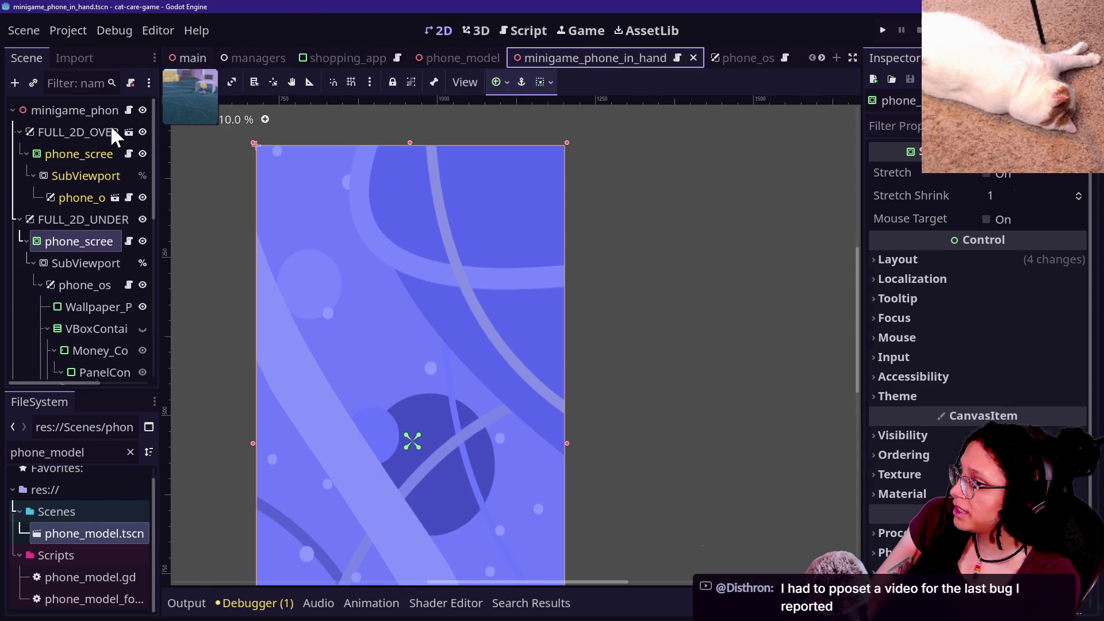
key("ctrl+s")
Select phone_in_hand in the main scene, then open computer_station and select its root.
left_click(81, 198)
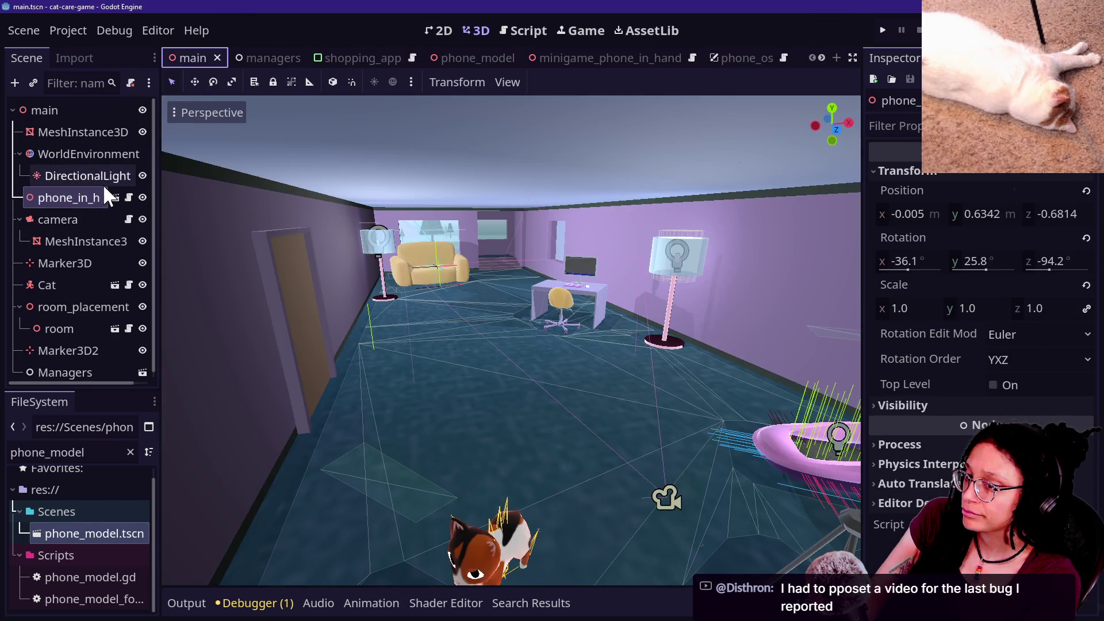
left_click(80, 172)
left_click(80, 198)
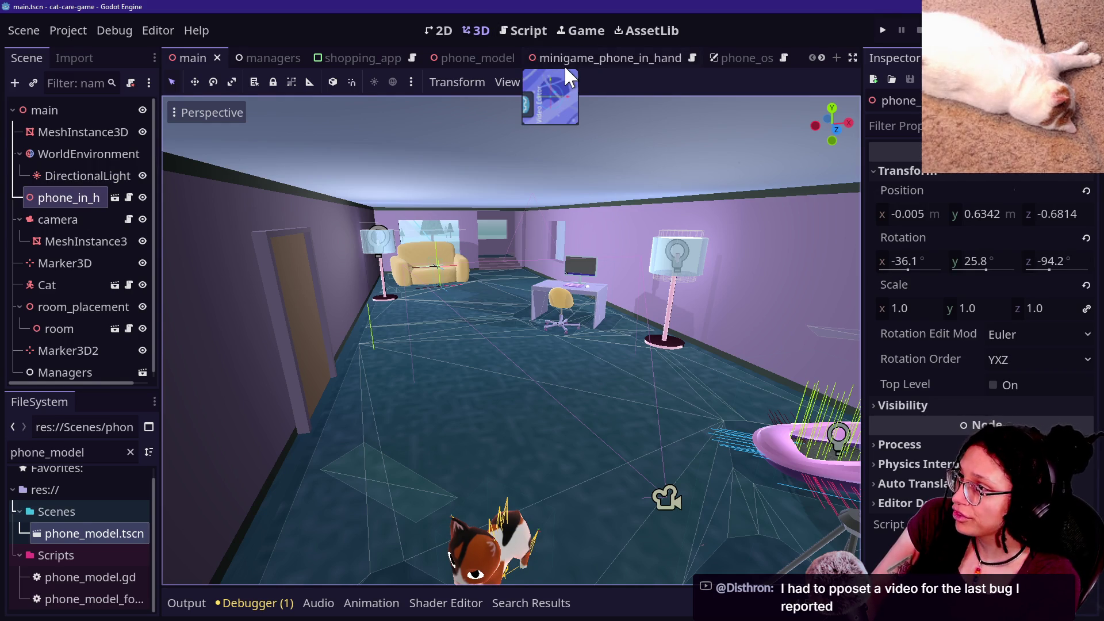
scroll(565, 60, "down", 5)
scroll(564, 64, "down", 1)
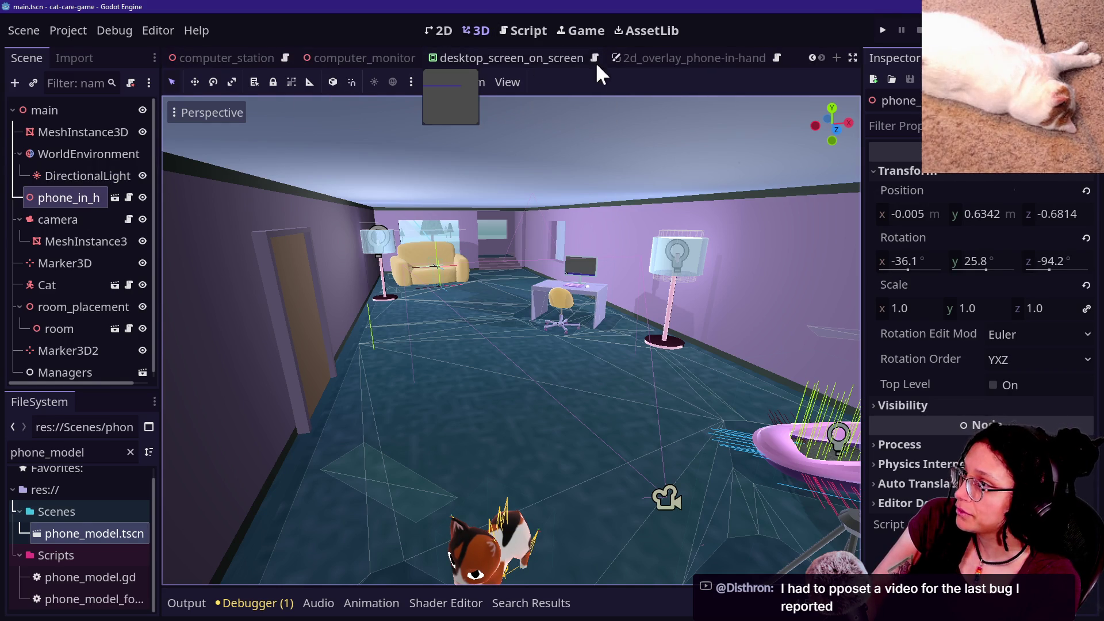
left_click(238, 60)
left_click(81, 108)
Paste phone_in_hand under the computer_station root and zero its position and rotation.
key("ctrl+v")
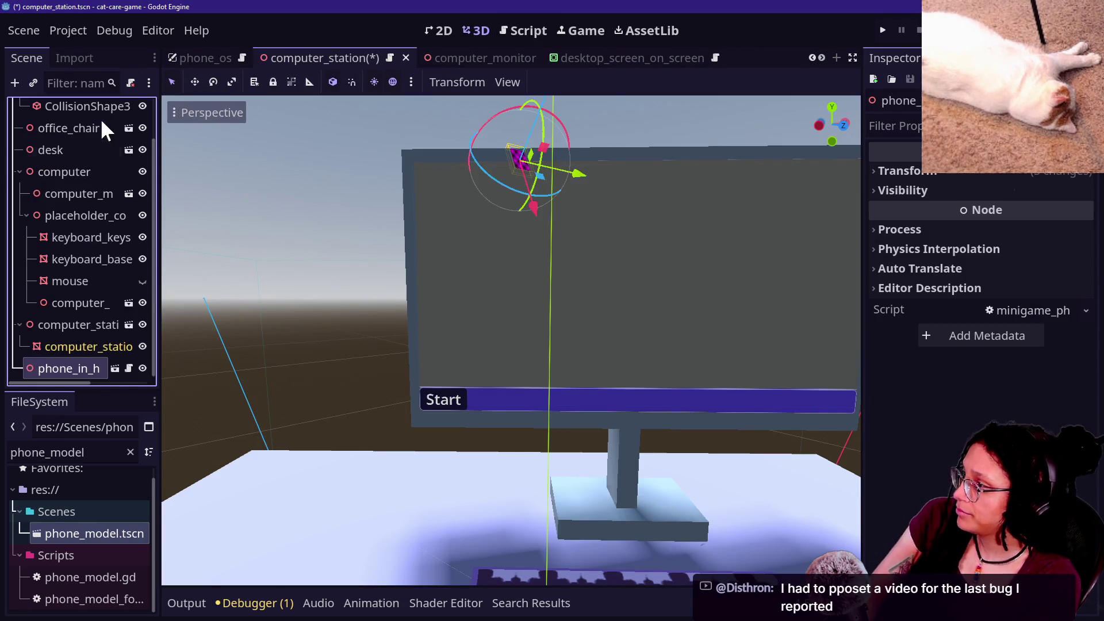
mouse_move(64, 376)
left_mouse_down()
mouse_move(92, 176)
mouse_move(65, 124)
left_mouse_up()
left_click(932, 171)
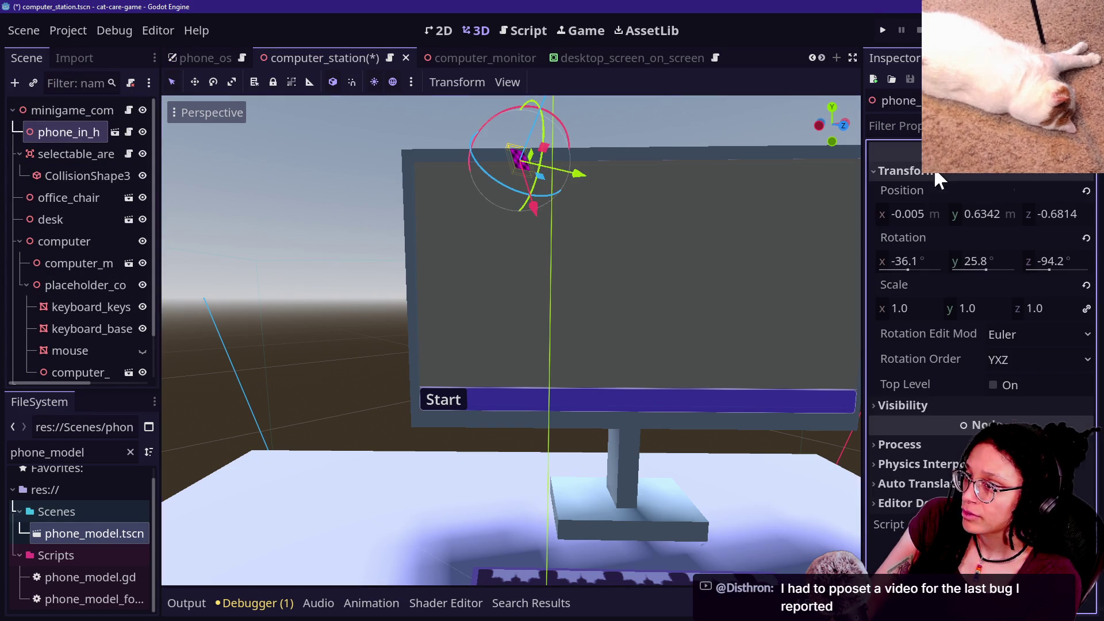
left_click(1087, 191)
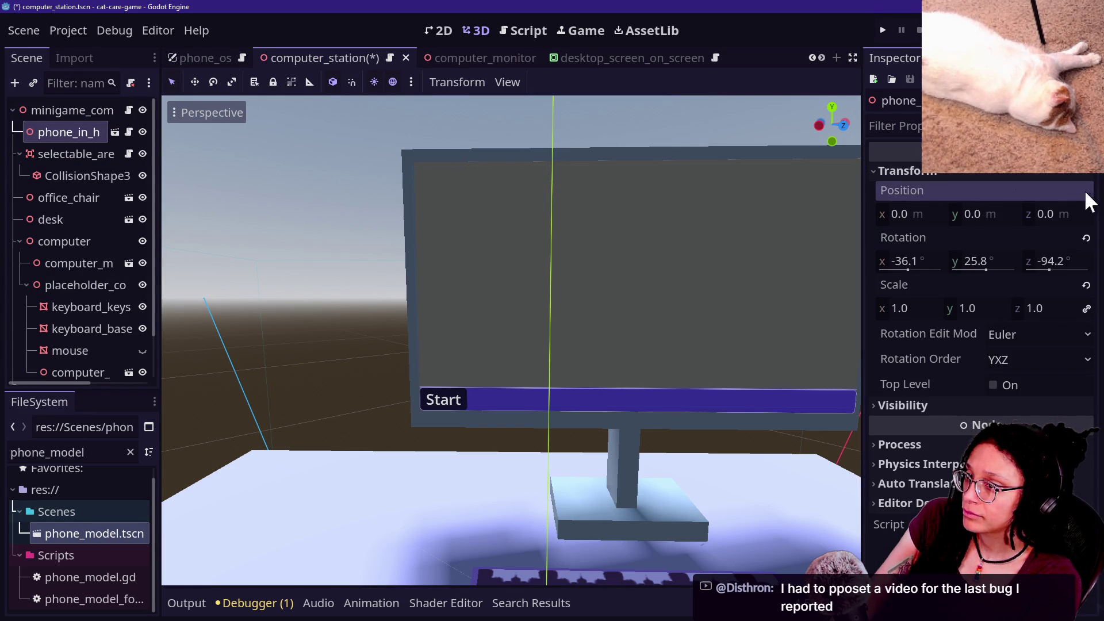
left_click(1086, 237)
Stand the phone upright at z rotation -90 and raise it to y 0.3474 beside the monitor.
mouse_move(517, 368)
left_mouse_down()
mouse_move(397, 368)
mouse_move(390, 153)
left_mouse_up()
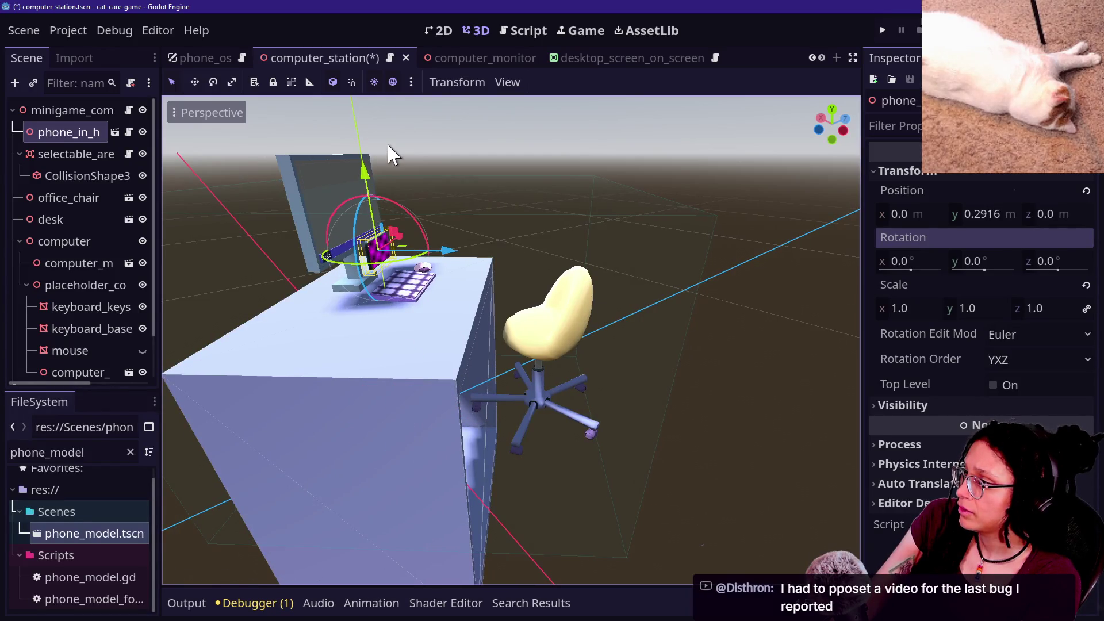
mouse_move(424, 226)
left_mouse_down()
mouse_move(472, 230)
mouse_move(523, 337)
mouse_move(400, 321)
left_mouse_up()
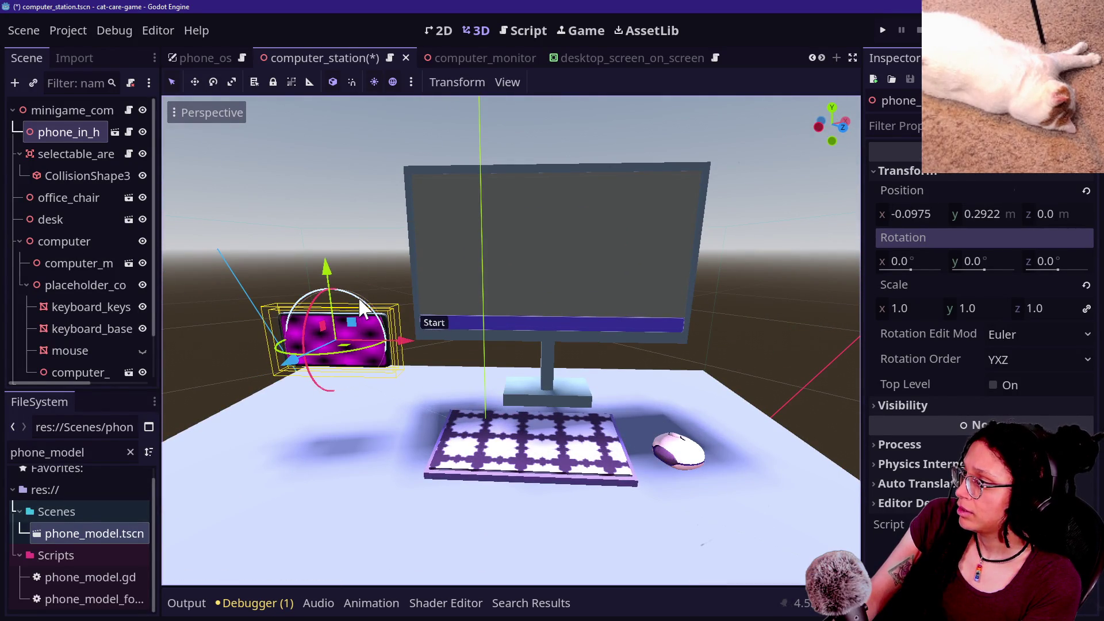
left_click(1050, 260)
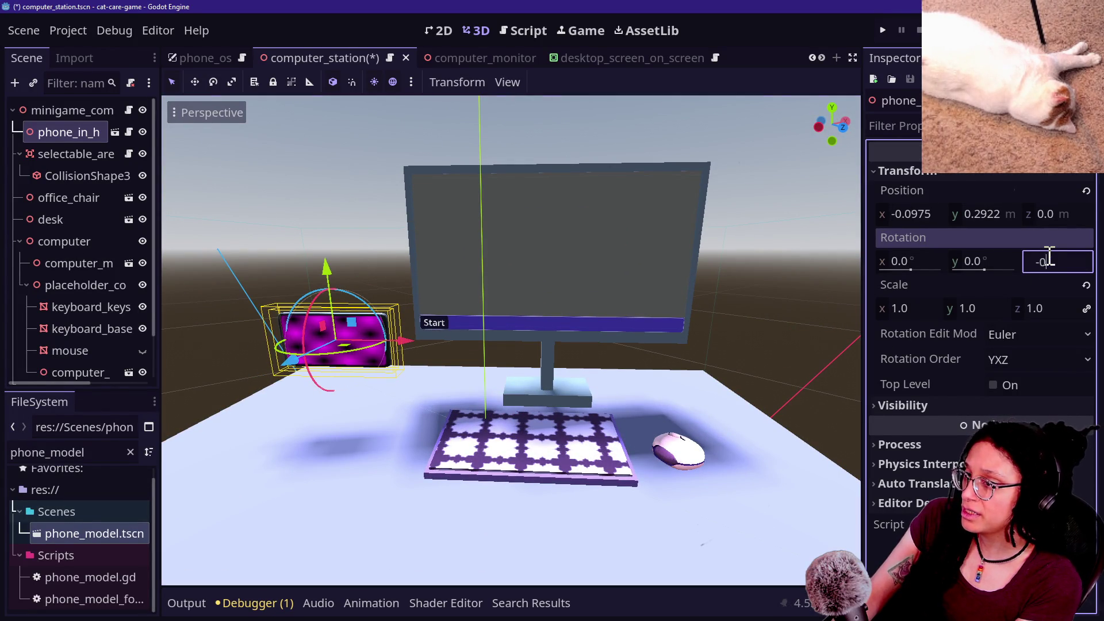
type("-90")
key("Return")
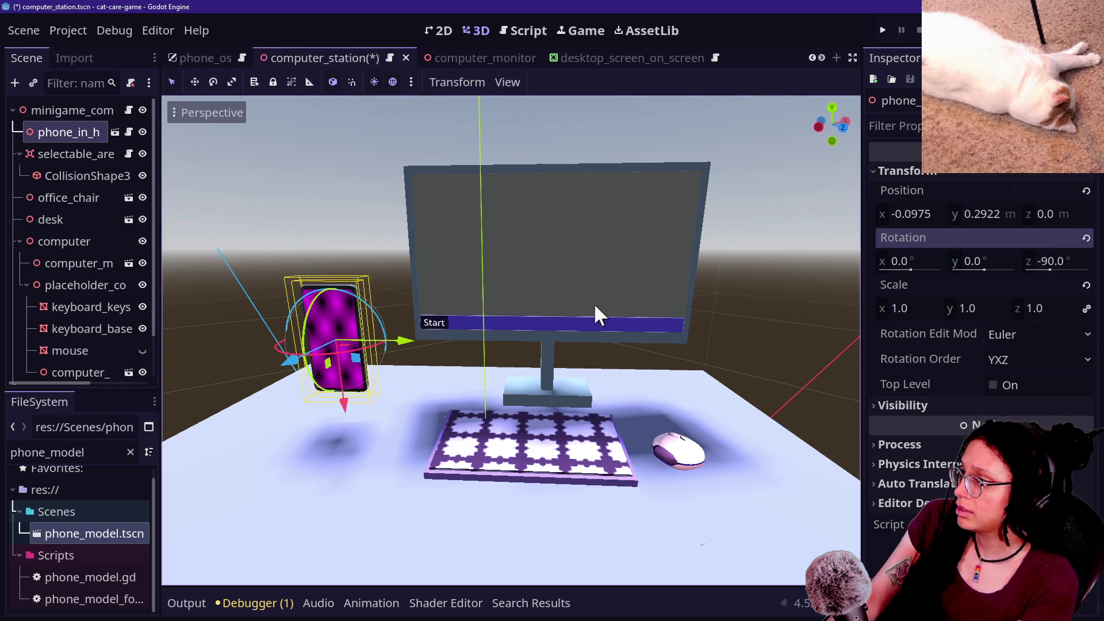
mouse_move(348, 414)
left_mouse_down()
mouse_move(357, 336)
mouse_move(371, 320)
left_mouse_up()
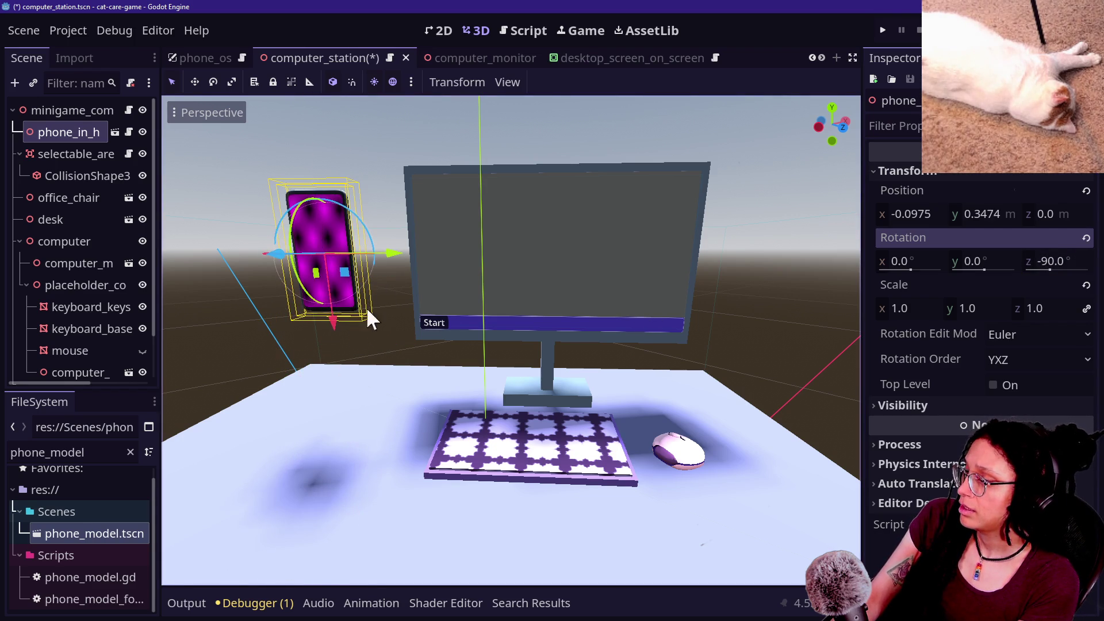
left_click(427, 256)
scroll(427, 256, "up", 6)
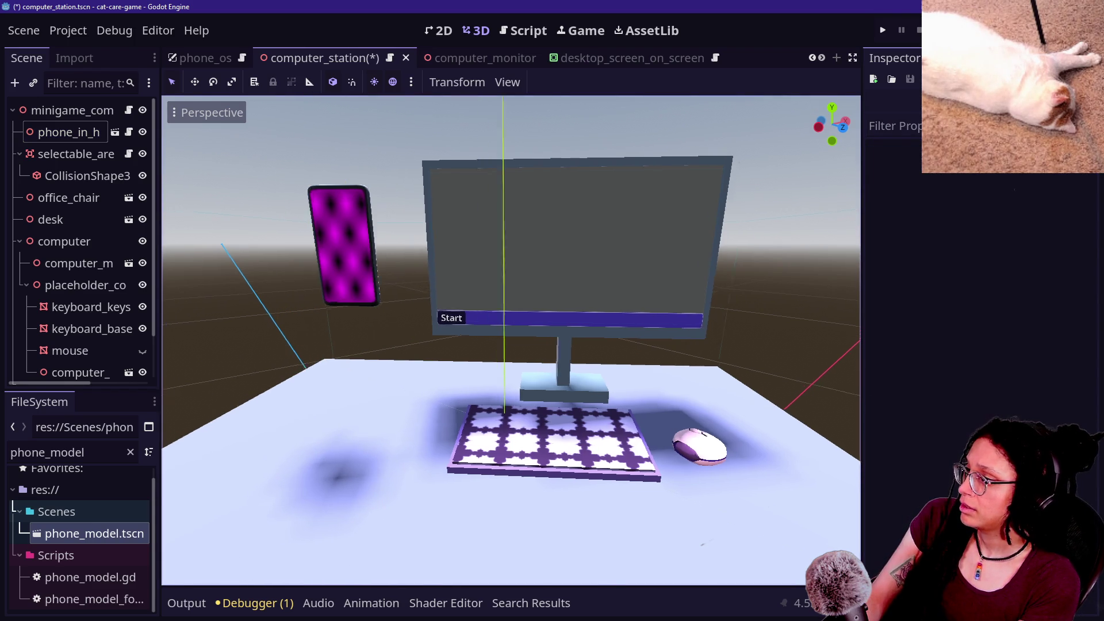
scroll(427, 256, "down", 5)
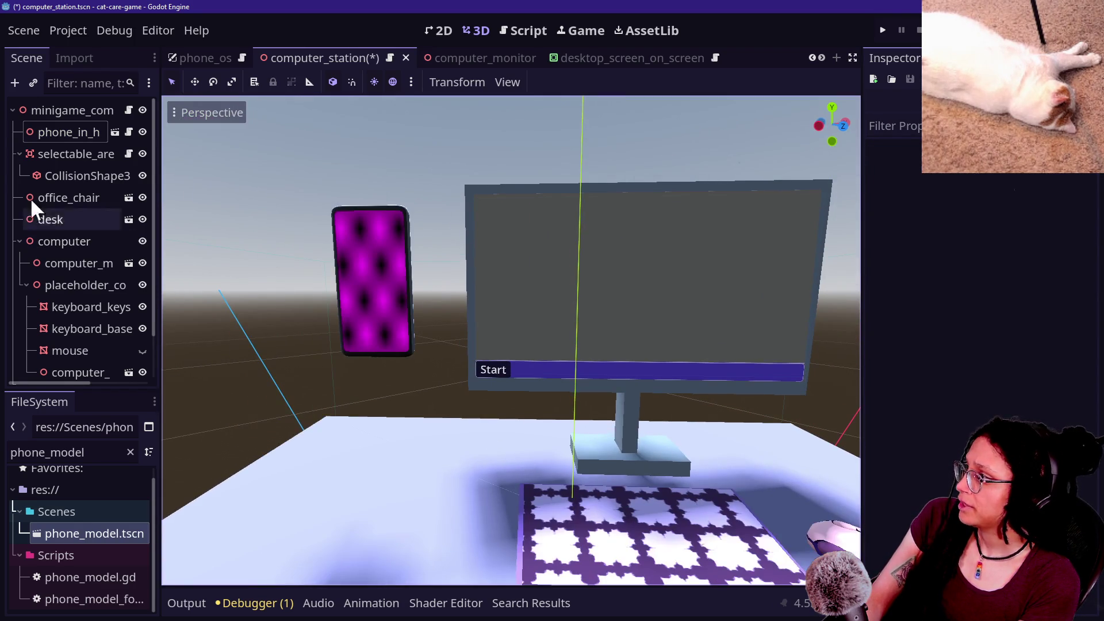
left_click_drag(161, 129, 233, 131)
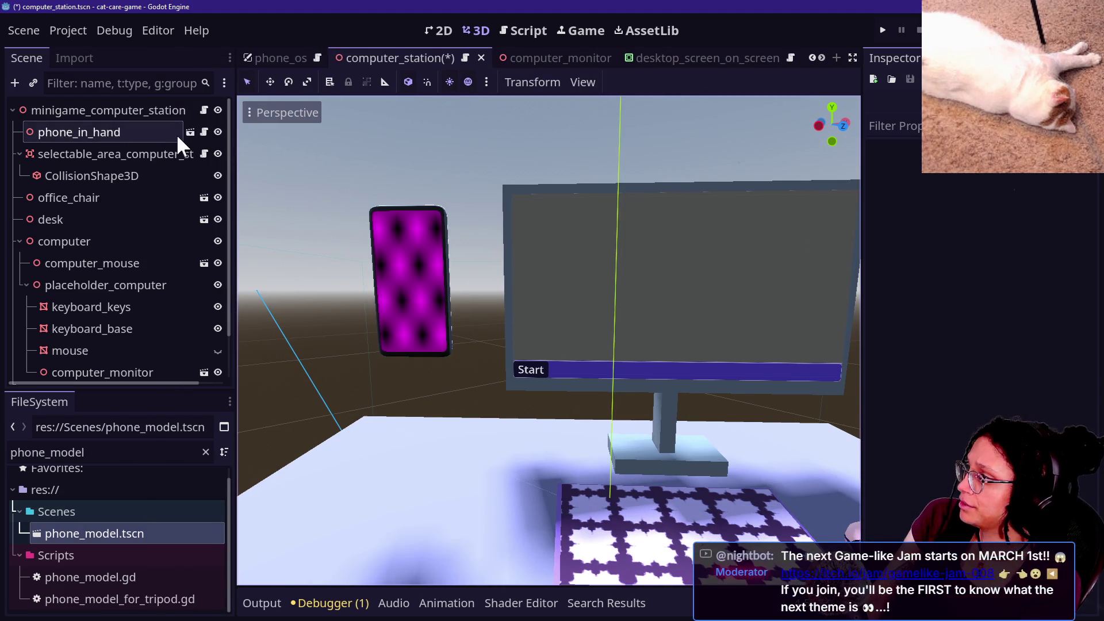
Open phone_in_hand's Minigame_Phone_InHand script and read through lines 2–9.
left_click(206, 131)
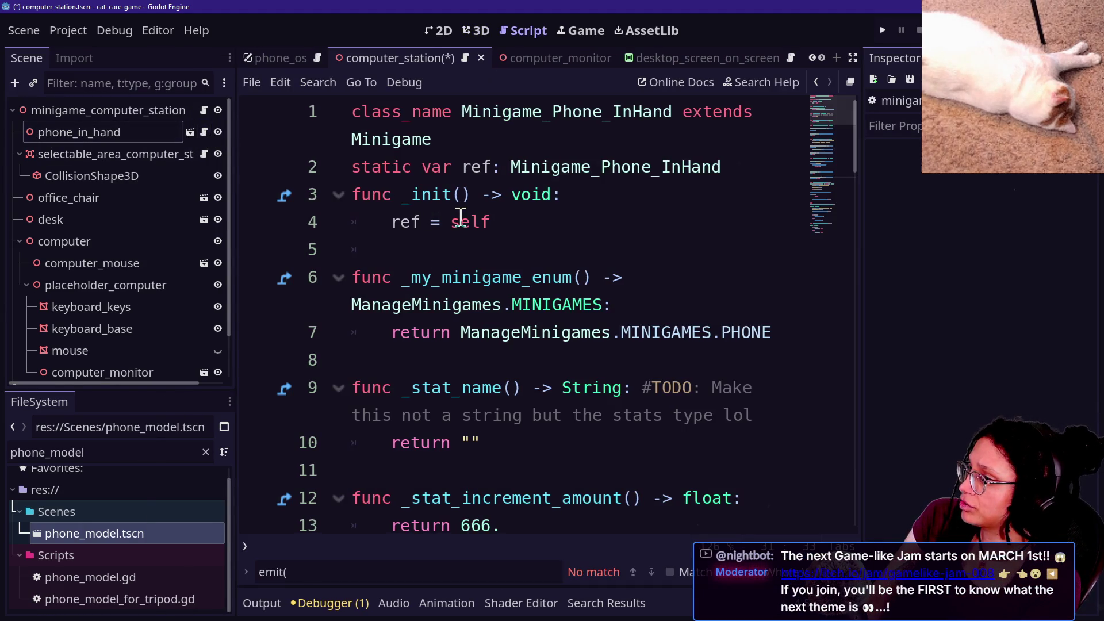
left_click_drag(434, 106, 575, 483)
left_click(594, 327)
scroll(595, 325, "down", 2)
scroll(594, 325, "up", 2)
left_click_drag(651, 161, 828, 454)
left_click(670, 380)
mouse_move(490, 222)
left_mouse_down()
mouse_move(609, 283)
mouse_move(648, 387)
left_mouse_up()
left_click(648, 387)
left_click_drag(487, 194, 654, 335)
left_click(654, 335)
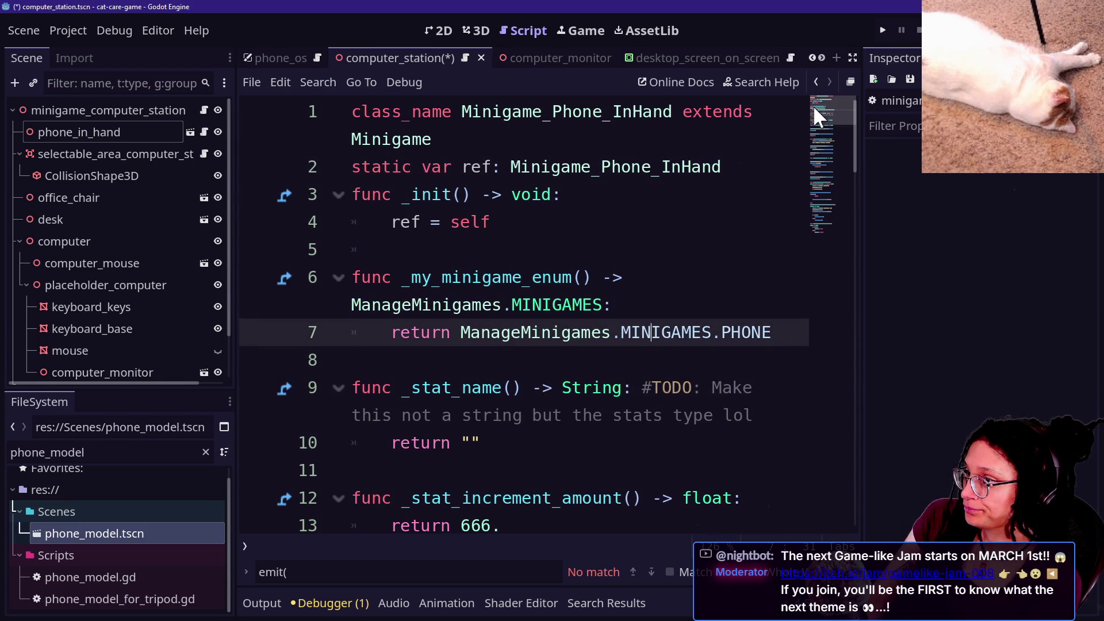
Review the _init function and lines 1–4 that return MINIGAMES.PHONE.
mouse_move(814, 105)
left_mouse_down()
mouse_move(812, 141)
mouse_move(808, 99)
left_mouse_up()
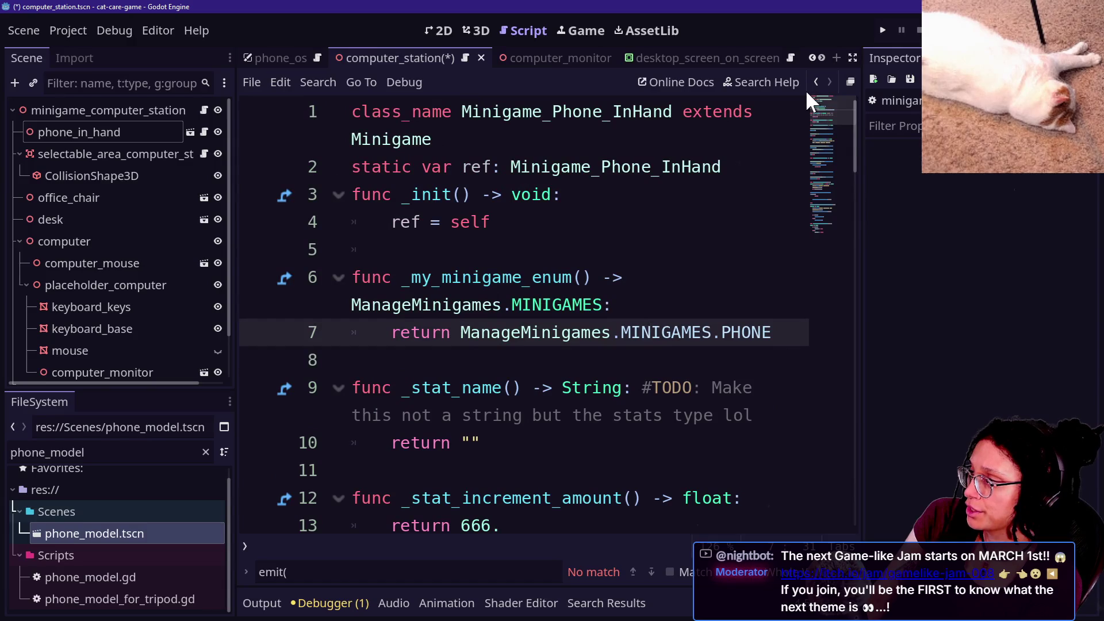
left_click(737, 196)
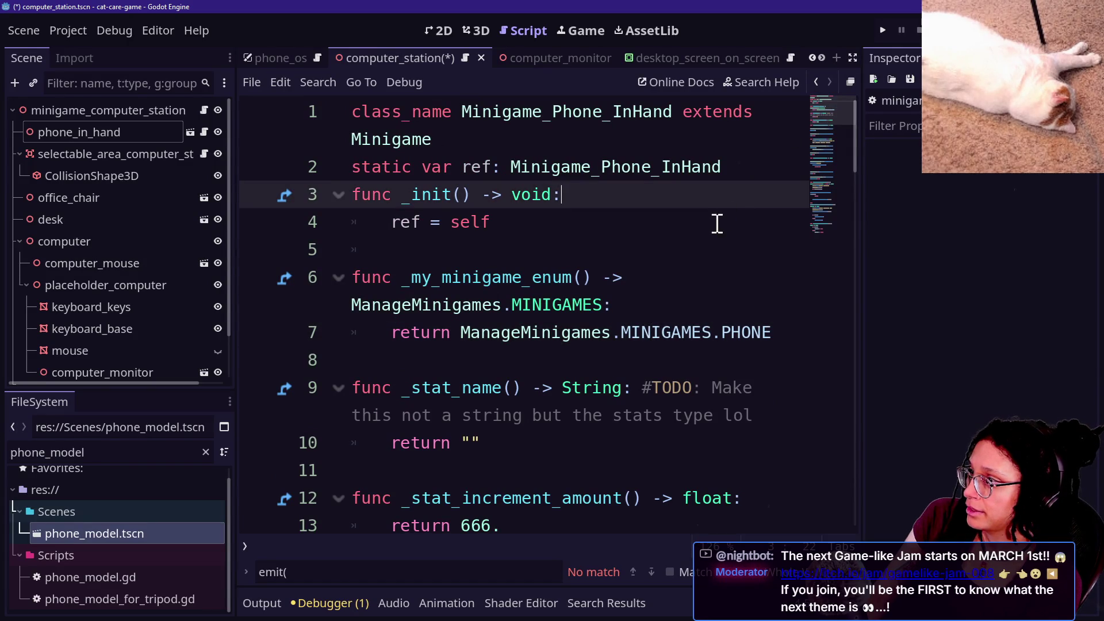
left_click(712, 227)
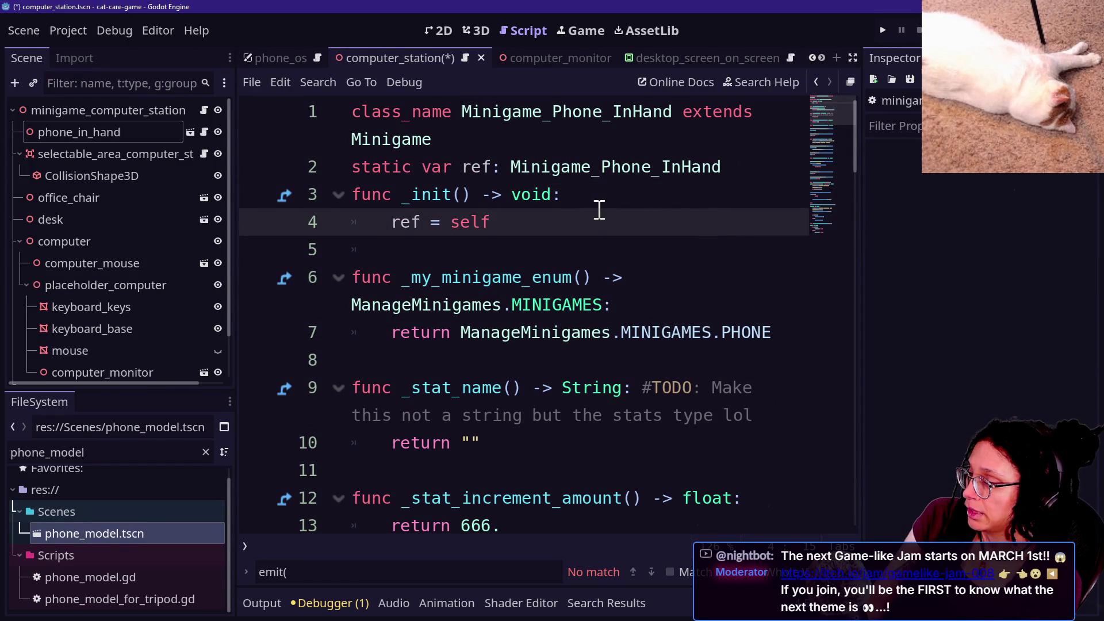
scroll(600, 209, "down", 5)
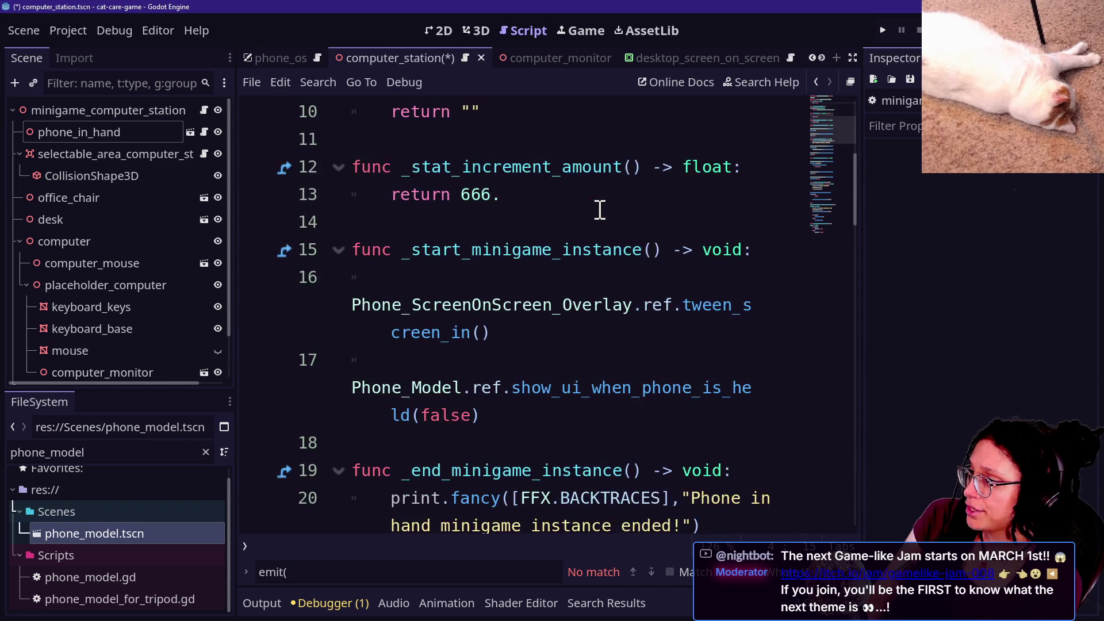
scroll(600, 209, "up", 5)
mouse_move(481, 111)
left_mouse_down()
mouse_move(547, 249)
mouse_move(576, 224)
left_mouse_up()
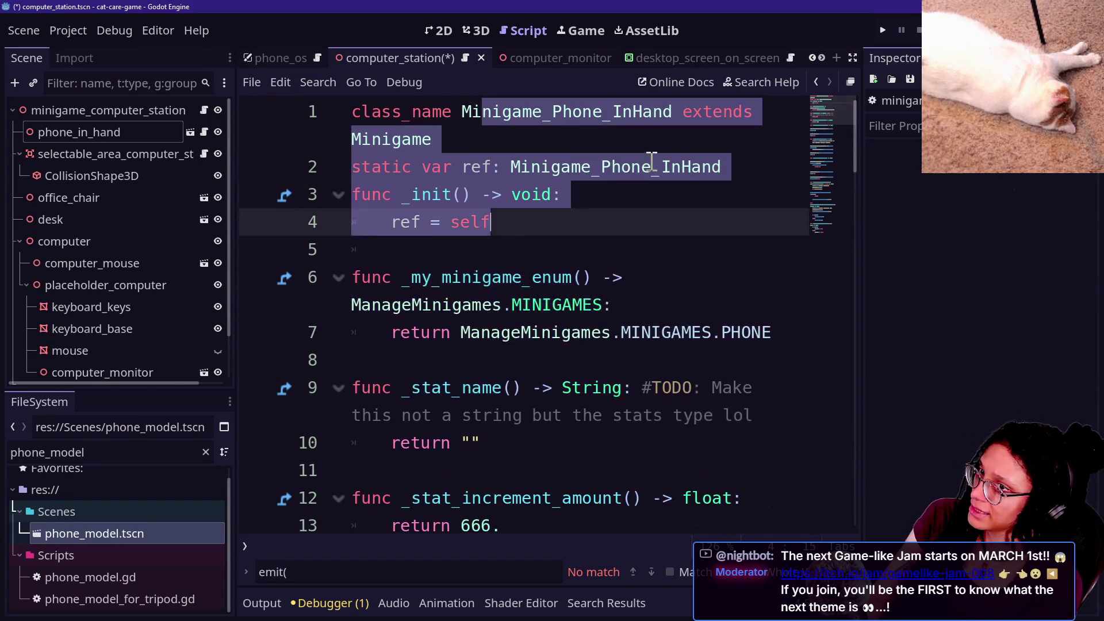
left_click(584, 260)
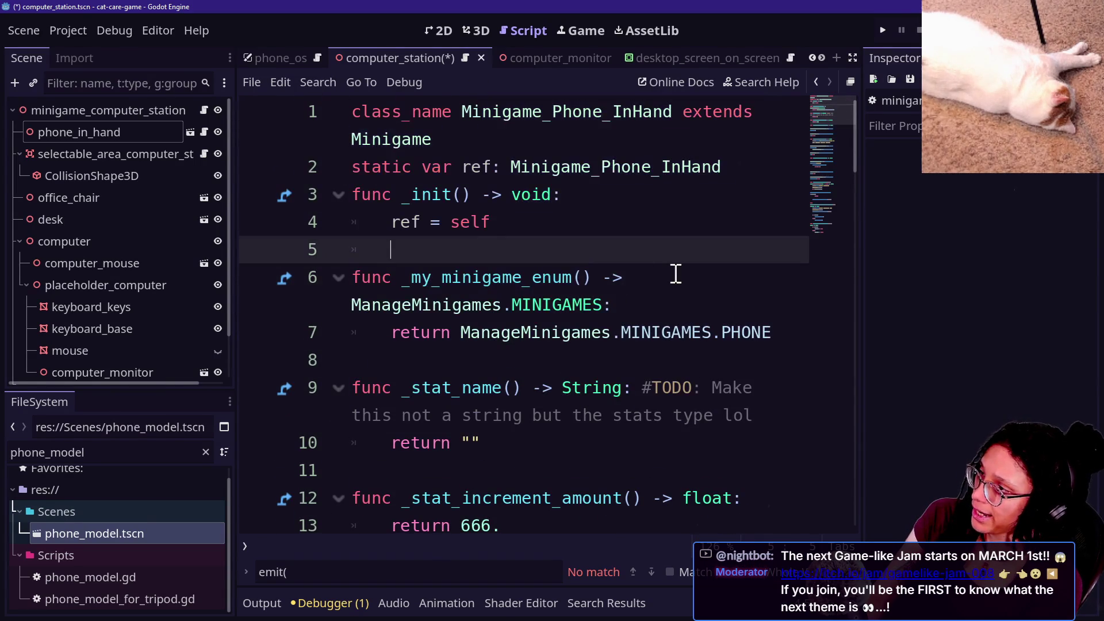
left_click(653, 185)
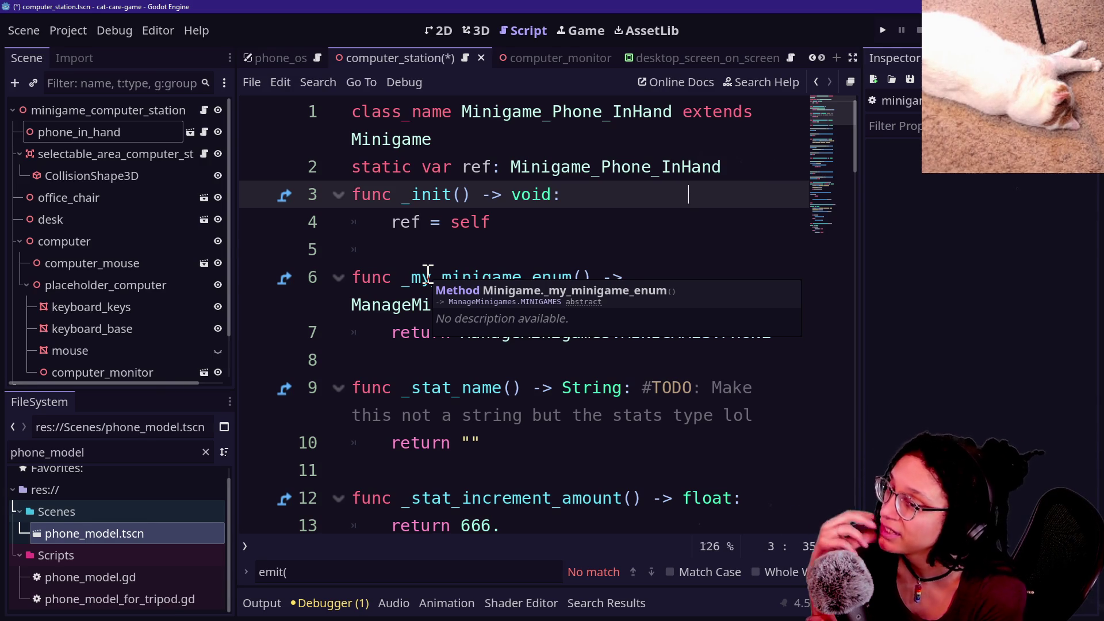
Detach the script from phone_in_hand, test-run the game, then stop it with F8.
right_click(87, 132)
left_click(185, 228)
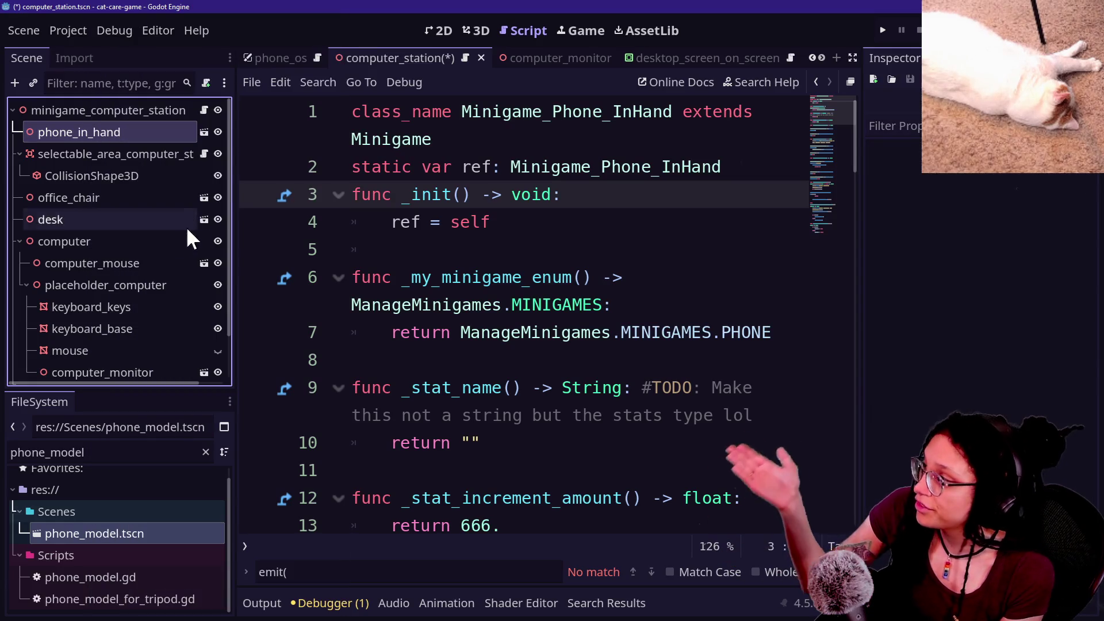
left_click(881, 30)
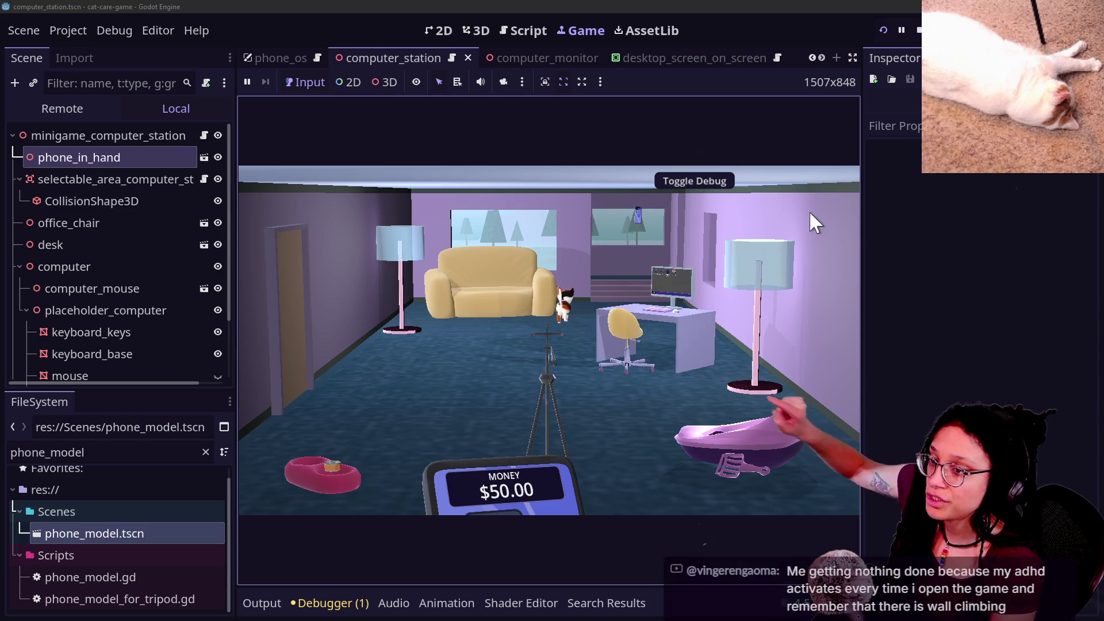
key("F8")
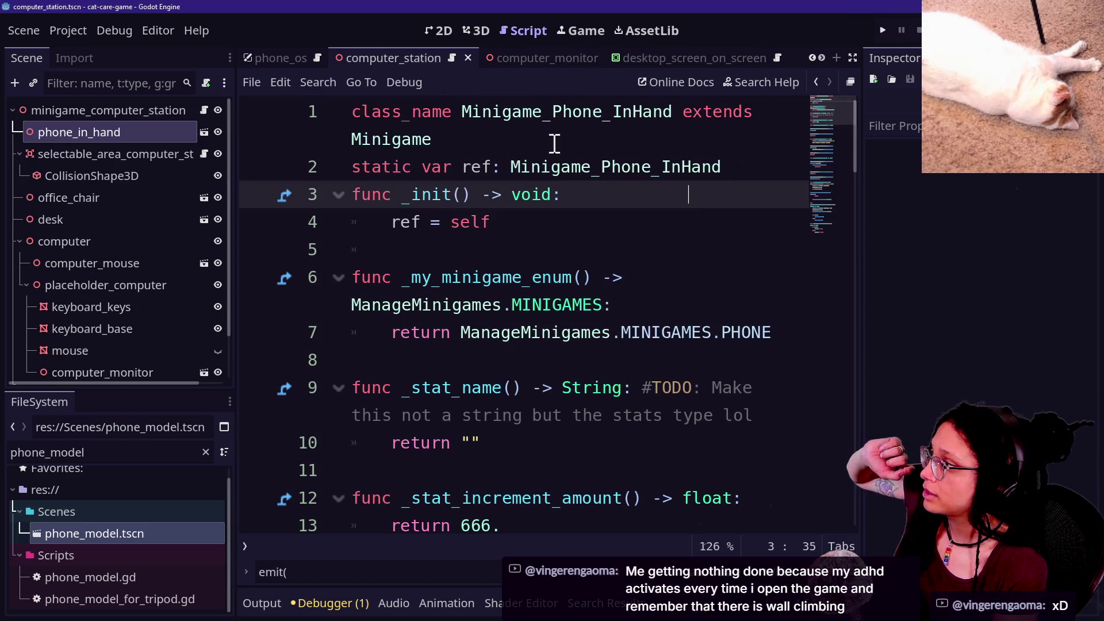
Open the minigame_phone_in_hand scene from the phone_in_hand node to inspect it.
left_click(115, 132)
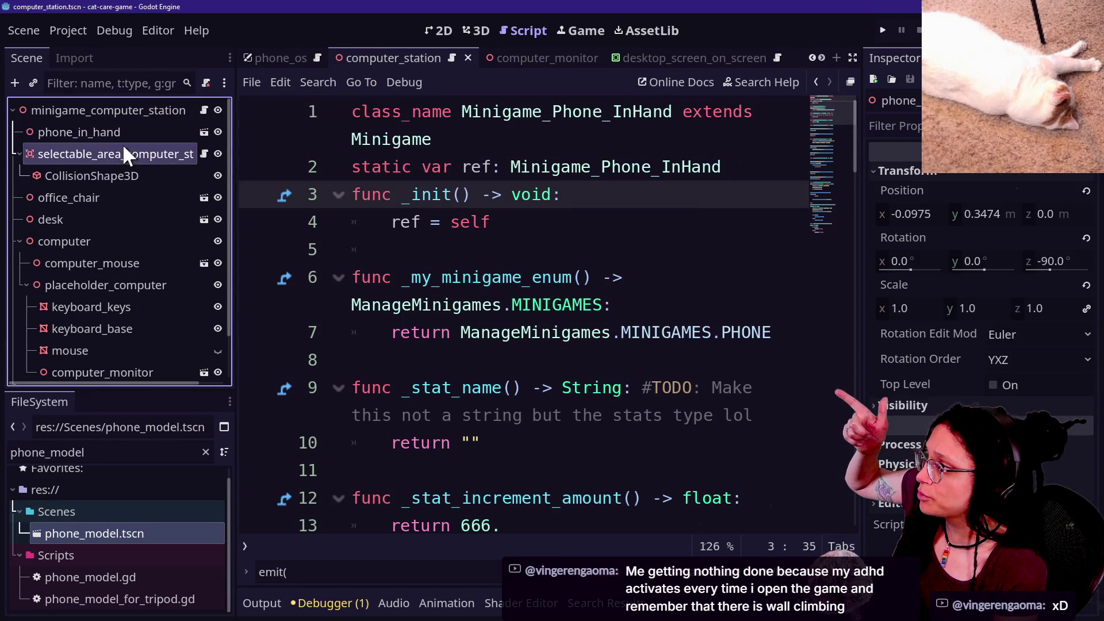
left_click(204, 131)
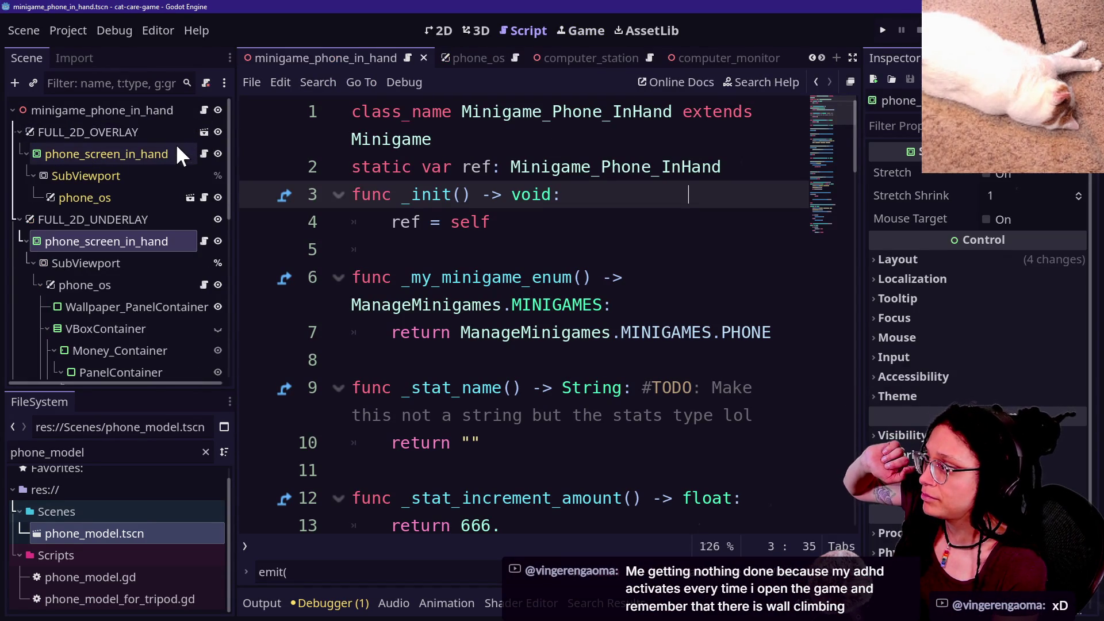
scroll(170, 117, "down", 3)
scroll(170, 118, "up", 3)
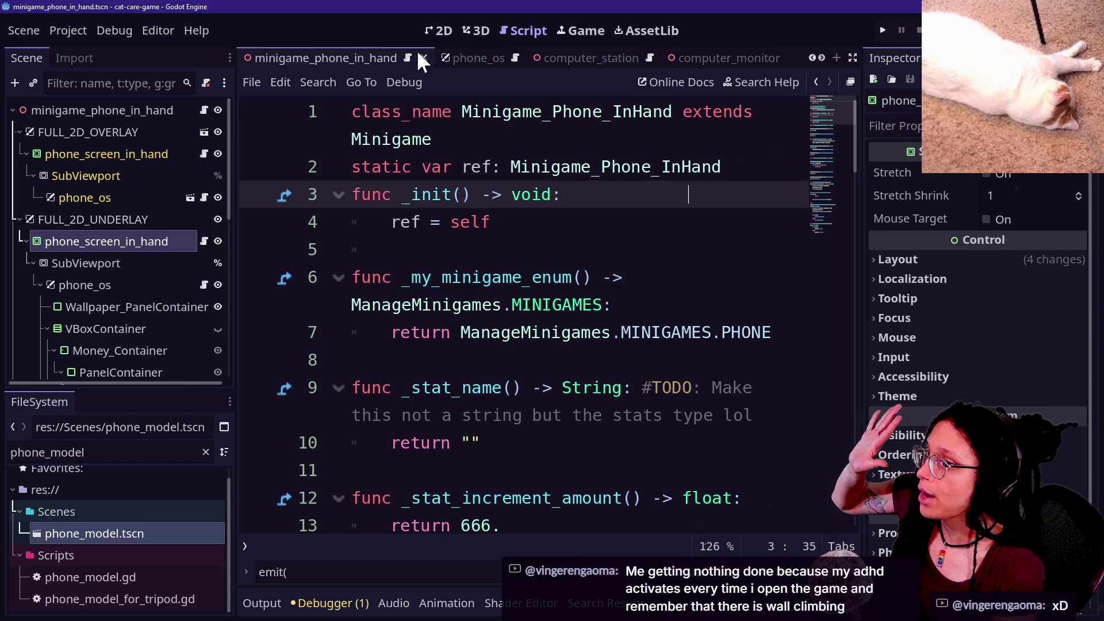
Switch via computer_monitor back to the computer_station scene and select phone_in_hand.
left_click(679, 57)
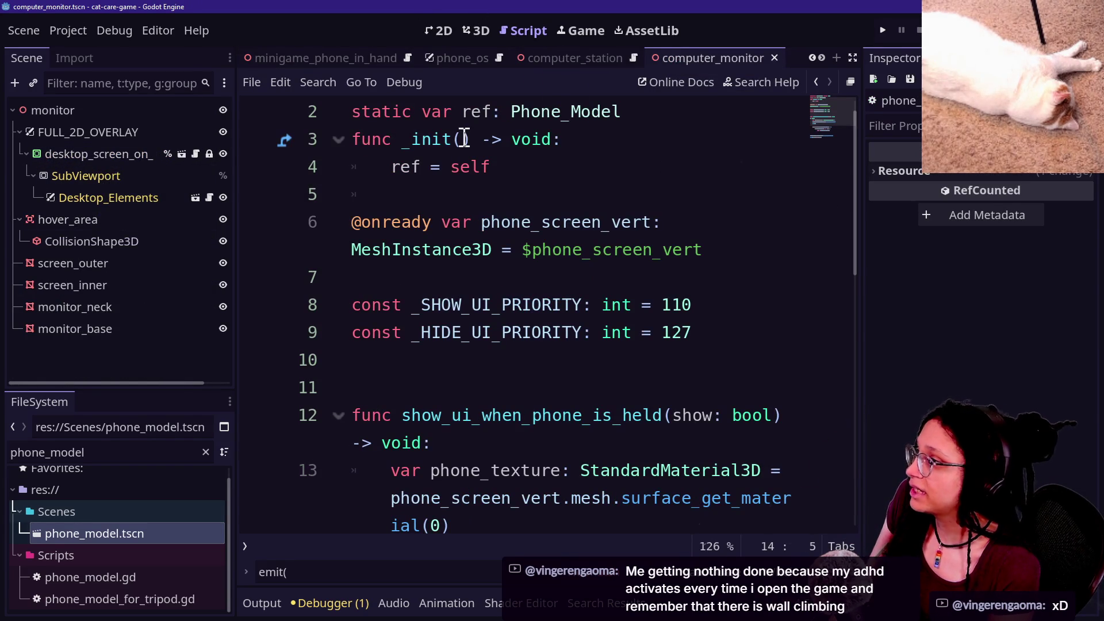
left_click(540, 60)
left_click(123, 129)
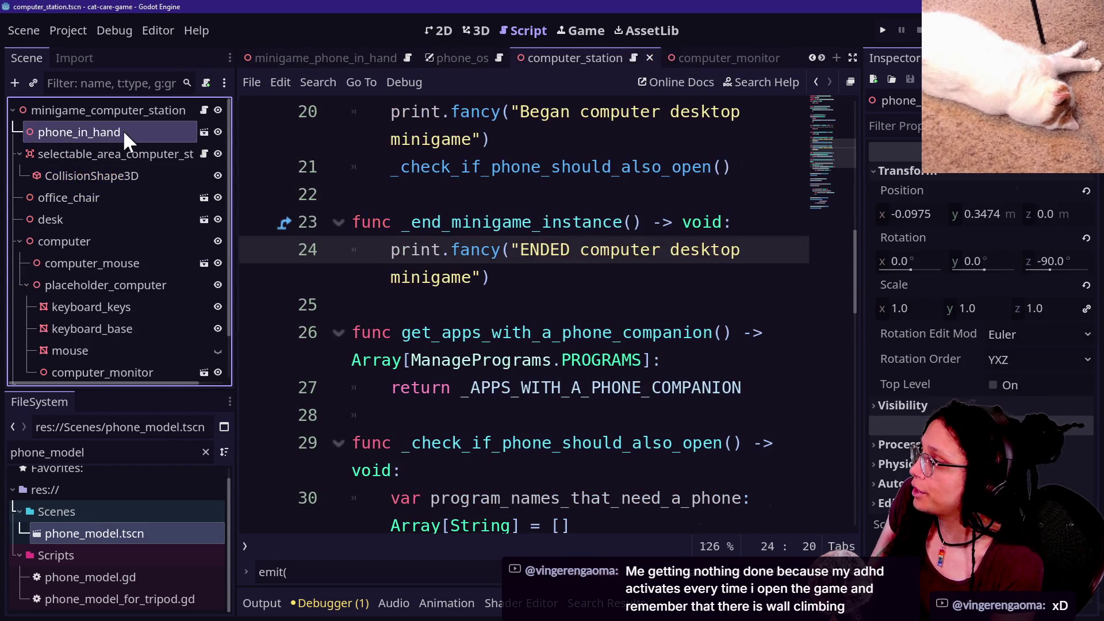
right_click(122, 129)
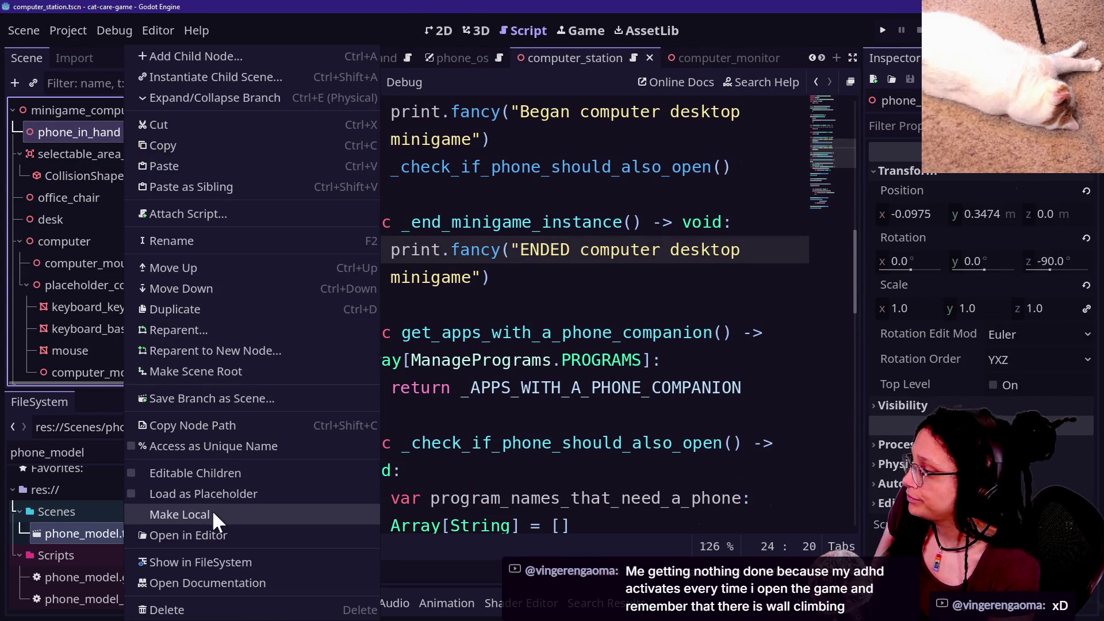
Make the phone_in_hand instance local and inspect its FULL_2D_UNDERLAY and FULL_2D_OVERLAY nodes.
left_click(212, 509)
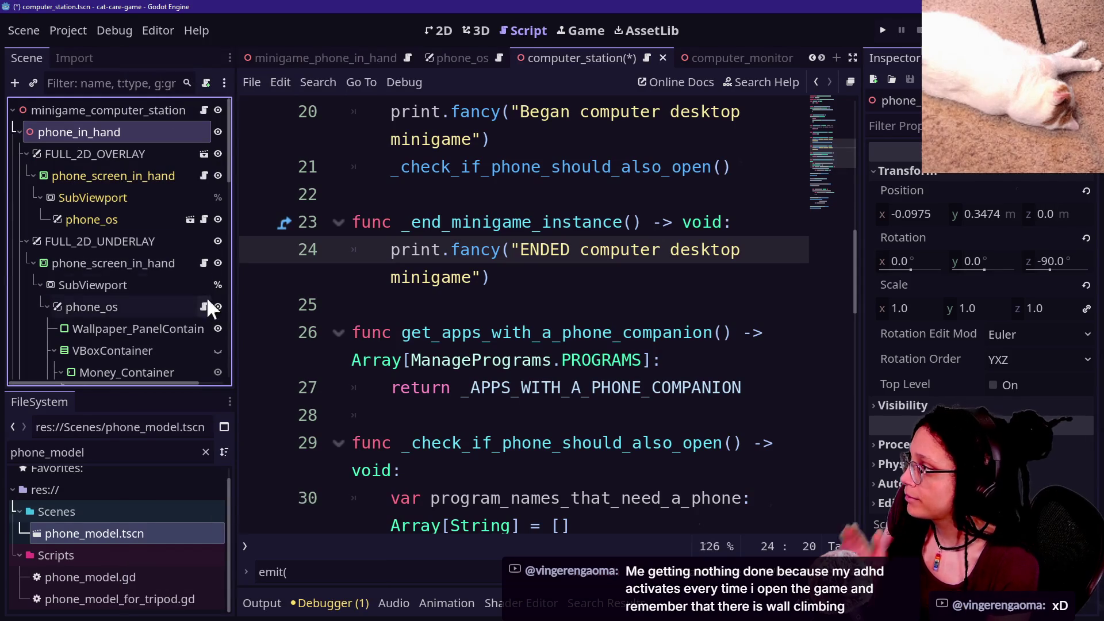
left_click(151, 241)
left_click(124, 152)
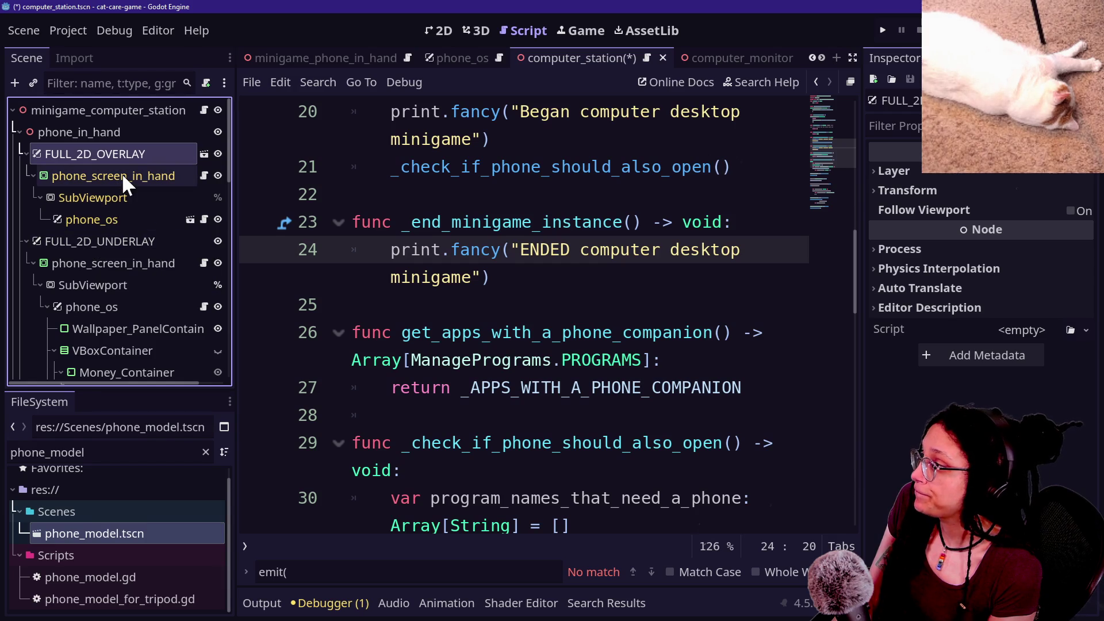
scroll(132, 291, "down", 10)
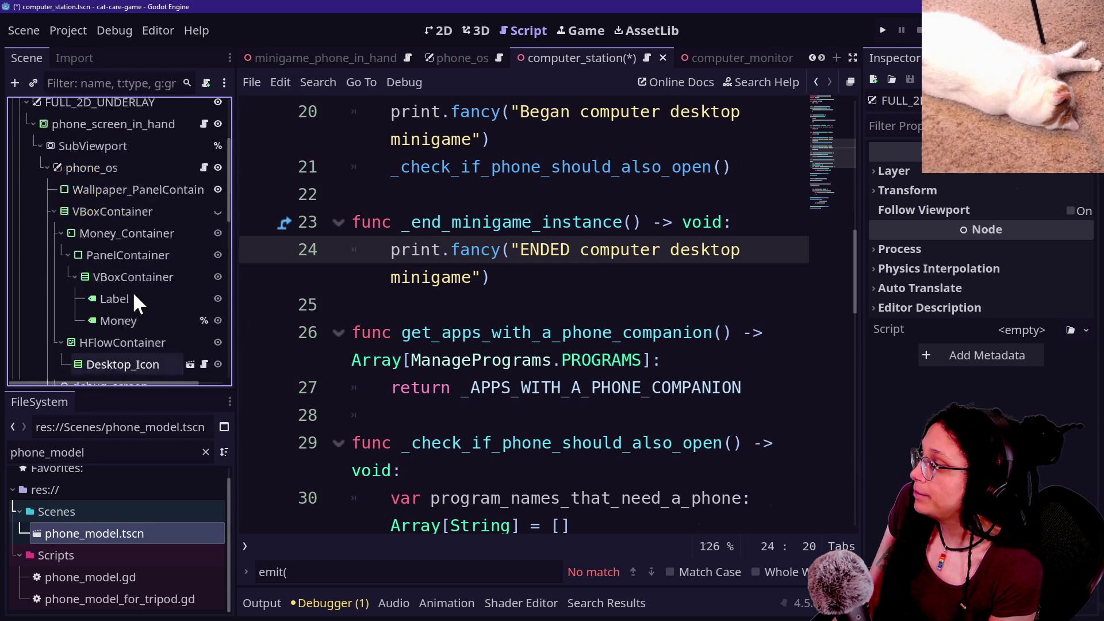
scroll(69, 306, "up", 5)
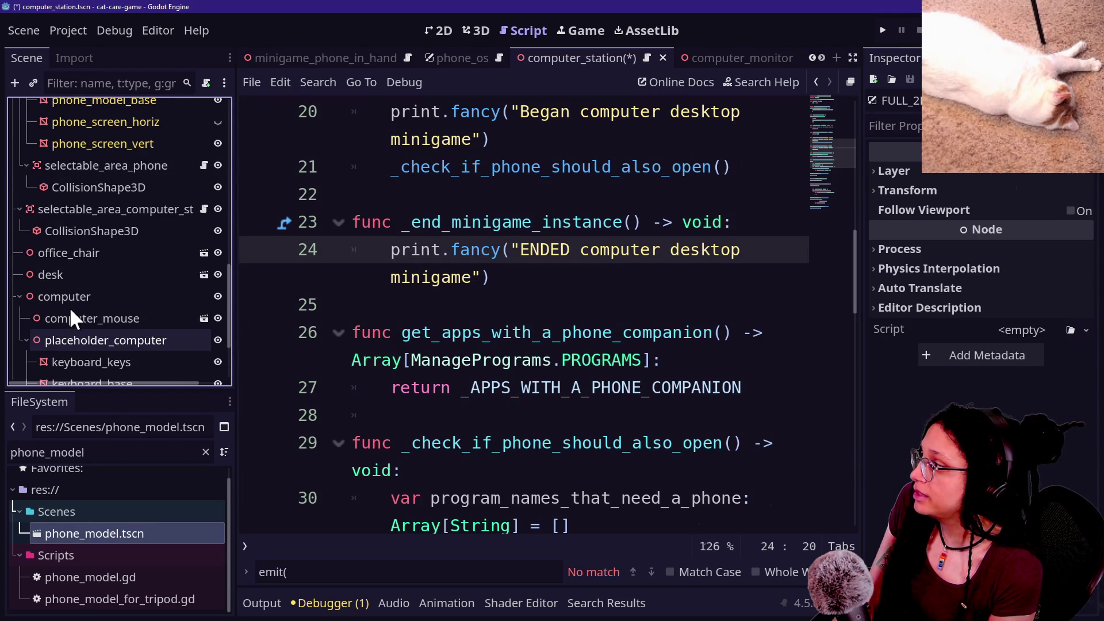
Delete selectable_area_phone and its children, then save and run the scene.
left_click(97, 208)
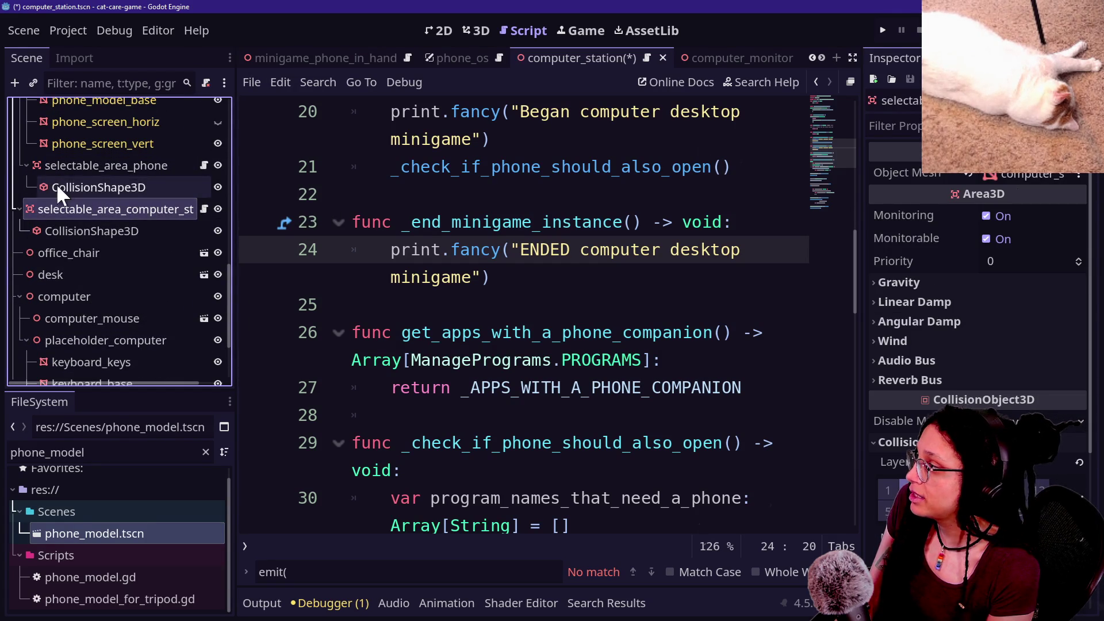
left_click(133, 173)
key("Delete")
key("Return")
scroll(131, 173, "up", 5)
scroll(98, 228, "up", 5)
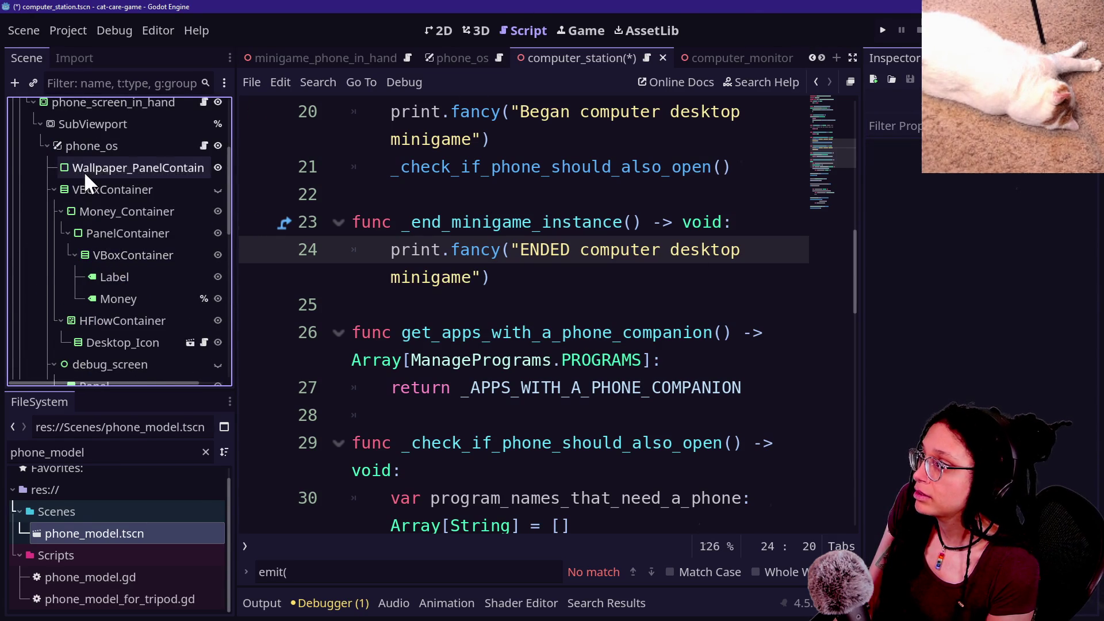
scroll(84, 172, "up", 3)
left_click(885, 29)
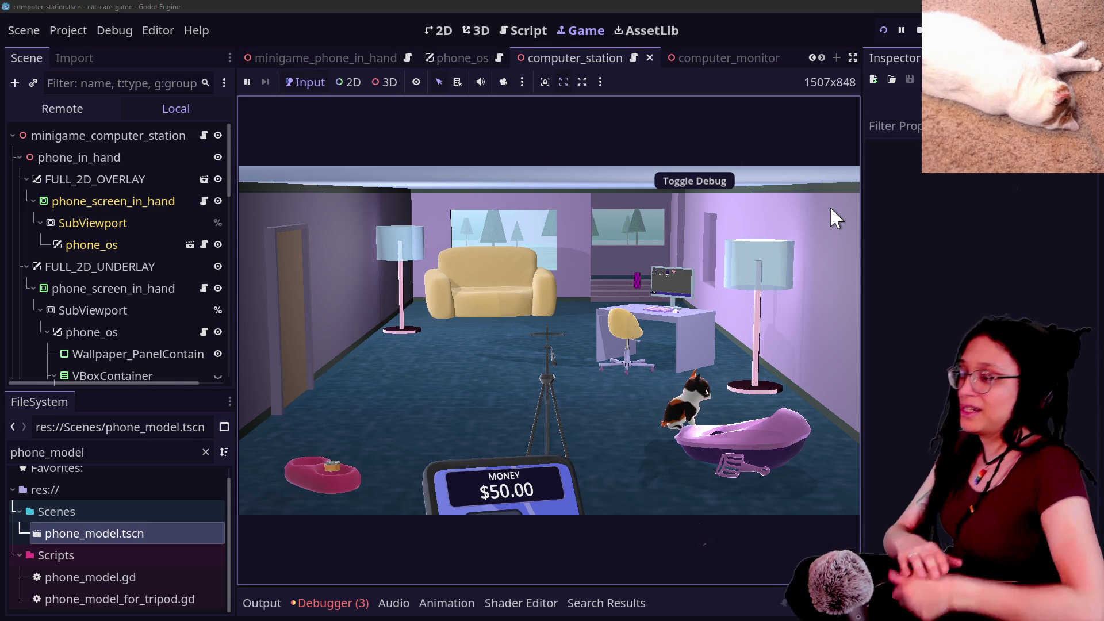
In the running game, raise and lower the phone, then open the computer's Shopping App.
left_click(547, 457)
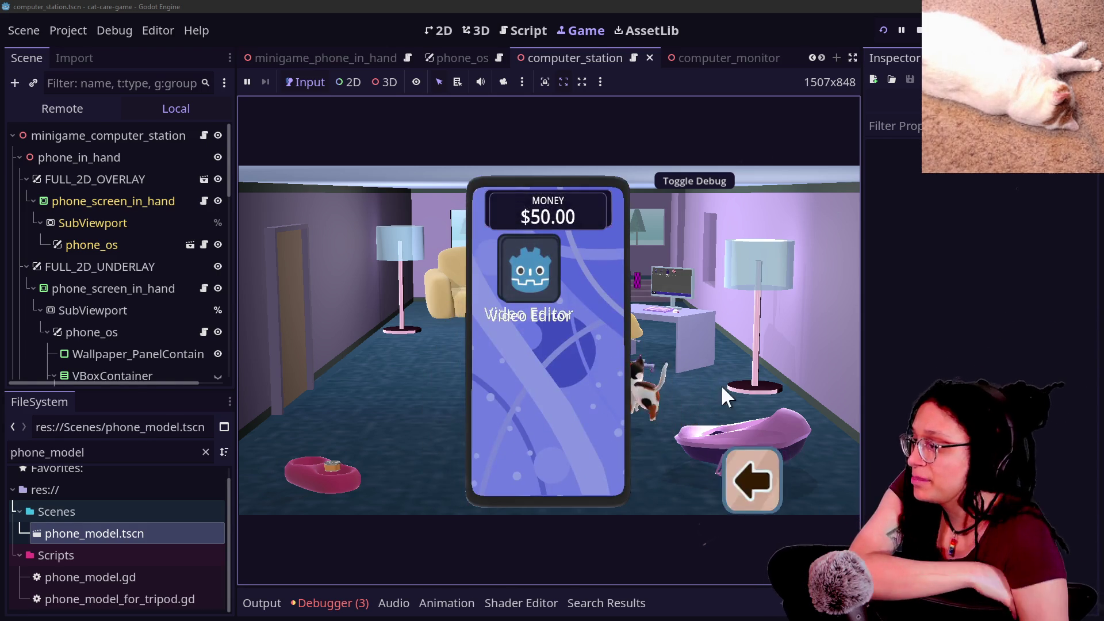
left_click(771, 446)
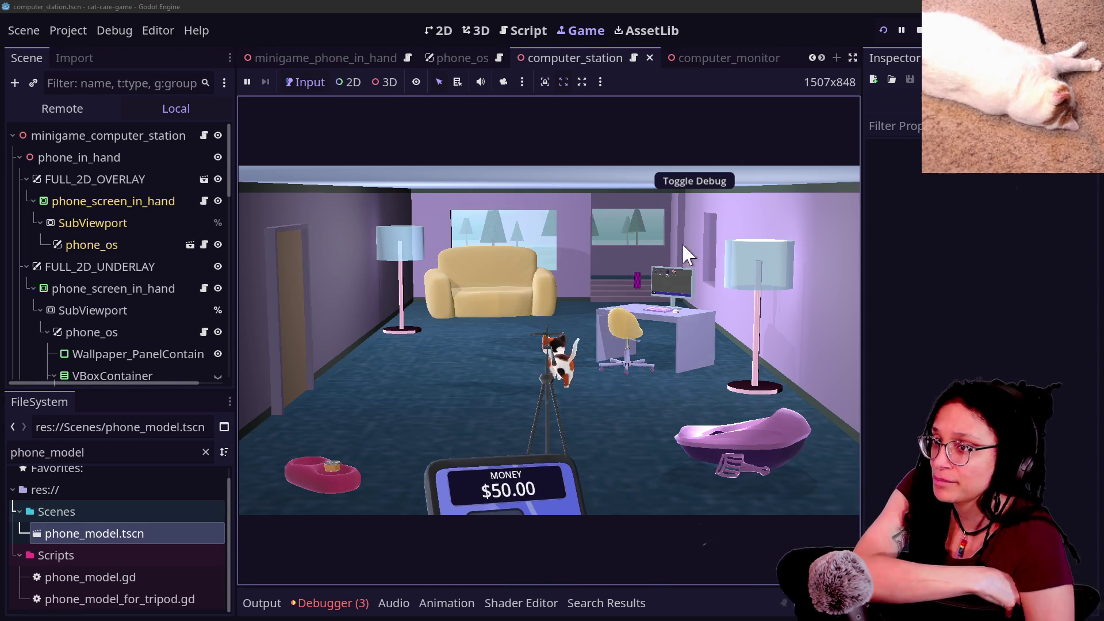
left_click(679, 288)
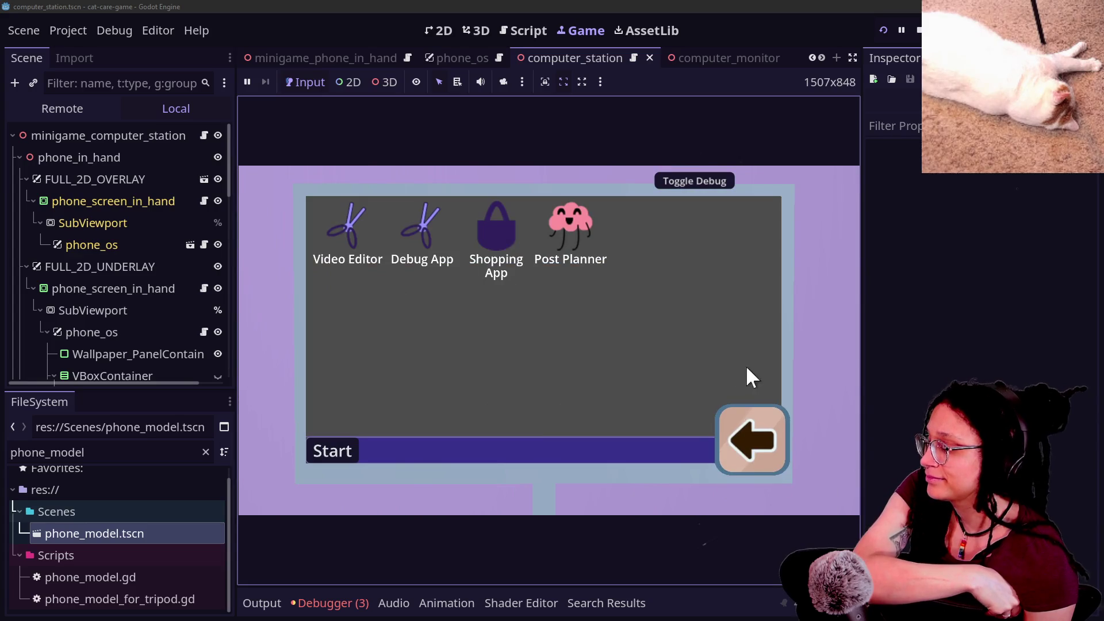
left_click(511, 227)
left_click(722, 410)
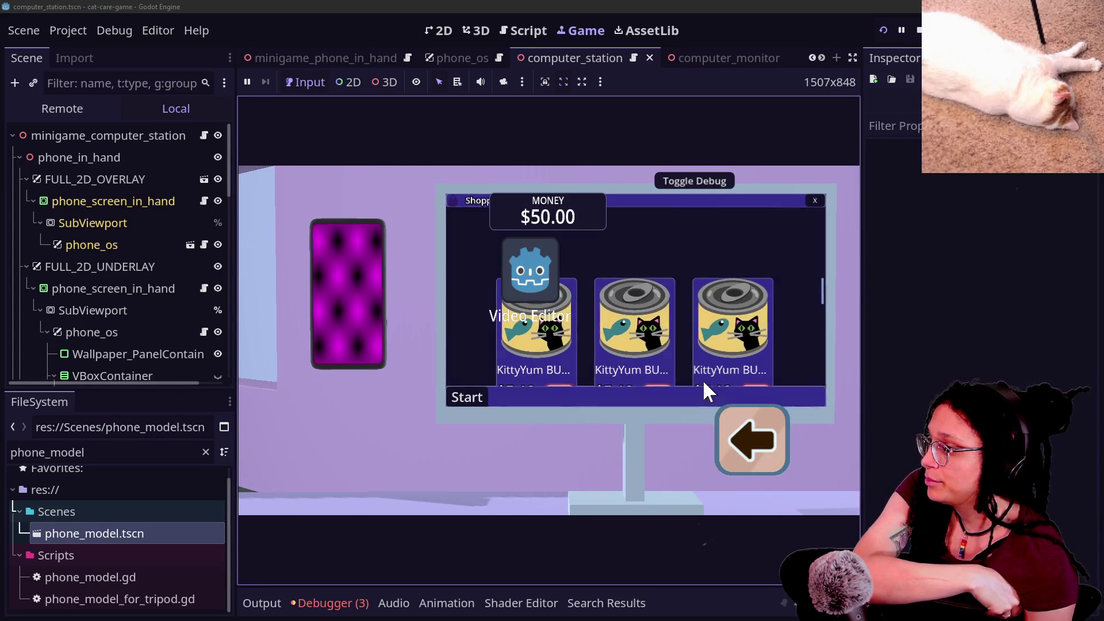
left_click(104, 157)
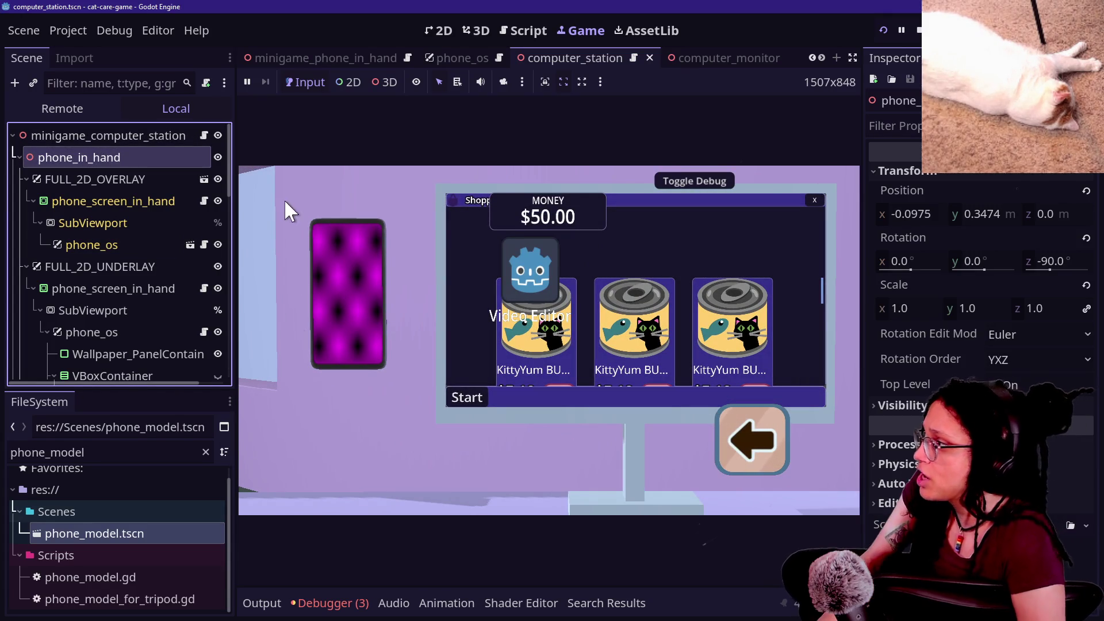
Set phone_in_hand's z to 0.246, then adjust it to z 0.112 and x -0.0775.
left_click(260, 138)
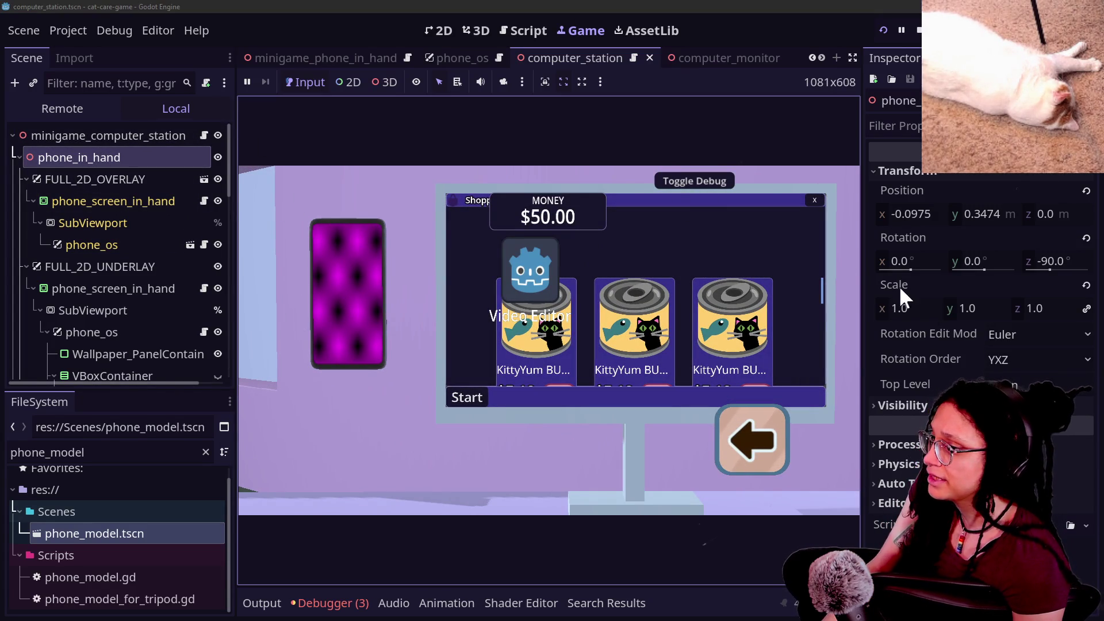
left_click(1062, 216)
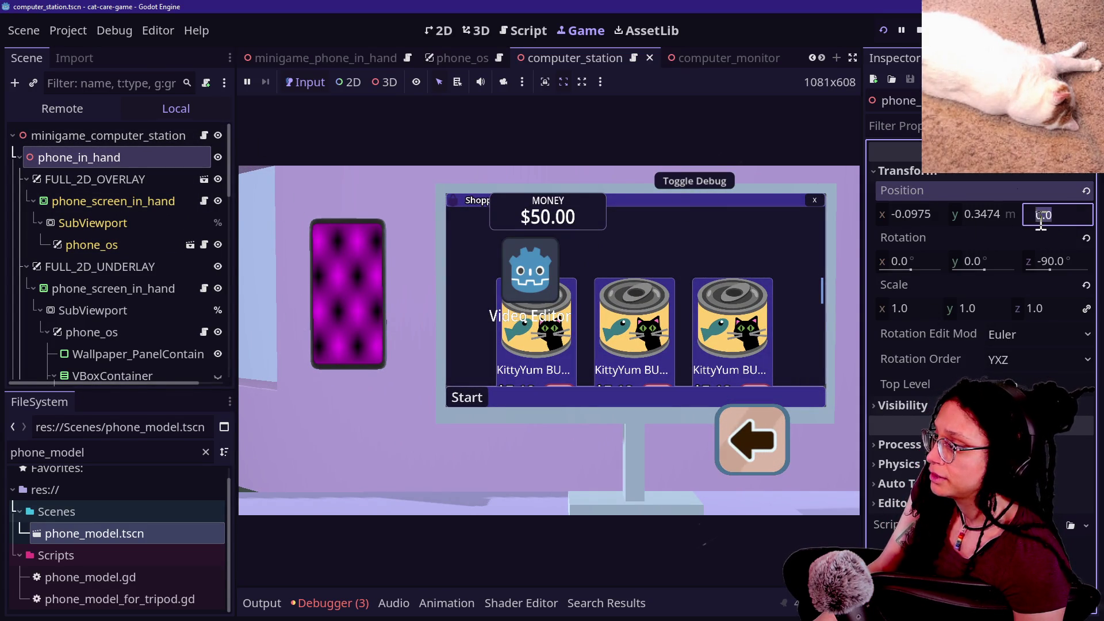
type("0.246")
key("Return")
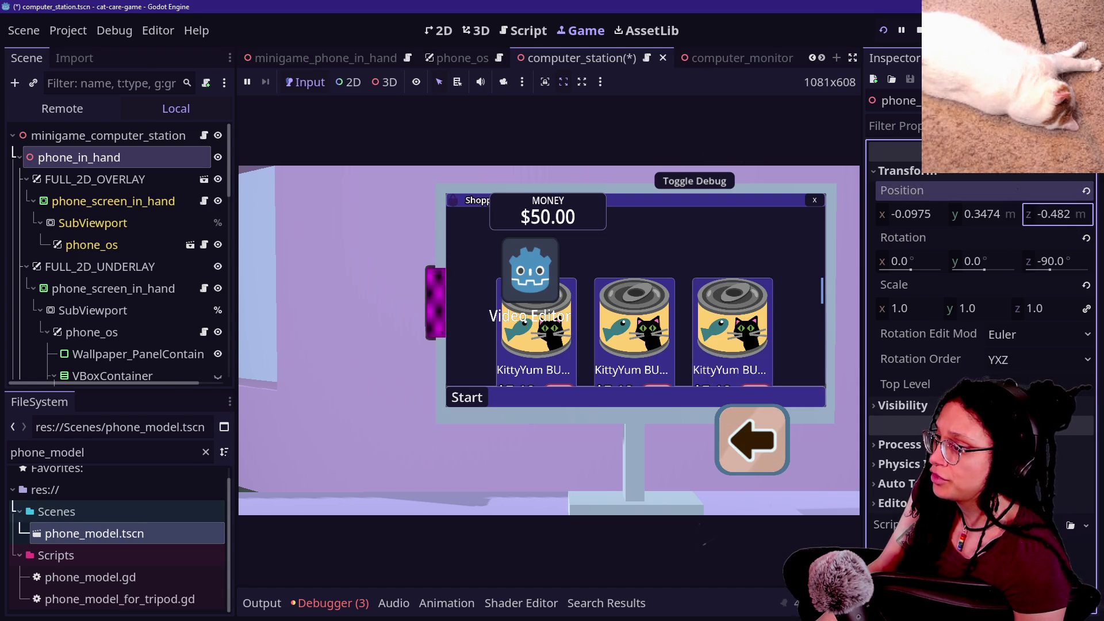
left_click_drag(1059, 214, 1039, 214)
left_click_drag(920, 214, 934, 214)
left_click(415, 414)
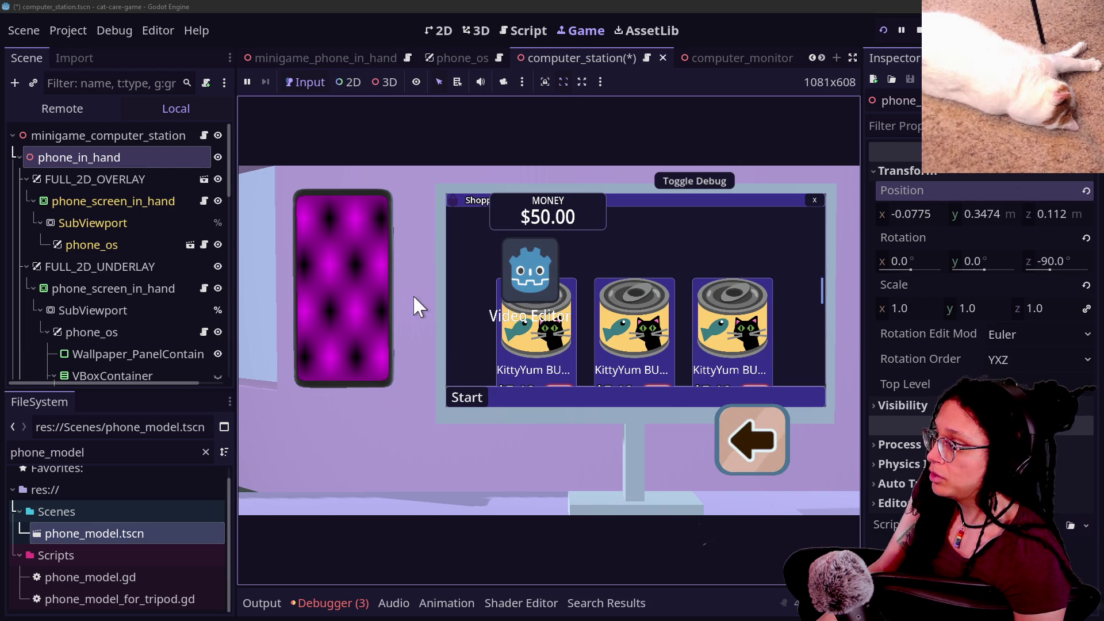
scroll(205, 285, "down", 2)
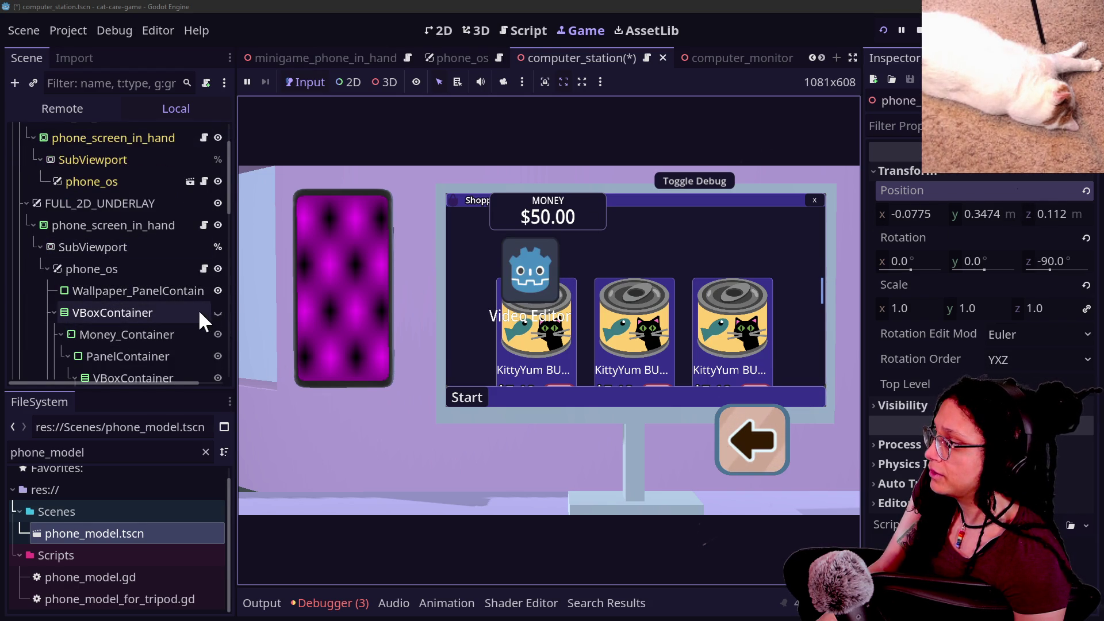
scroll(197, 309, "up", 2)
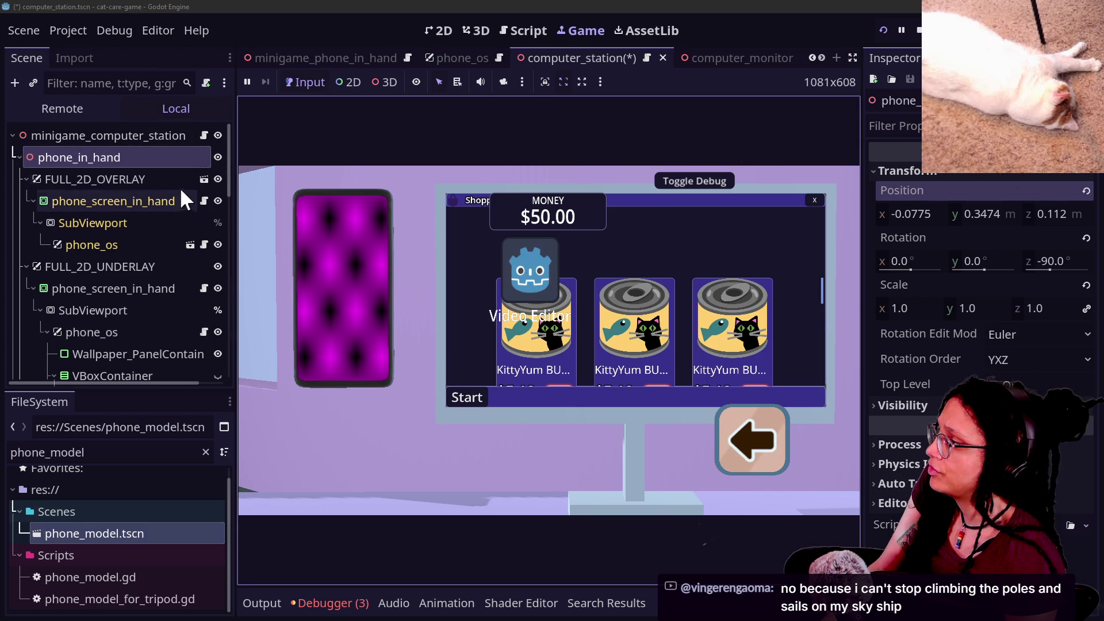
Toggle FULL_2D_OVERLAY's visibility off and on and select the node.
left_click(217, 180)
left_click(217, 179)
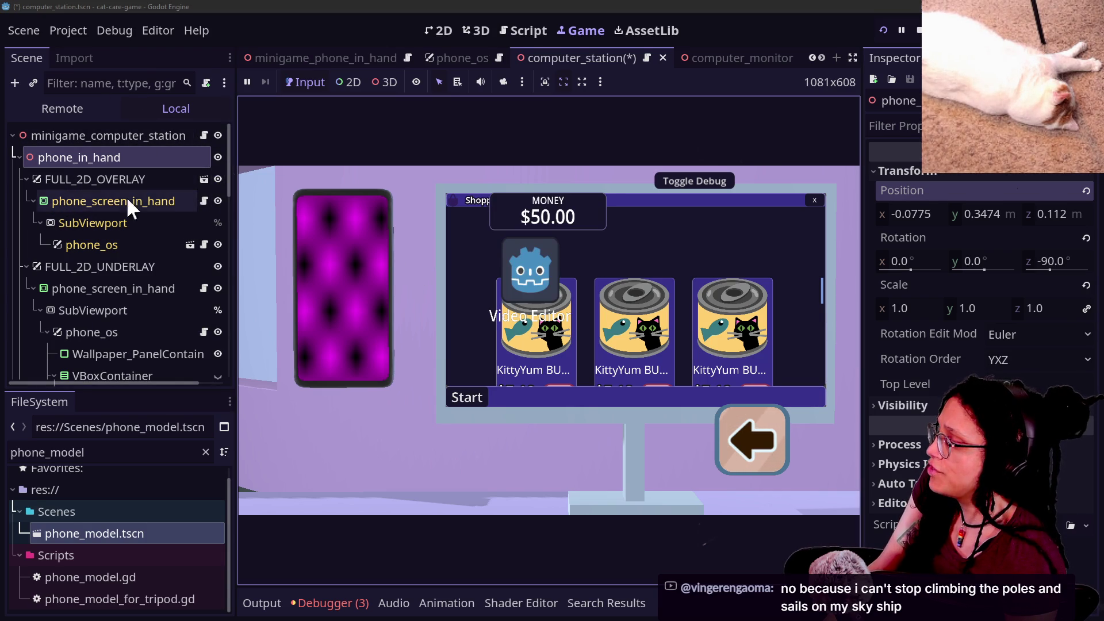
left_click(119, 180)
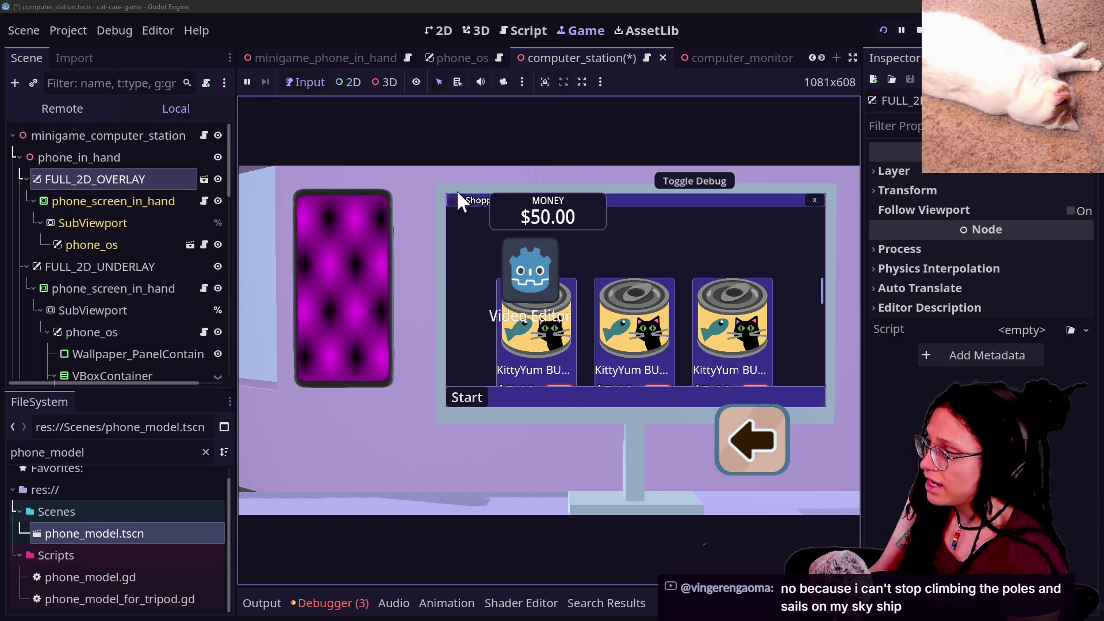
Shift FULL_2D_OVERLAY's x offset through 100 and 400 to -600 so it sits on the phone.
left_click(869, 190)
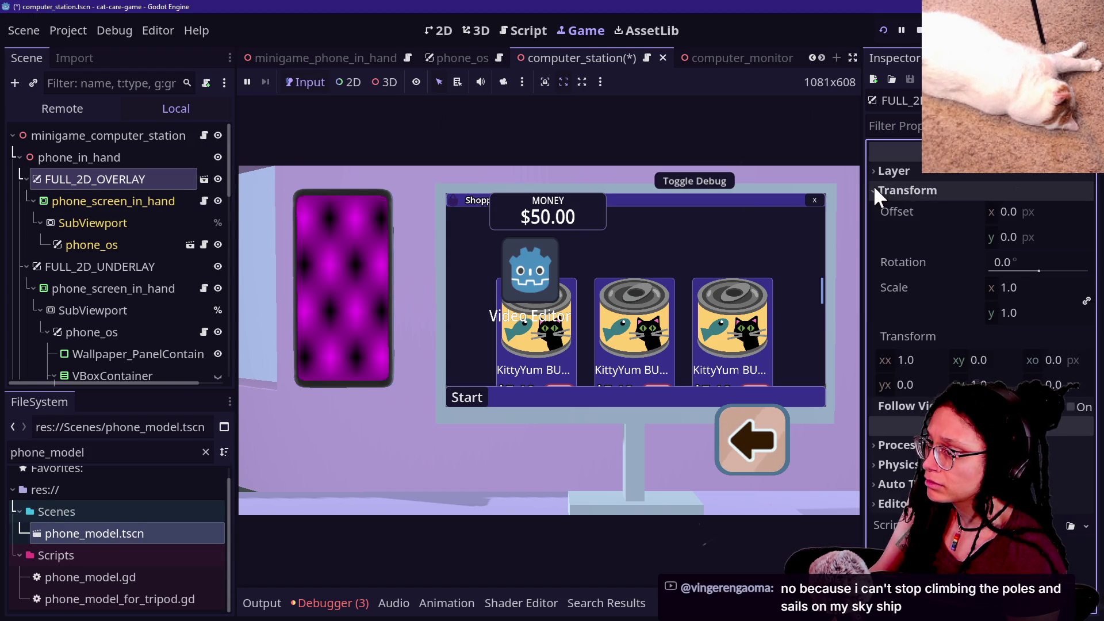
left_click_drag(1060, 214, 1044, 214)
left_click(1059, 212)
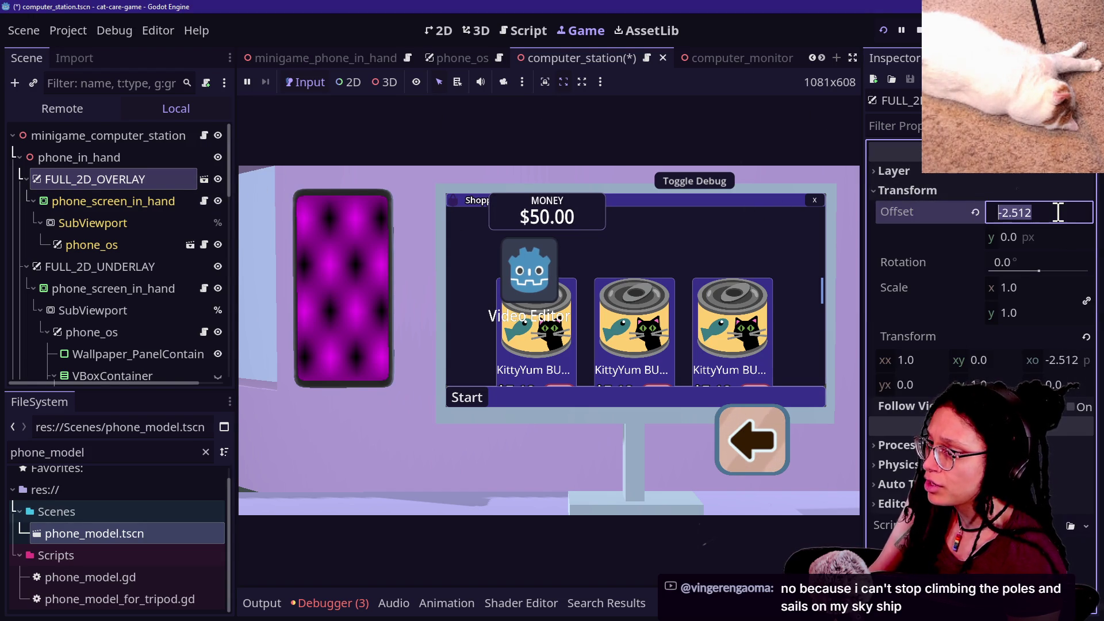
key("Return")
left_click(1056, 213)
type("200")
key("Return")
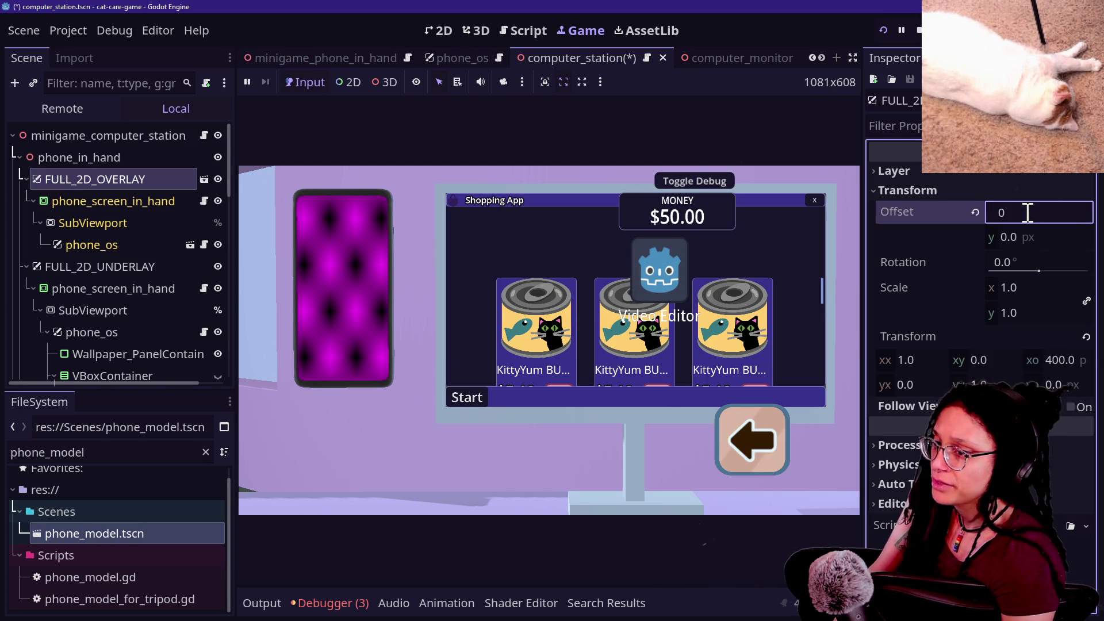
type("-600")
key("Return")
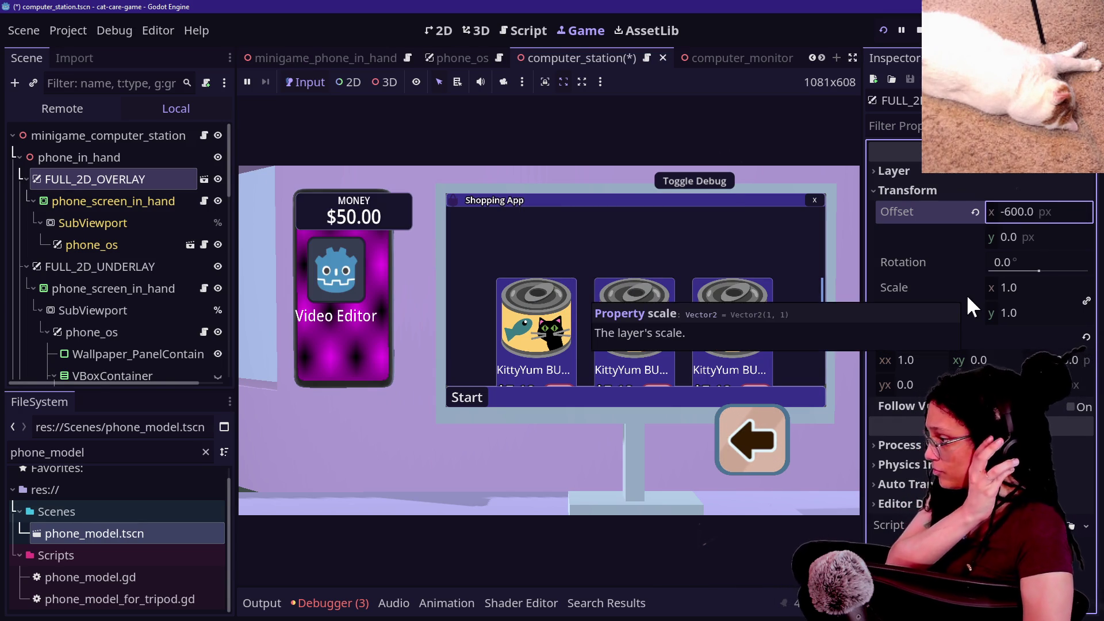
left_click(839, 295)
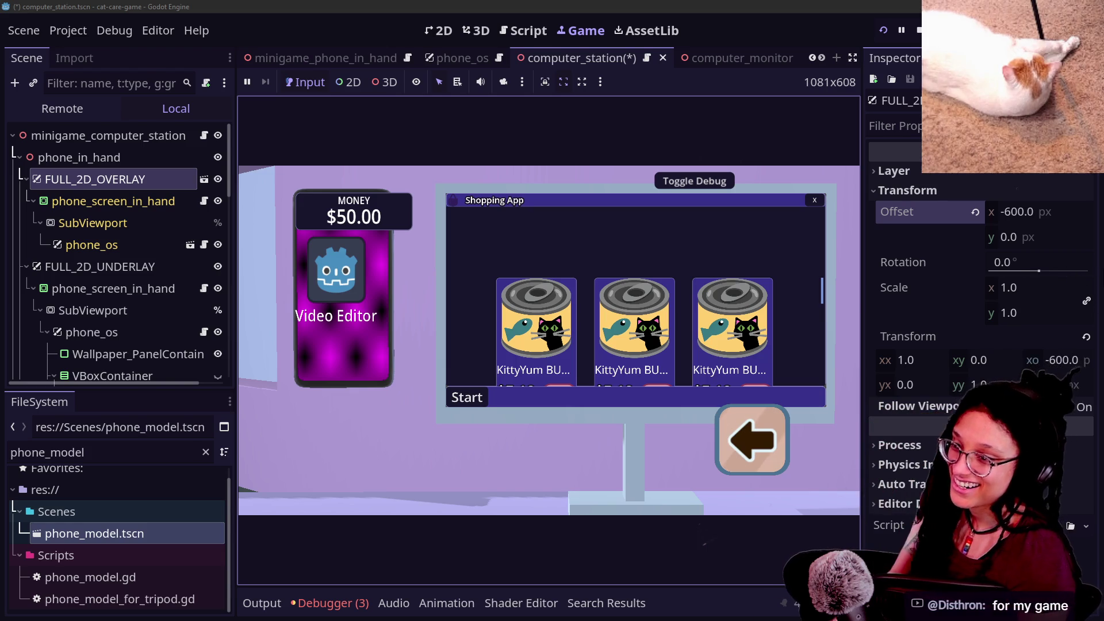
Alt+Tab through the stream chats and jam page to the Discord live_text channel.
mouse_move(1066, 274)
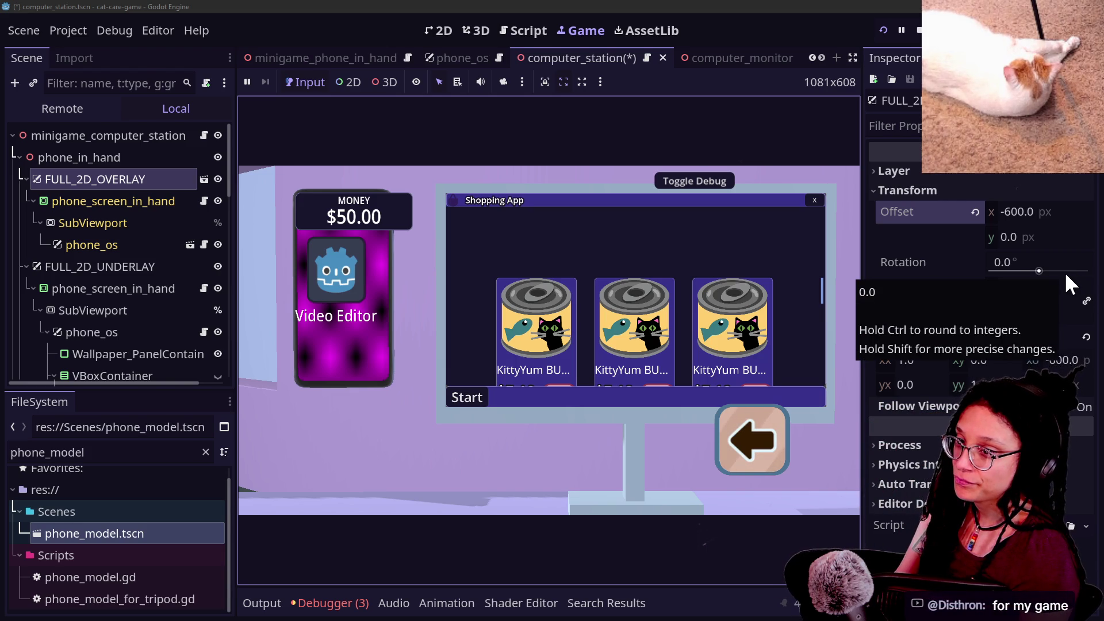
key("alt+Tab")
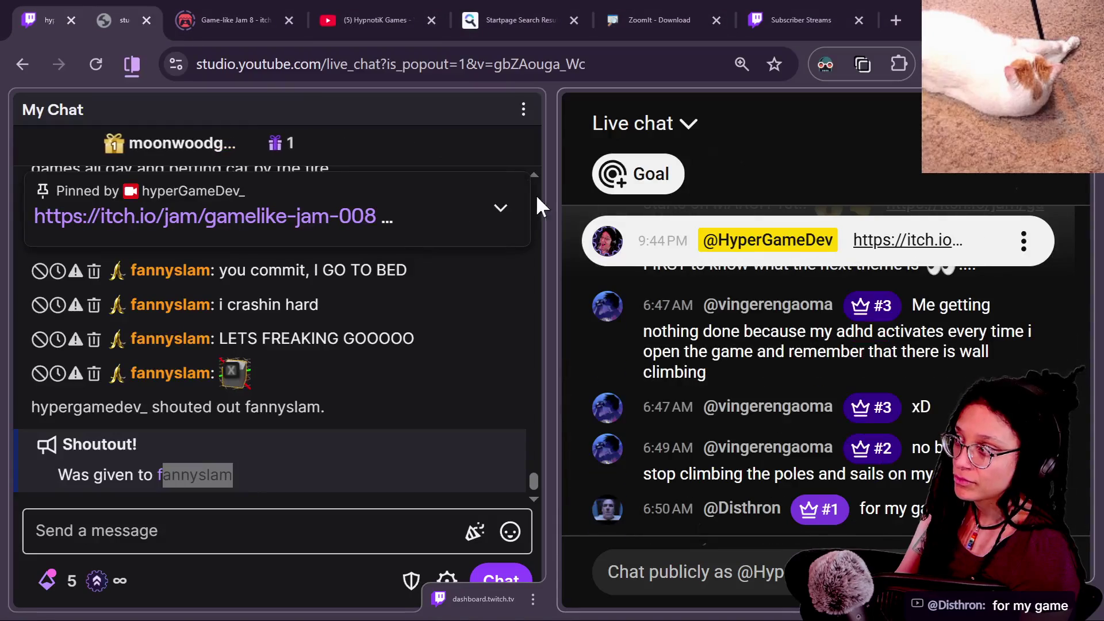
key("alt+Tab")
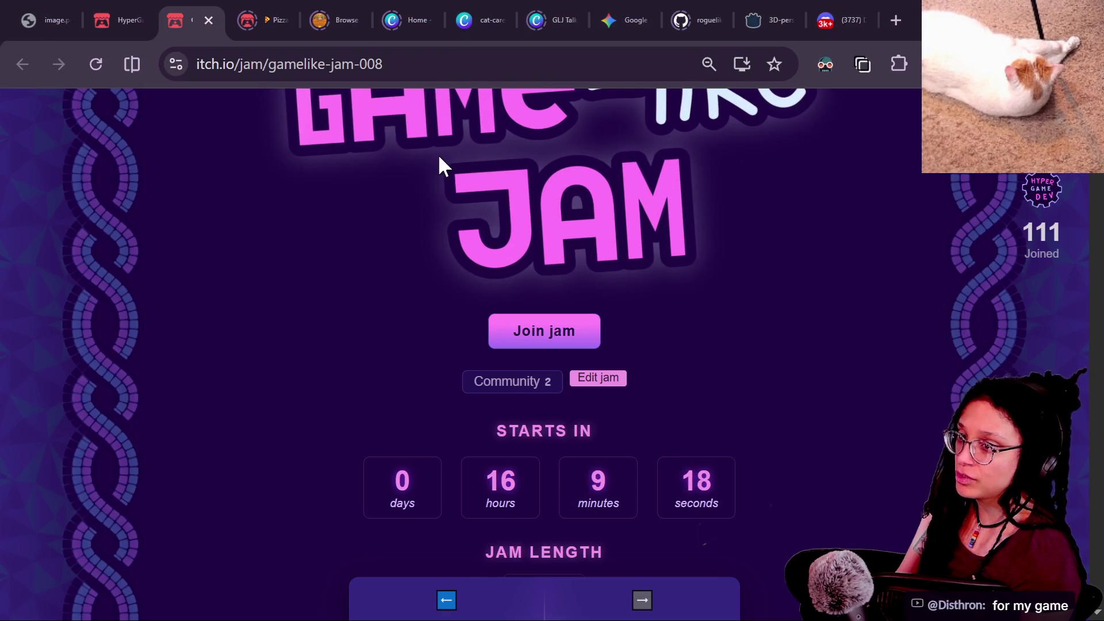
key("alt+Tab")
scroll(97, 396, "up", 10)
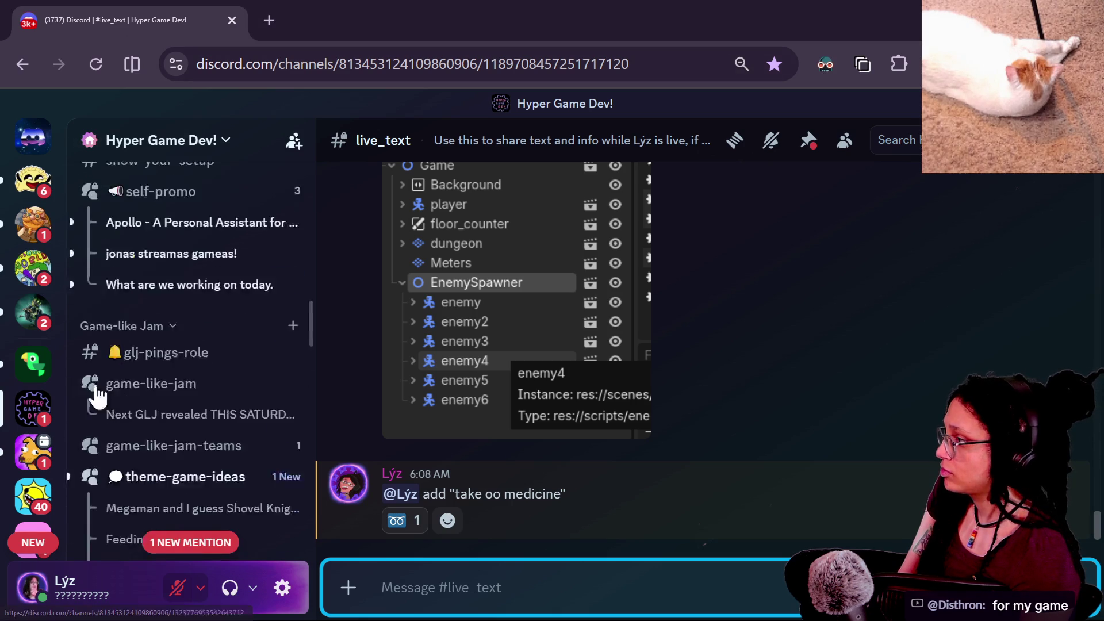
Scroll the Discord channel list and open the Untitled Dungeon-Crawler Redo thread.
left_click(683, 501)
scroll(161, 422, "up", 8)
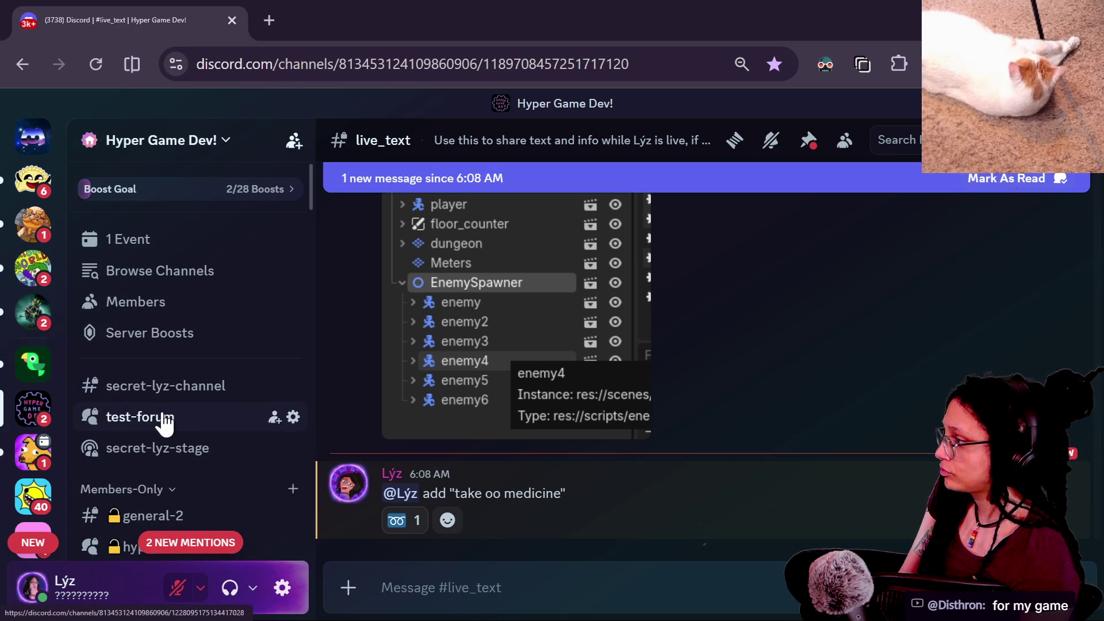
scroll(161, 422, "down", 5)
scroll(162, 422, "down", 10)
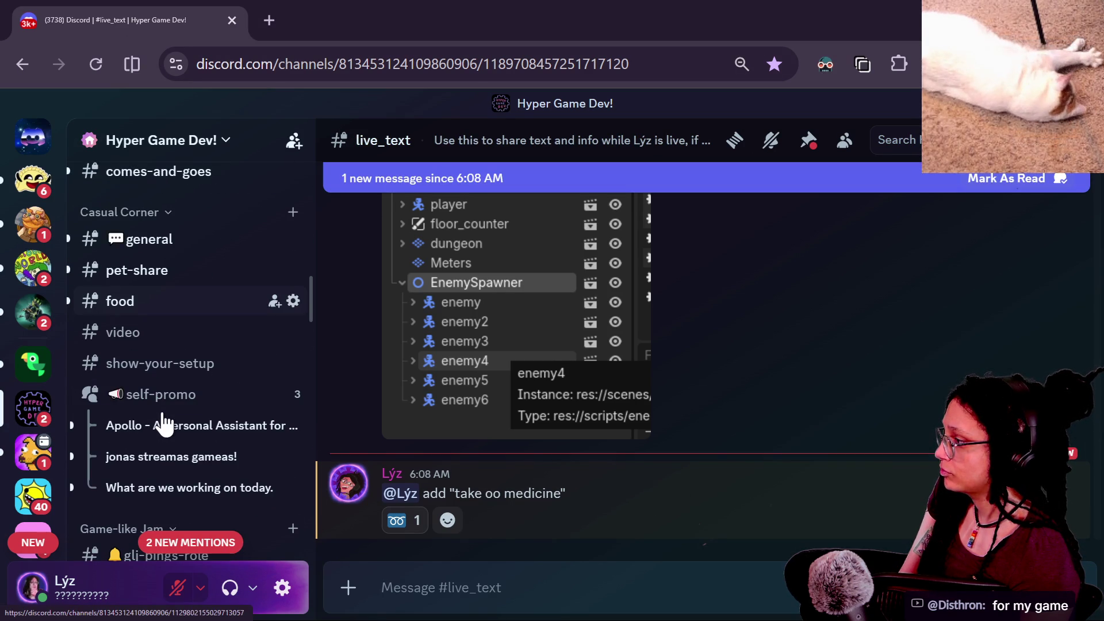
scroll(164, 422, "down", 6)
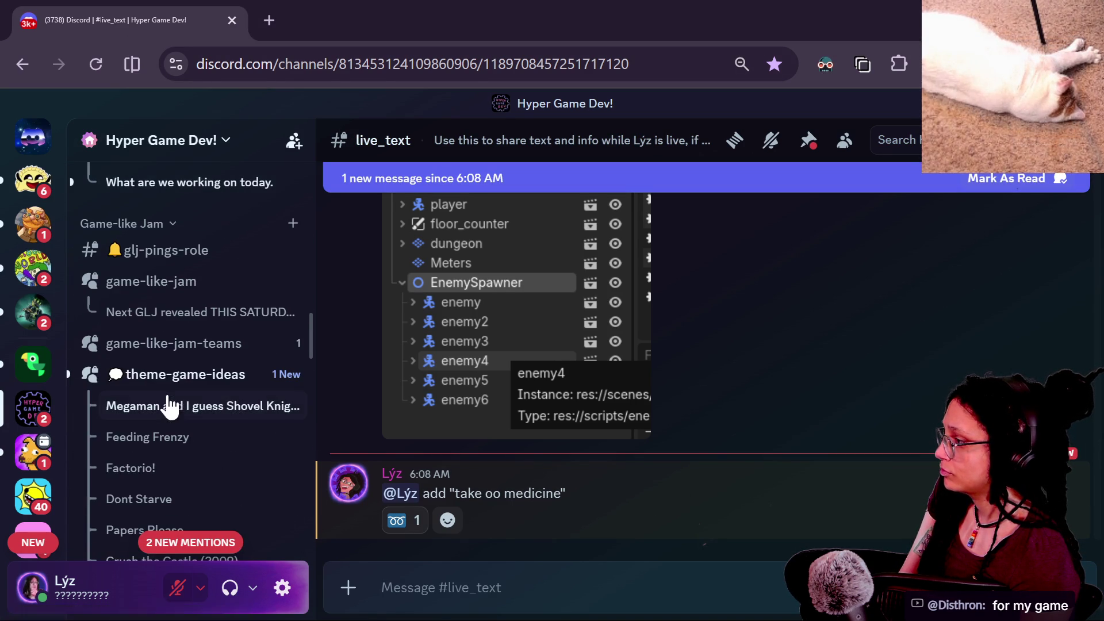
scroll(173, 454, "down", 5)
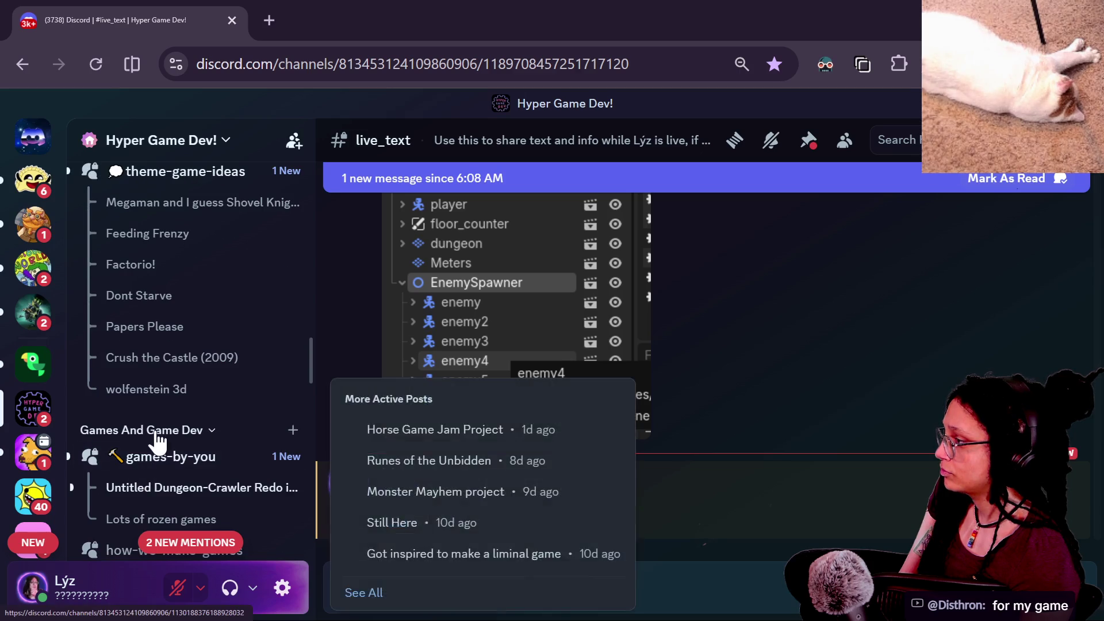
left_click(158, 396)
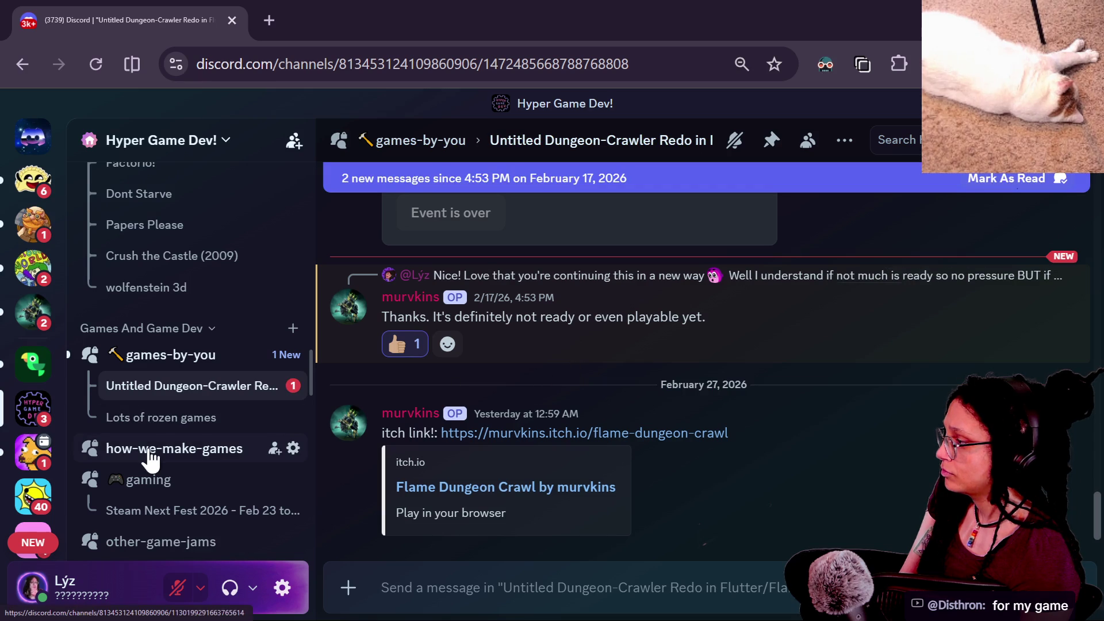
Browse the games-by-you forum's posts, including Horse Game Jam Project.
scroll(154, 451, "down", 3)
left_click(215, 259)
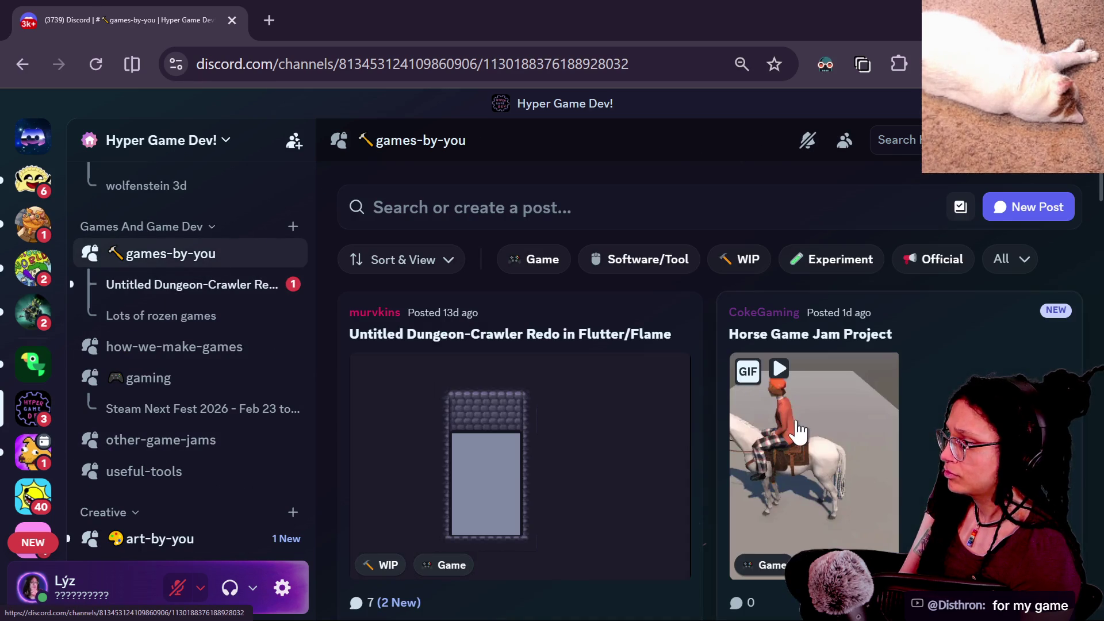
scroll(650, 340, "down", 3)
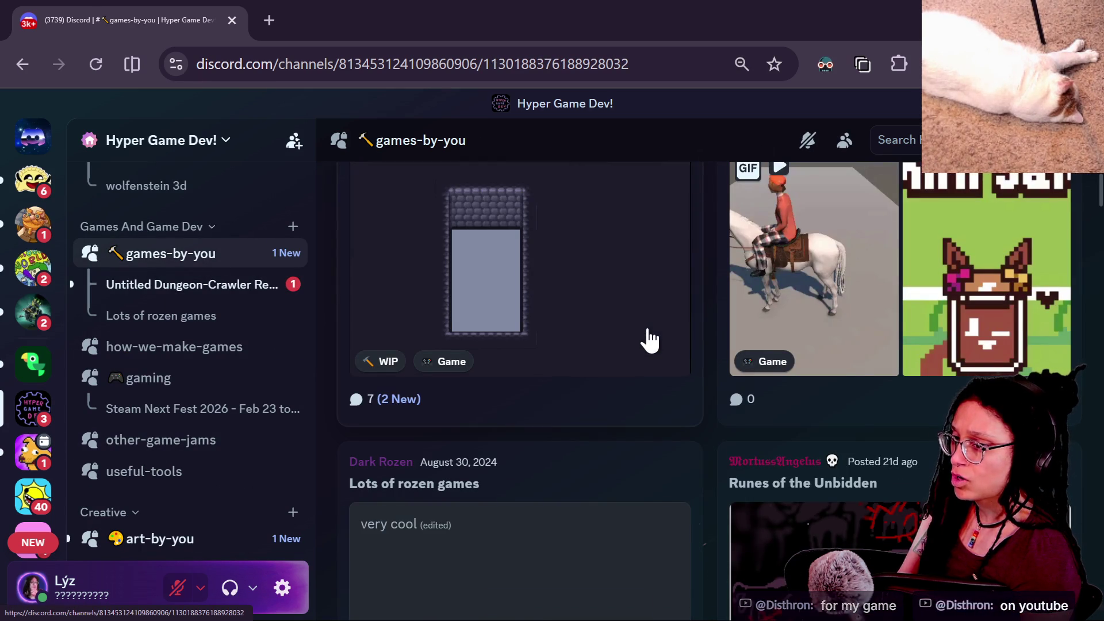
scroll(649, 337, "up", 3)
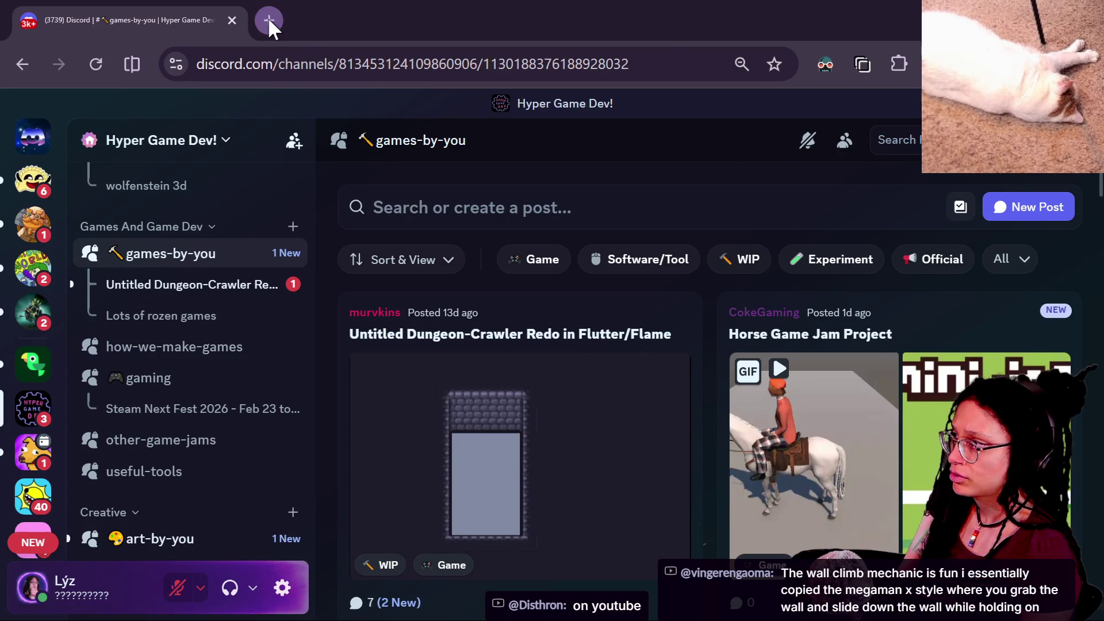
Load the viewer's youtube.com/@ channel in a new tab, view its Videos, then Alt+Tab back to Godot.
left_click(268, 18)
type("youtube.com/@disth")
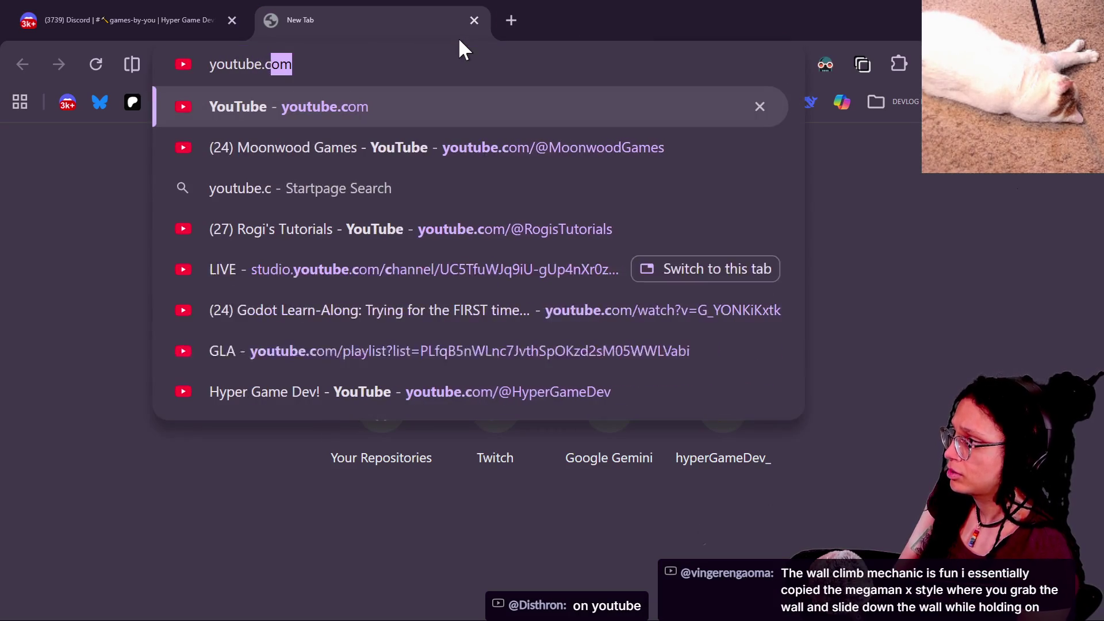
key("Return")
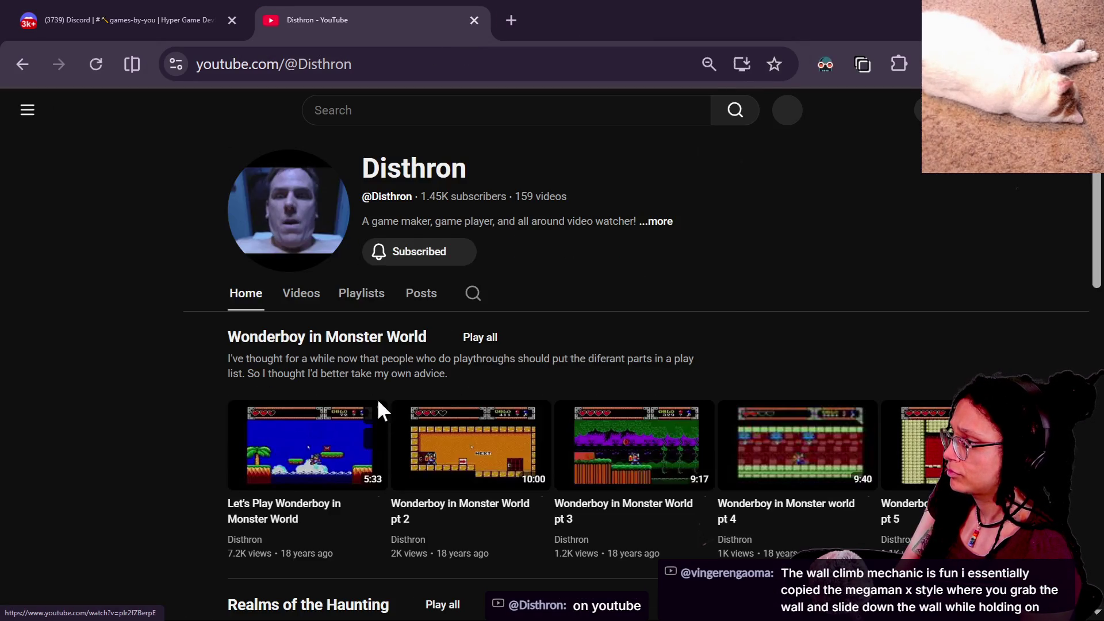
scroll(378, 403, "down", 2)
left_click(309, 202)
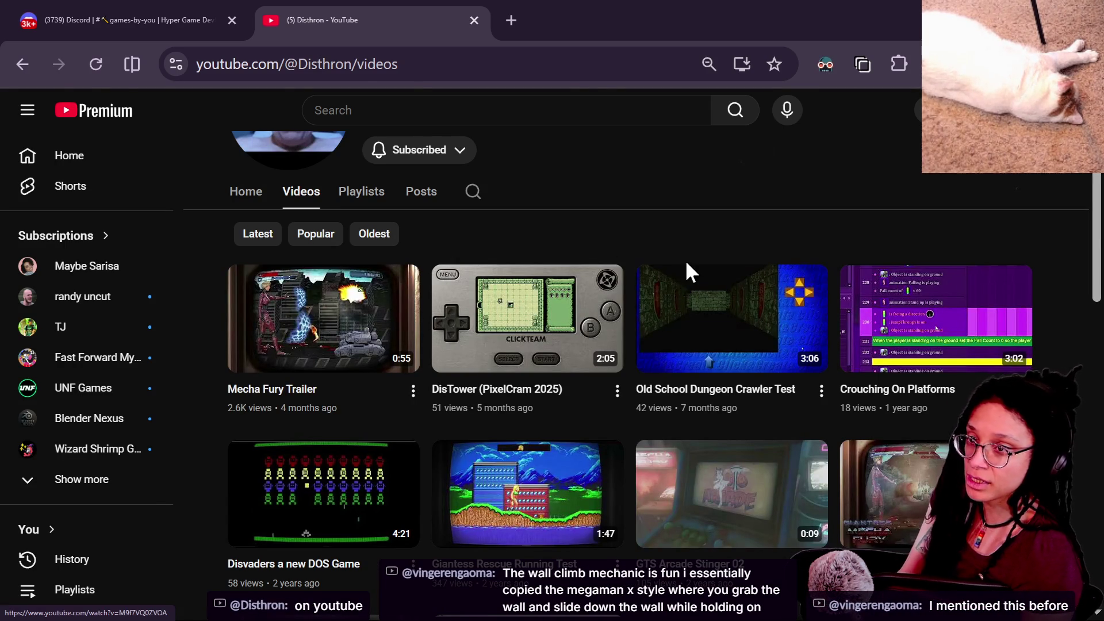
key("alt+Tab")
key("alt+Tab")
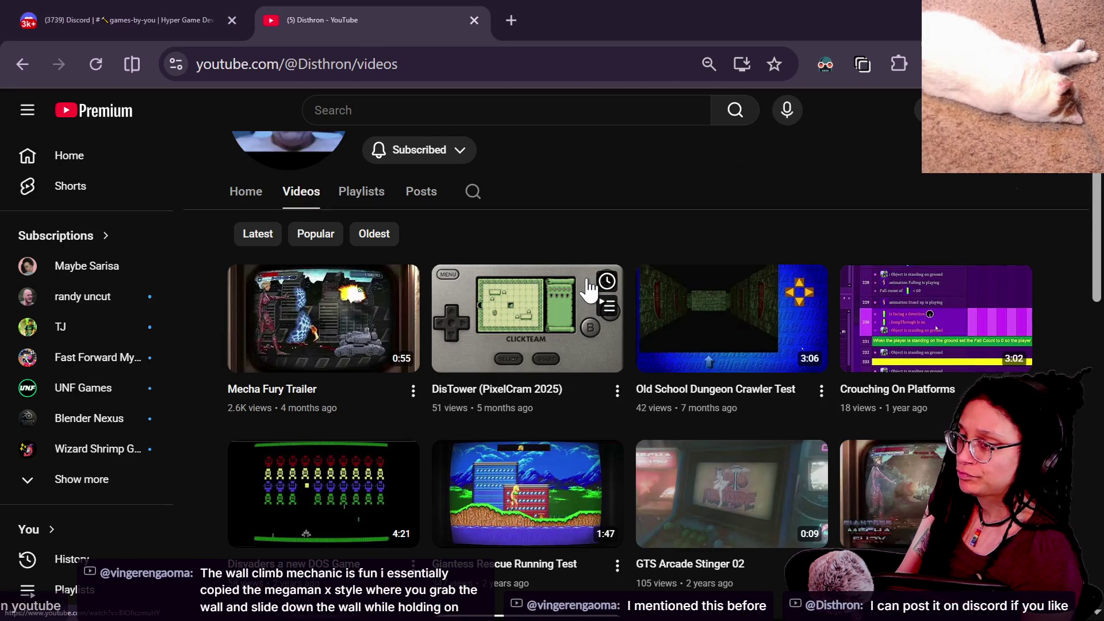
key("alt+Tab")
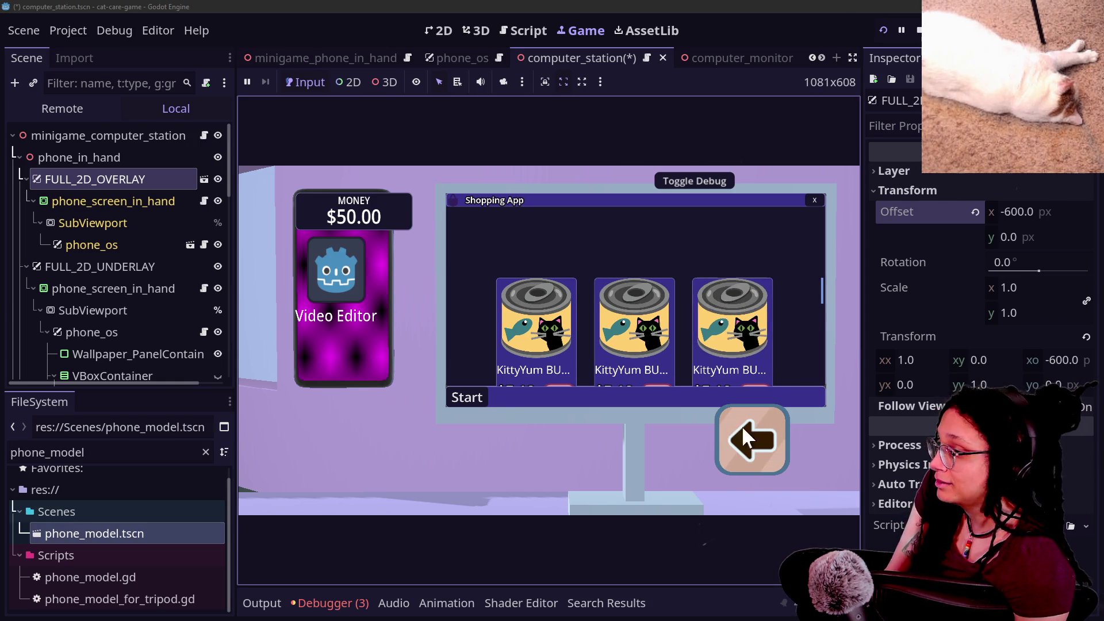
Close the game's Shopping App, return to the room, and toggle FULL_2D_OVERLAY off and on.
left_click(816, 197)
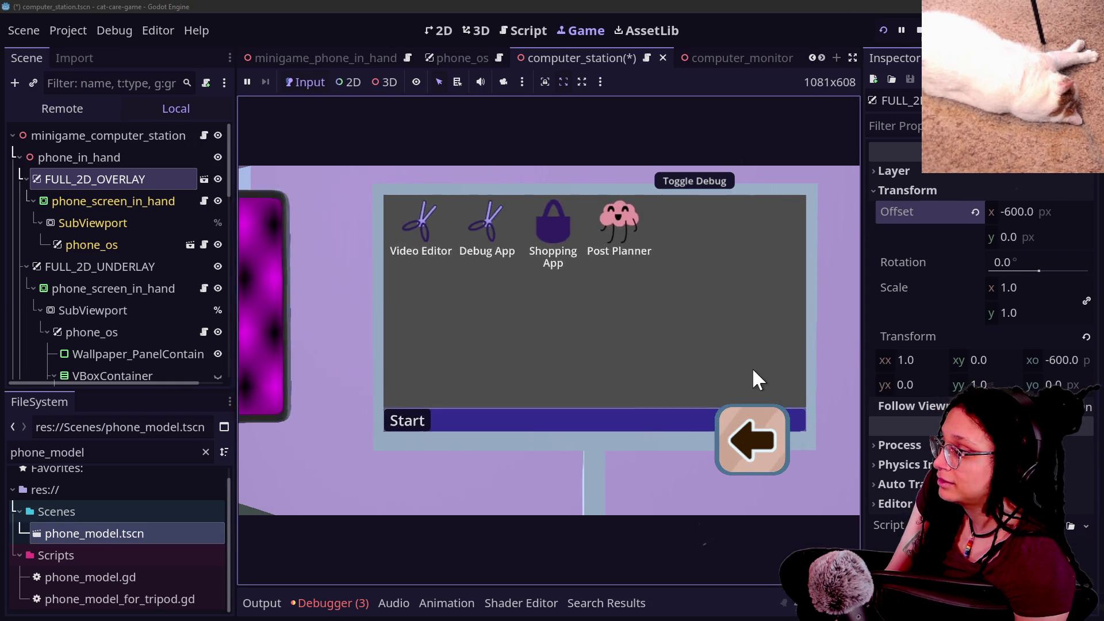
left_click(783, 436)
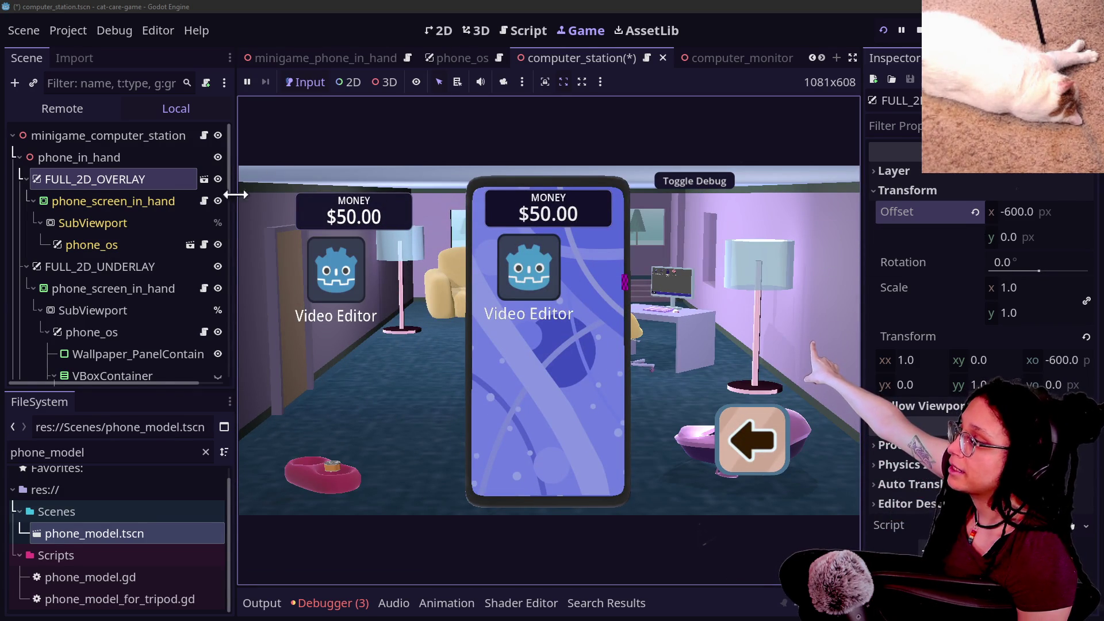
left_click(218, 178)
left_click(218, 179)
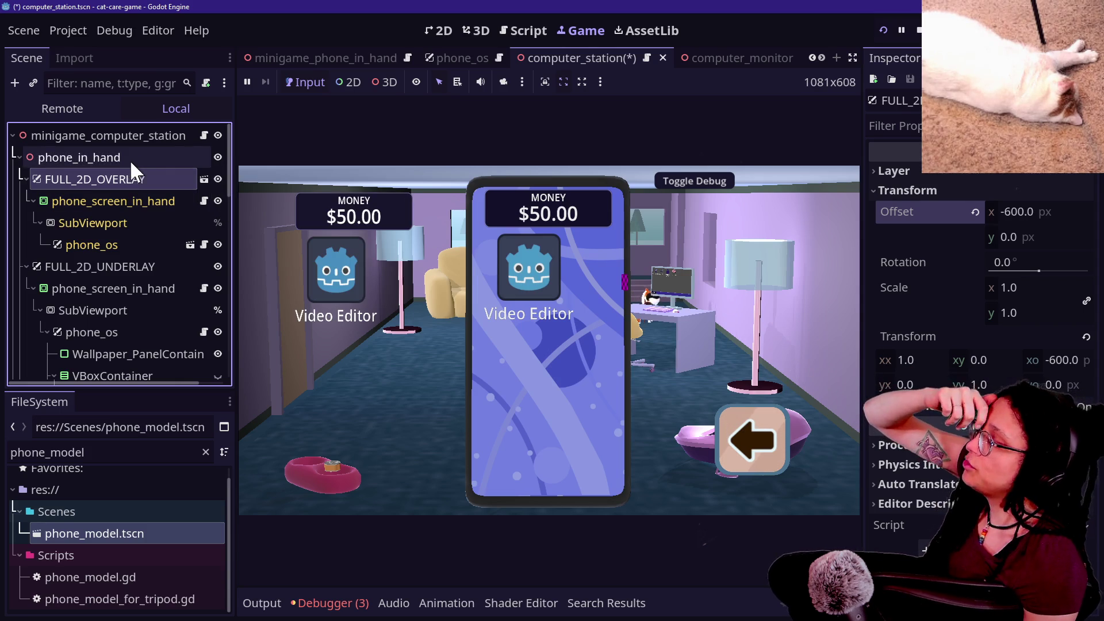
Drag the overlay's Video Editor app icon around the game view, ending near the lamp.
left_click(210, 164)
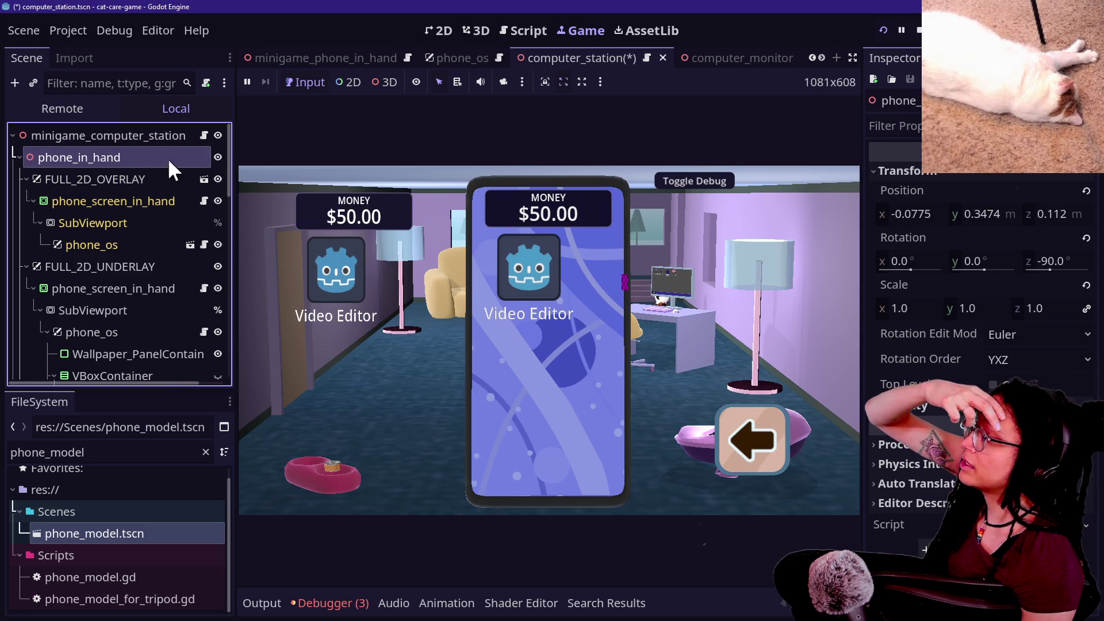
mouse_move(322, 264)
left_mouse_down()
mouse_move(333, 285)
mouse_move(341, 277)
mouse_move(351, 315)
mouse_move(341, 285)
left_mouse_up()
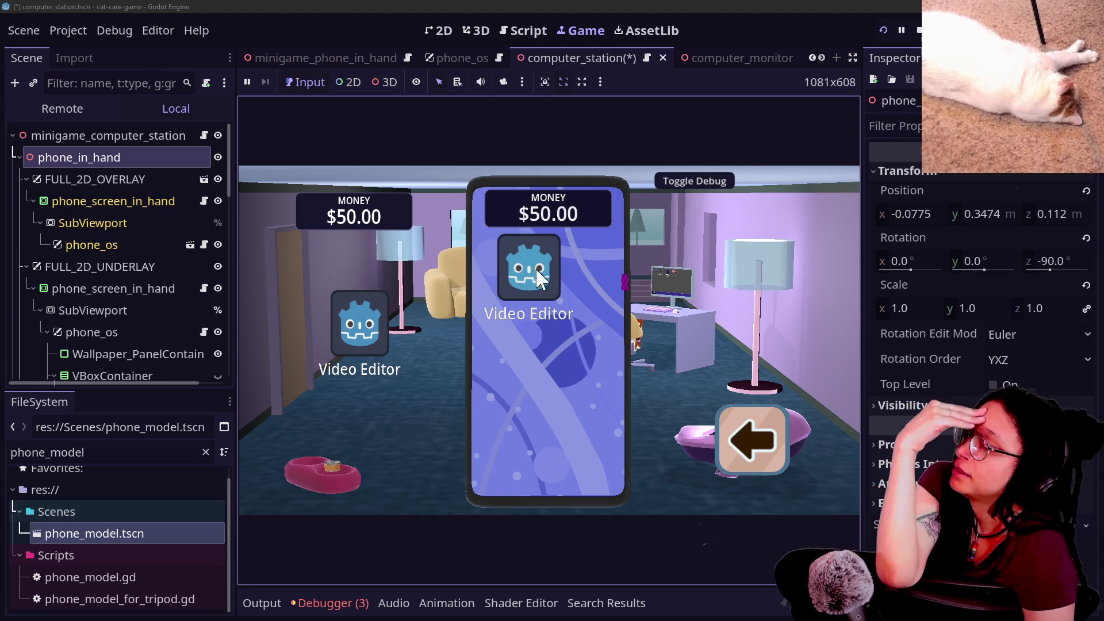
mouse_move(297, 286)
left_mouse_down()
mouse_move(365, 303)
mouse_move(361, 242)
mouse_move(310, 286)
mouse_move(347, 284)
mouse_move(330, 319)
left_mouse_up()
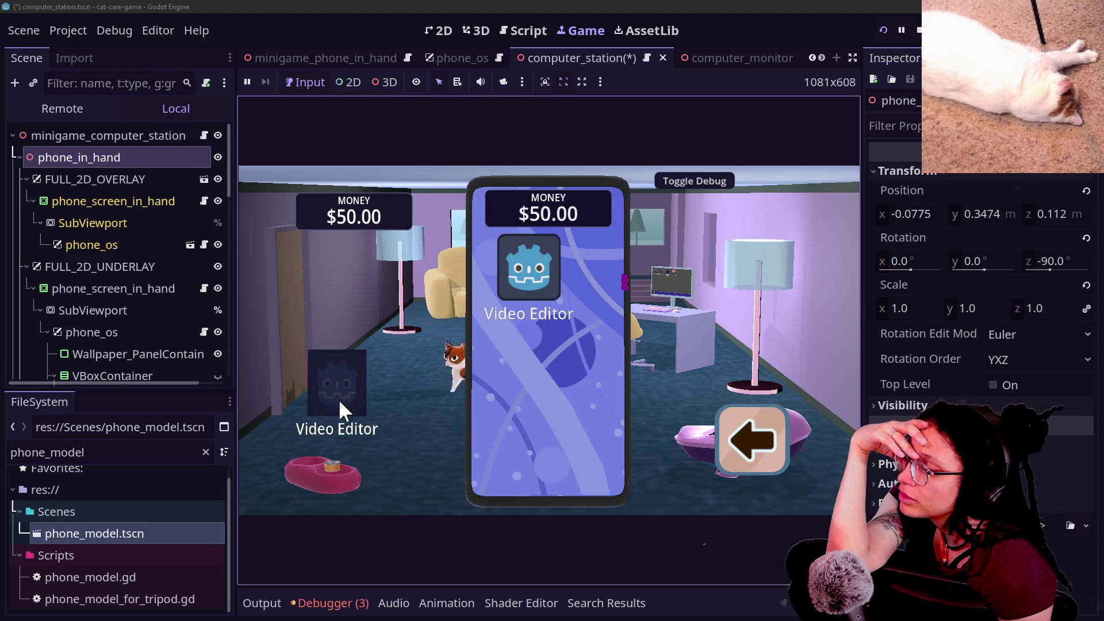
left_click_drag(338, 399, 383, 283)
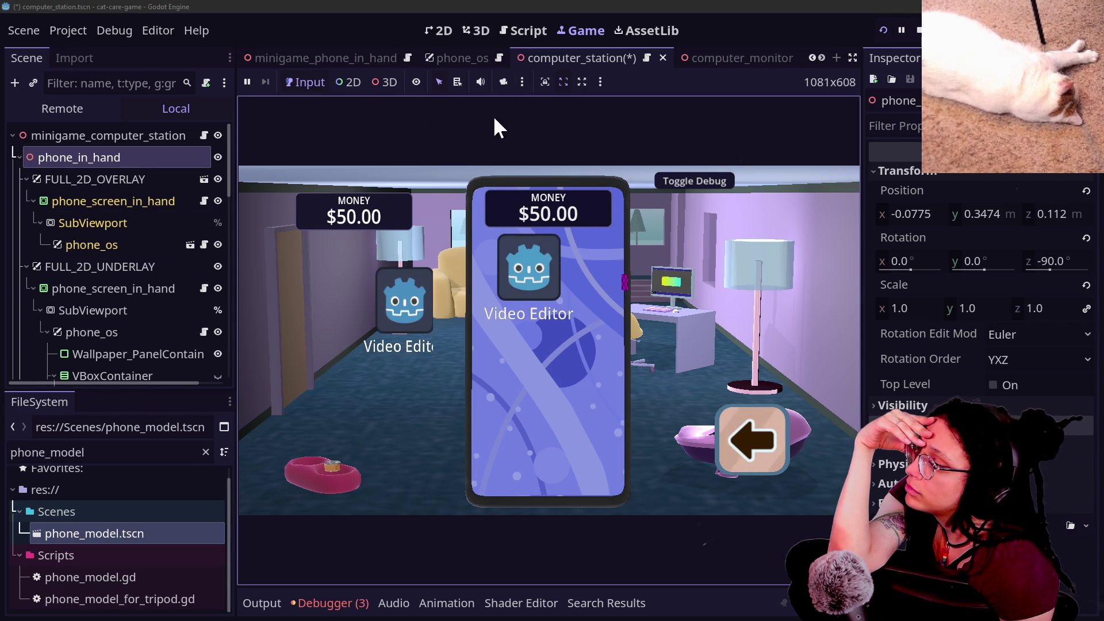
Reset FULL_2D_OVERLAY's x offset to 0 and open the phone screen overlay script.
left_click(87, 174)
left_click(976, 212)
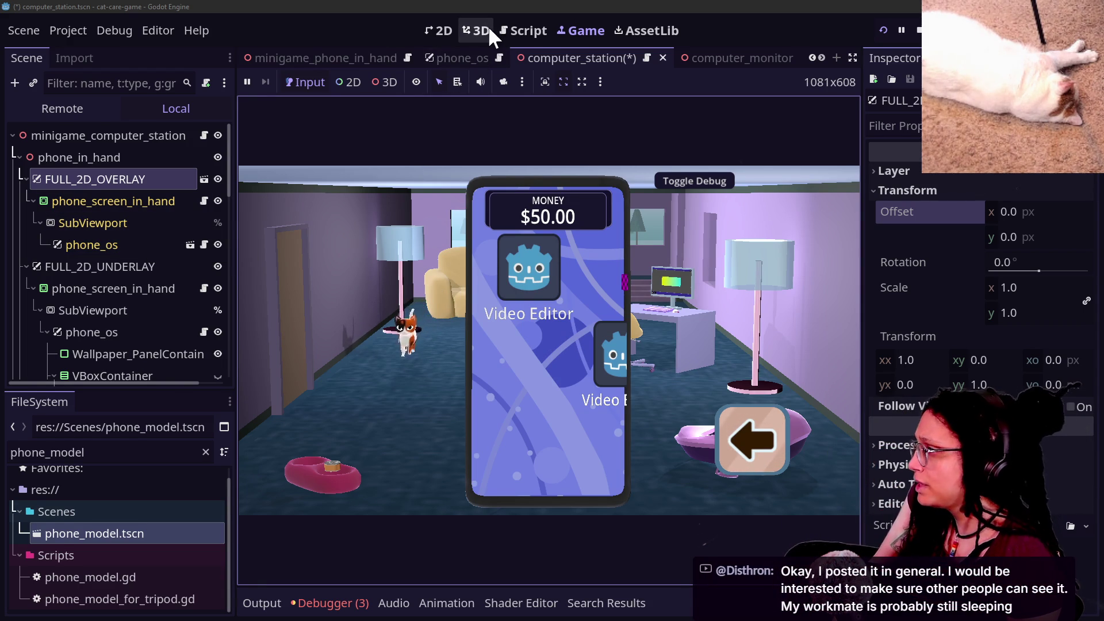
left_click(204, 202)
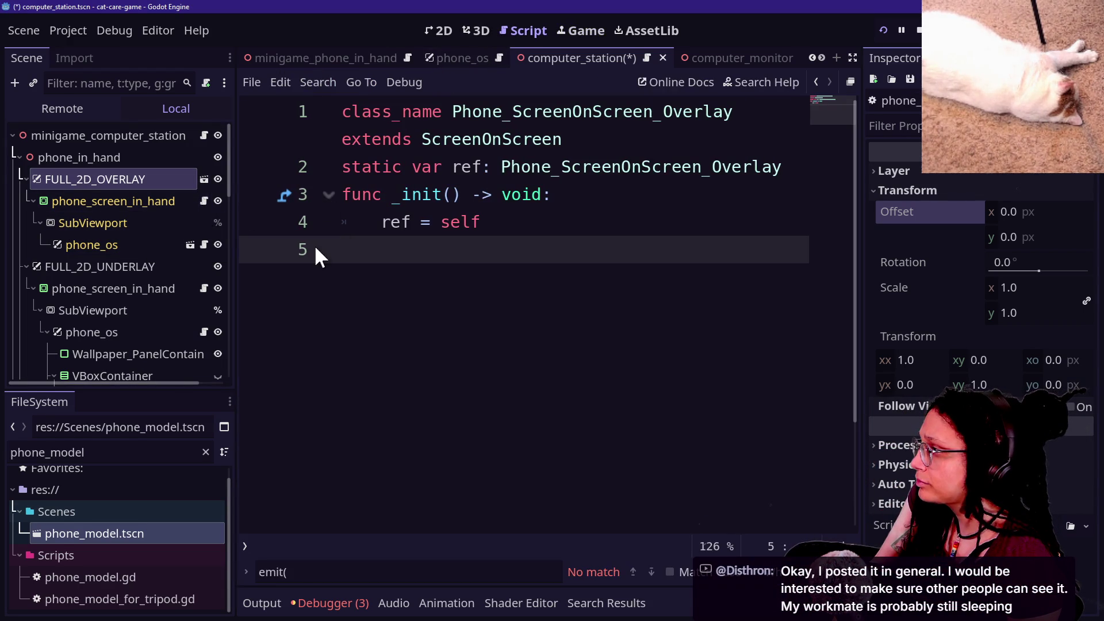
Open the FULL_2D_OVERLAY scene and select its phone_screen_in_hand node.
left_click(204, 136)
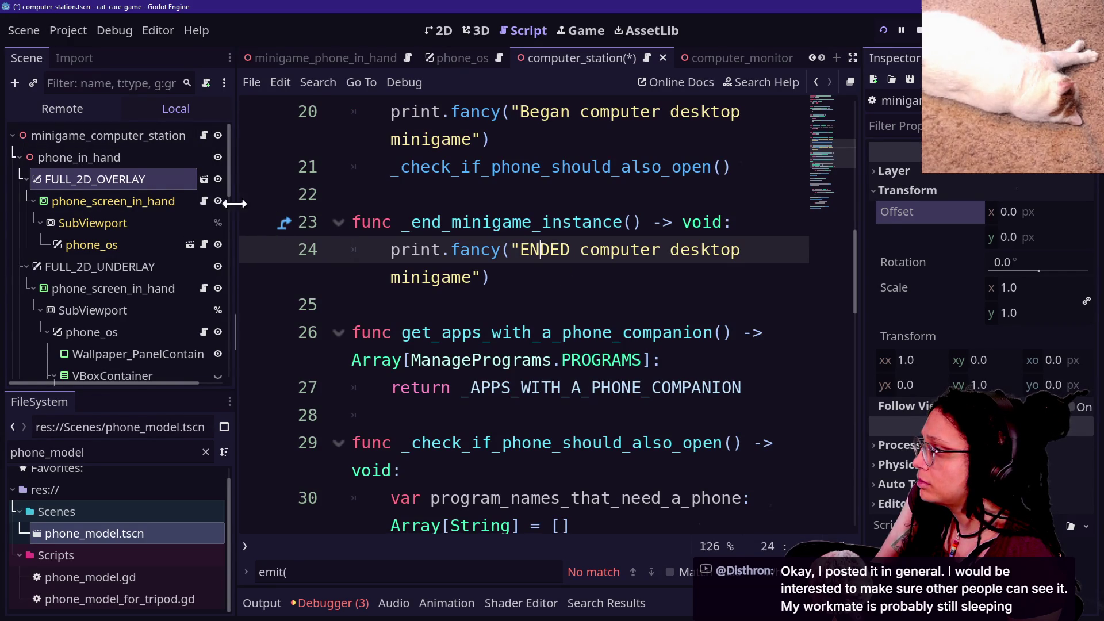
left_click(154, 157)
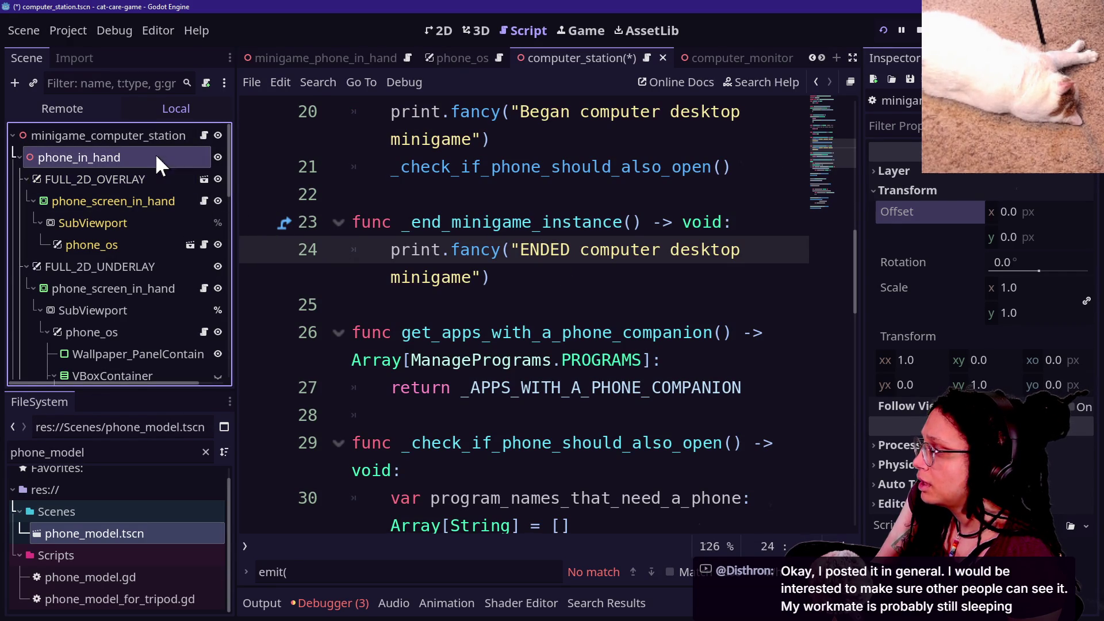
left_click(204, 179)
left_click(199, 161)
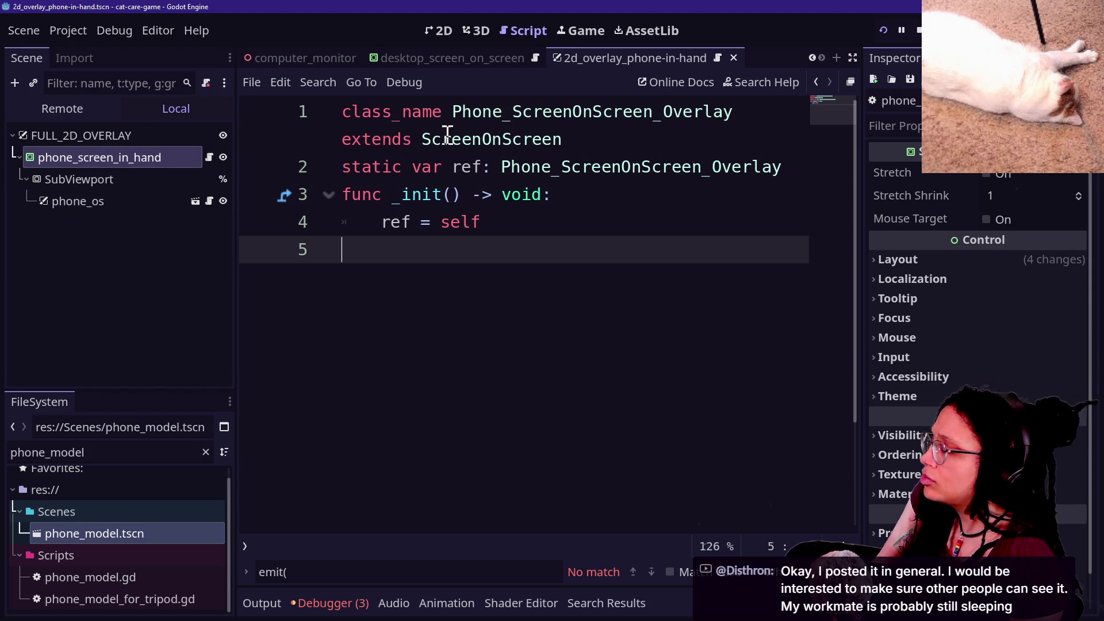
Append 'Companion' to the Phone_ScreenOnScreen_Overlay class name, then undo the change.
left_click(382, 140)
left_click_drag(614, 147, 384, 122)
left_click(384, 122)
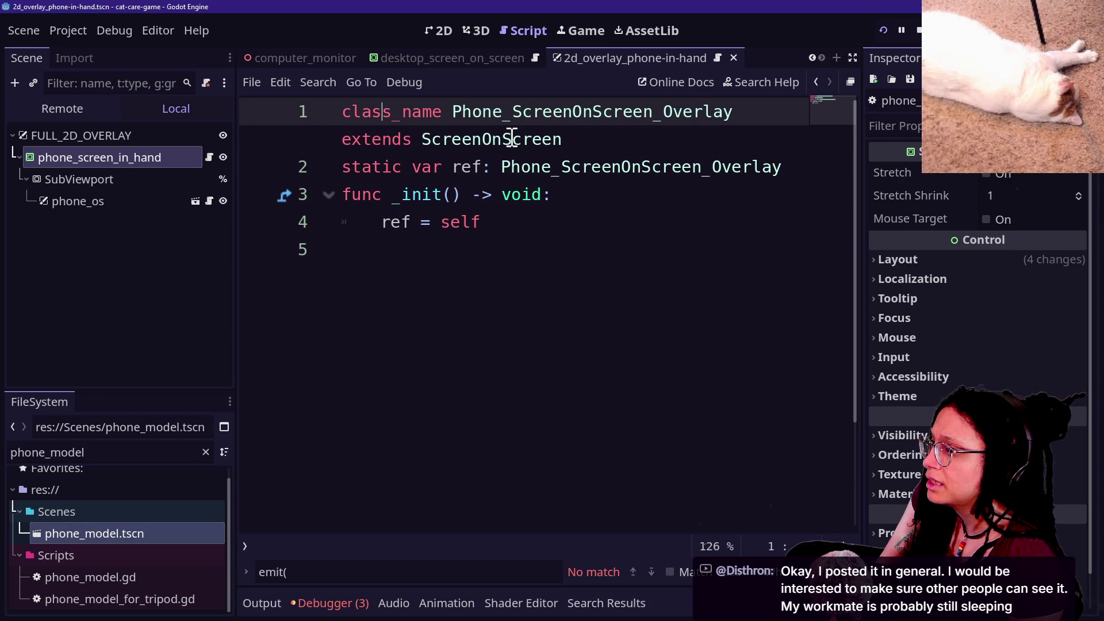
mouse_move(460, 111)
left_mouse_down()
mouse_move(742, 119)
mouse_move(452, 112)
left_mouse_up()
left_click(444, 115)
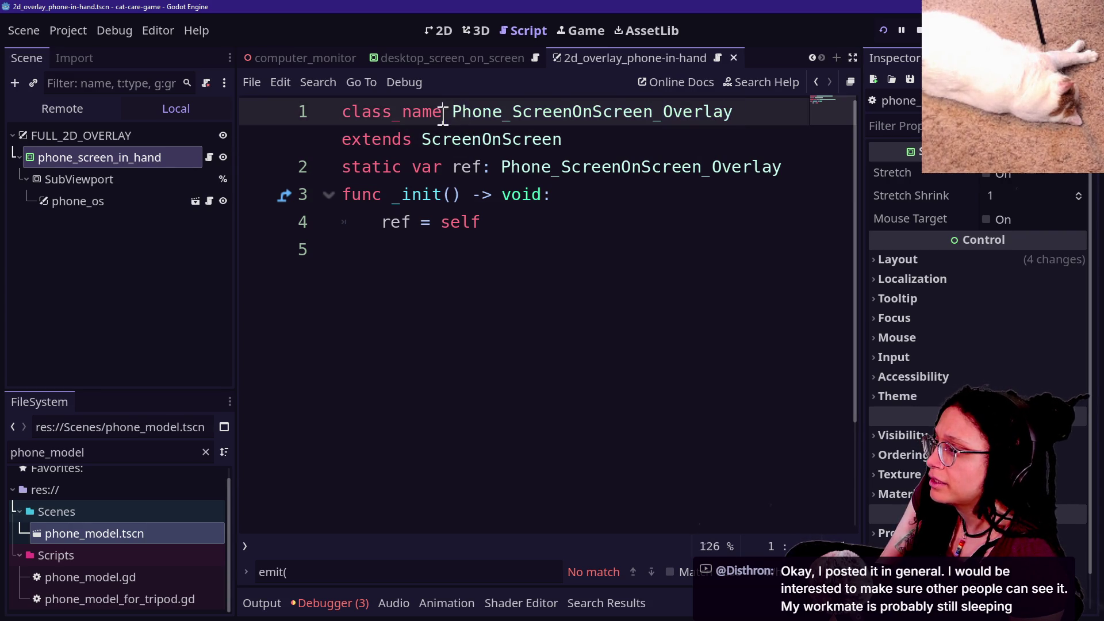
left_click(747, 123)
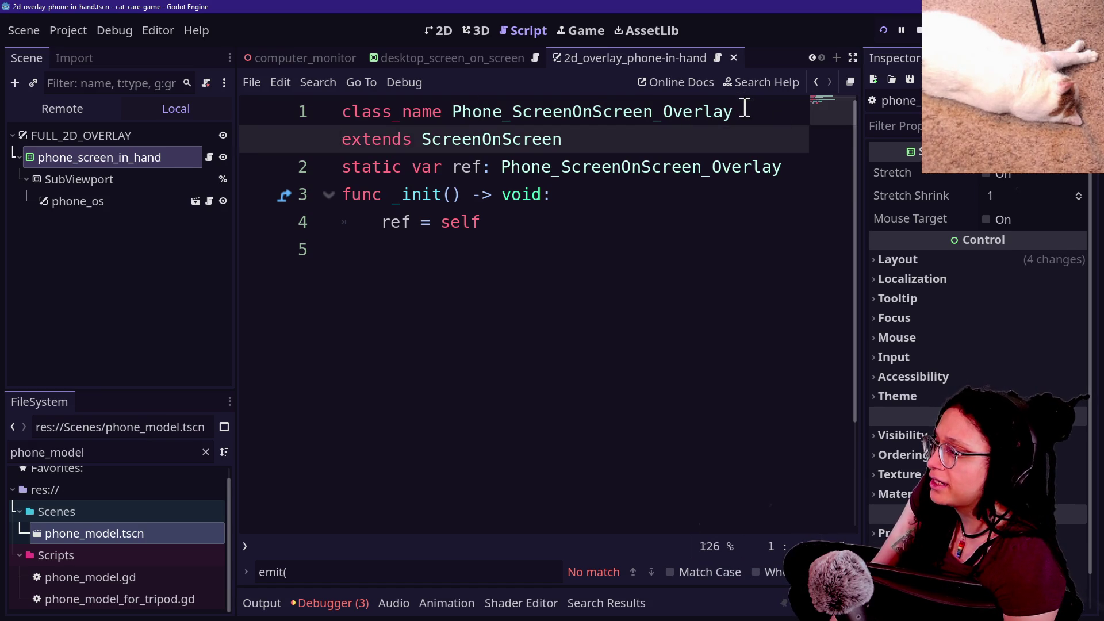
left_click(740, 111)
type("Companion")
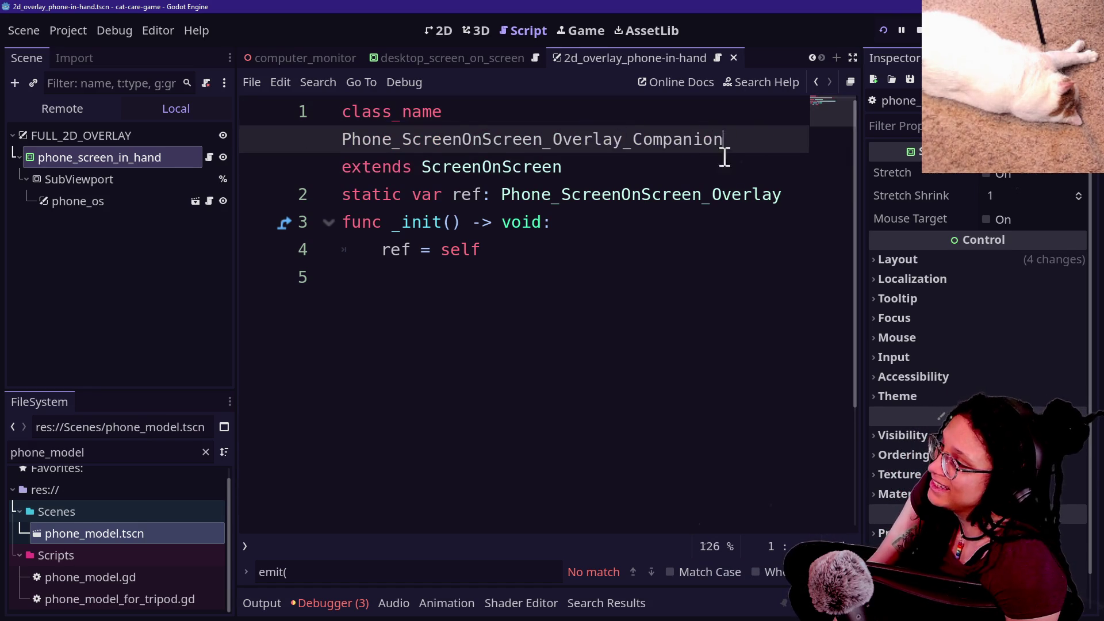
key("ctrl+z")
key("ctrl+shift+z")
key("ctrl+z")
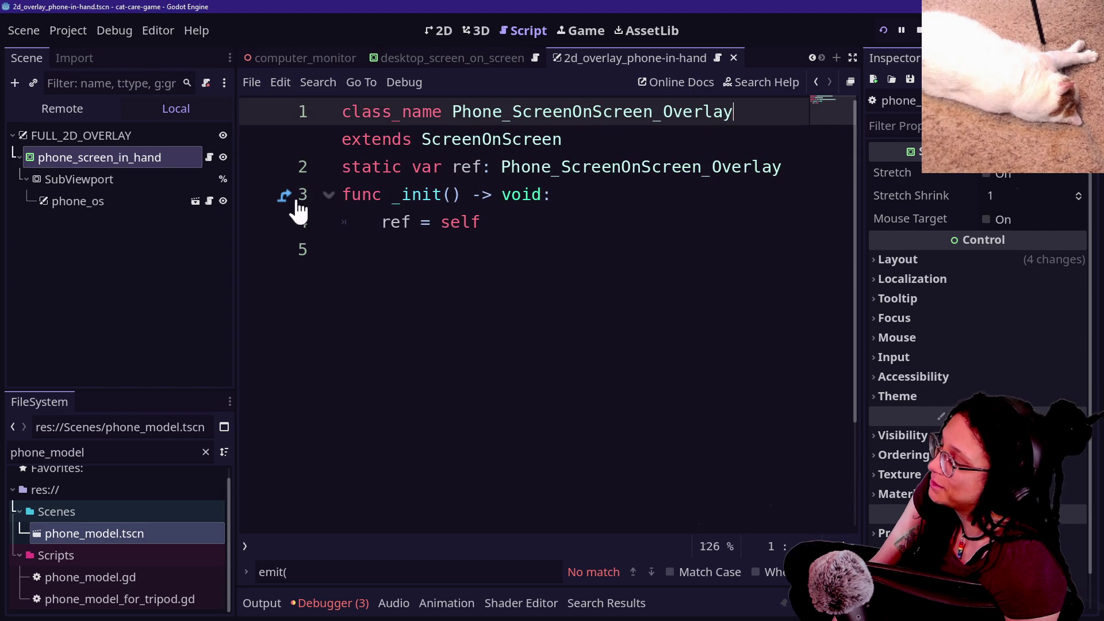
left_click(411, 198)
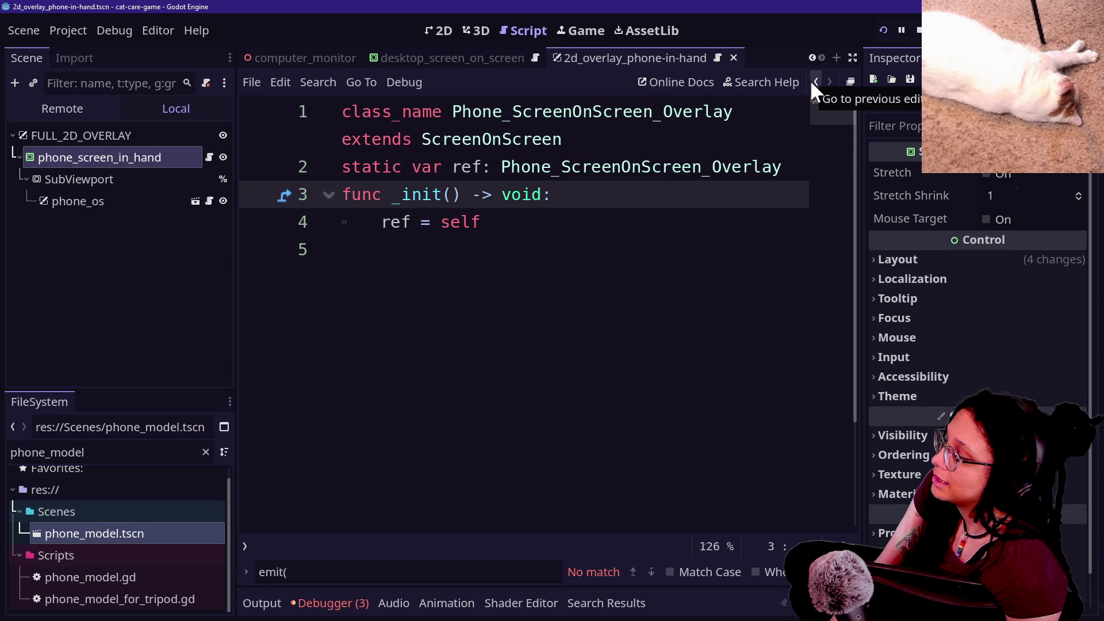
Return to the previous edit location and switch over to the browser window.
left_click(812, 82)
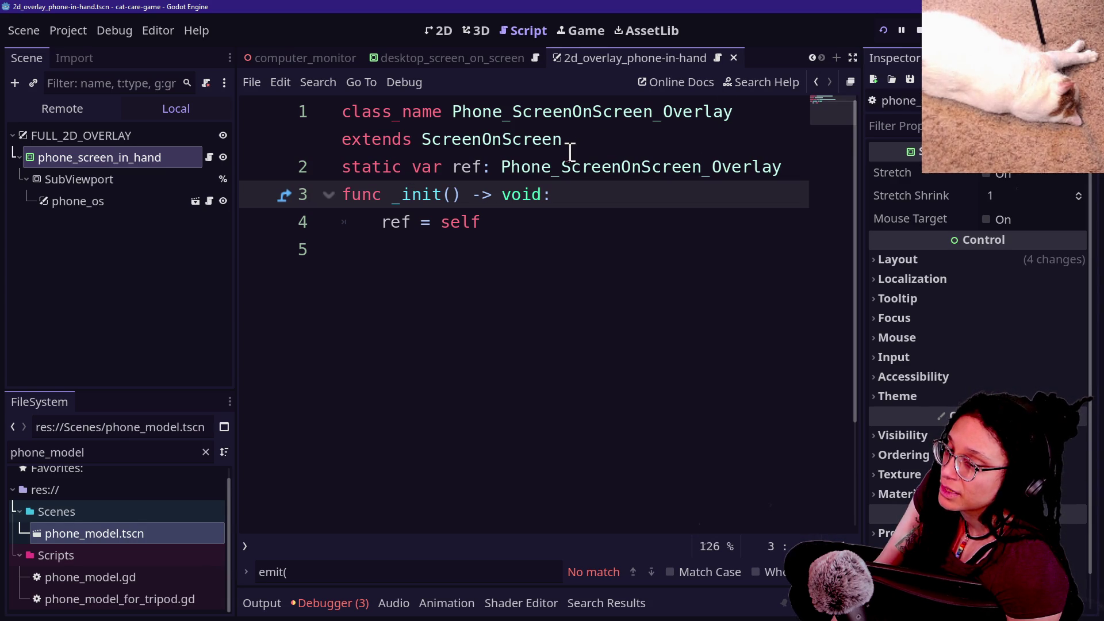
key("alt+Tab")
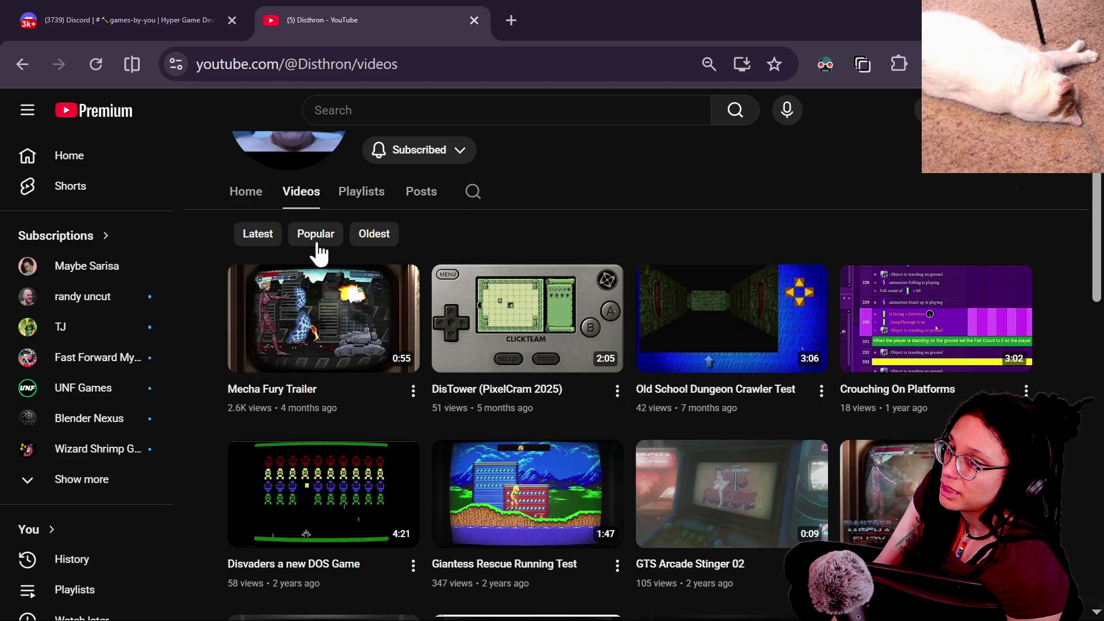
key("alt+Tab")
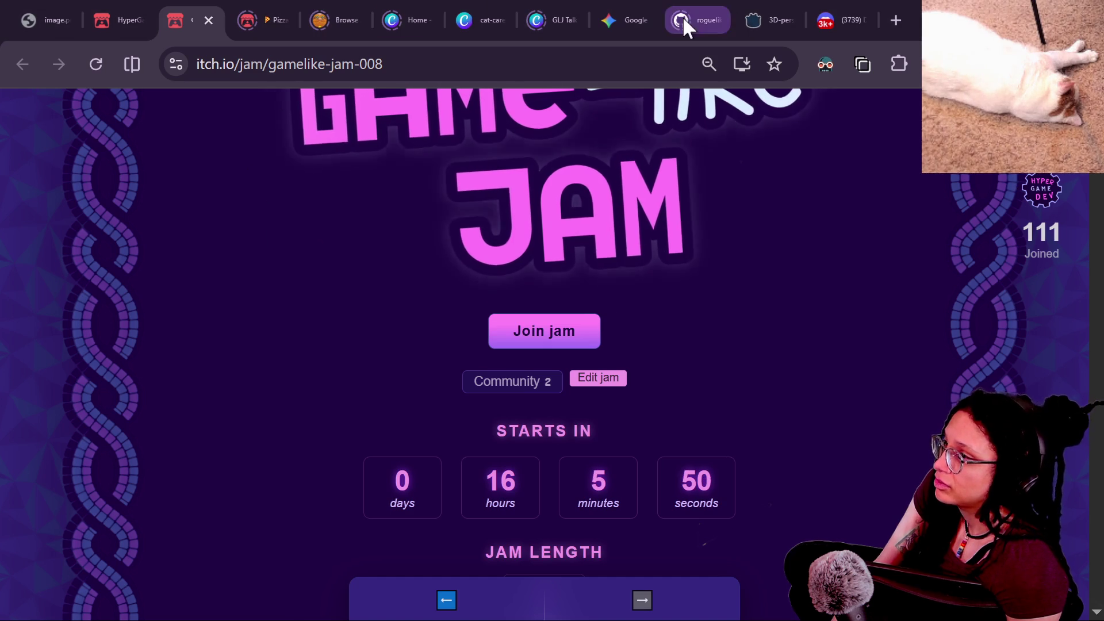
Open the Jump Through Issue YouTube link from Discord's #general channel and confirm leaving Discord.
left_click(837, 10)
scroll(109, 305, "down", 10)
scroll(112, 322, "up", 5)
scroll(110, 313, "down", 2)
scroll(111, 313, "up", 4)
scroll(113, 325, "down", 5)
scroll(113, 325, "down", 4)
left_click(123, 343)
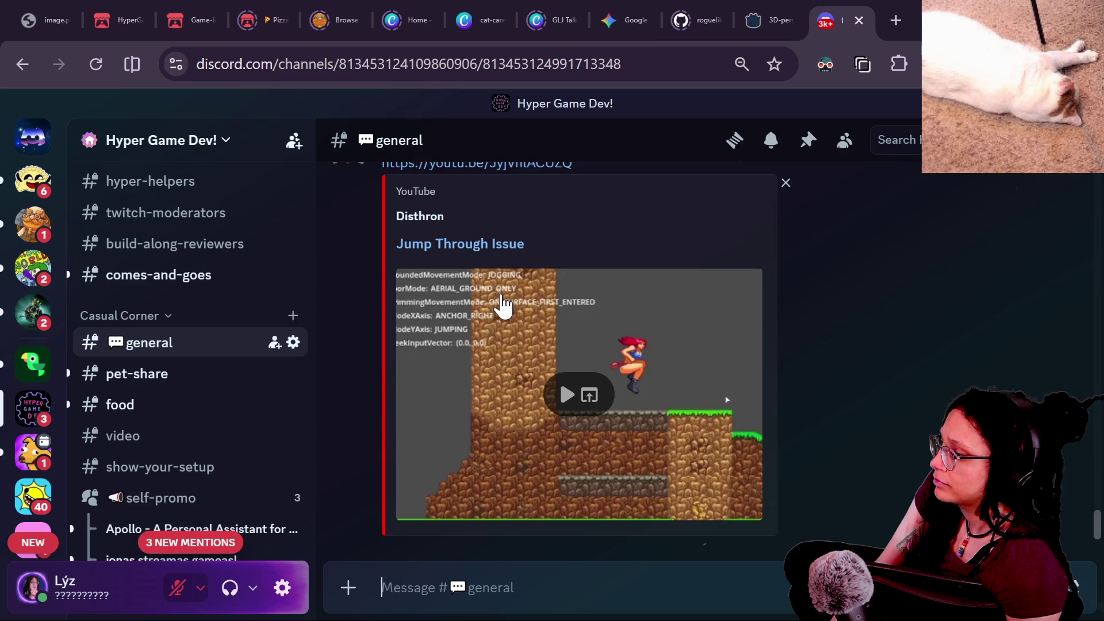
left_click(498, 279)
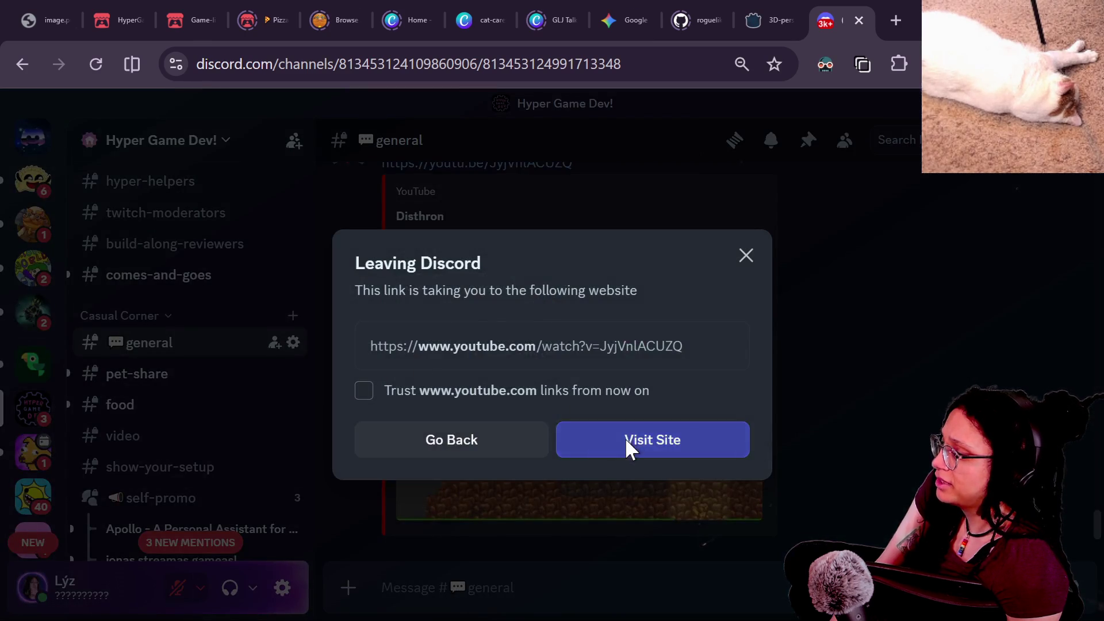
left_click(631, 446)
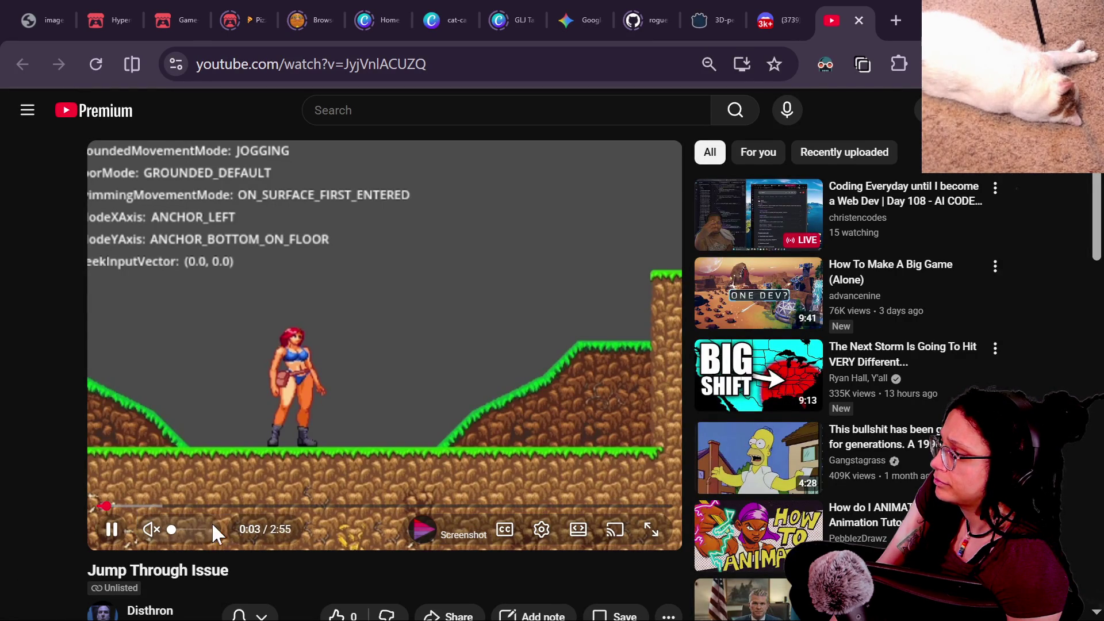
Turn on auto-generated English captions and set the caption font size to 150%.
key("Right")
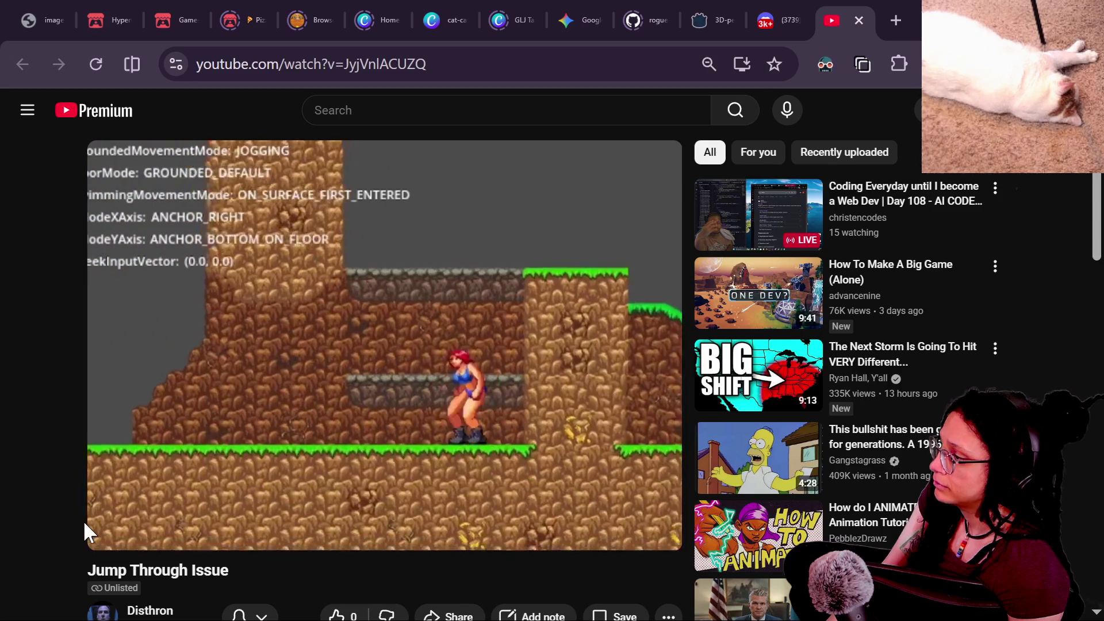
scroll(85, 524, "down", 2)
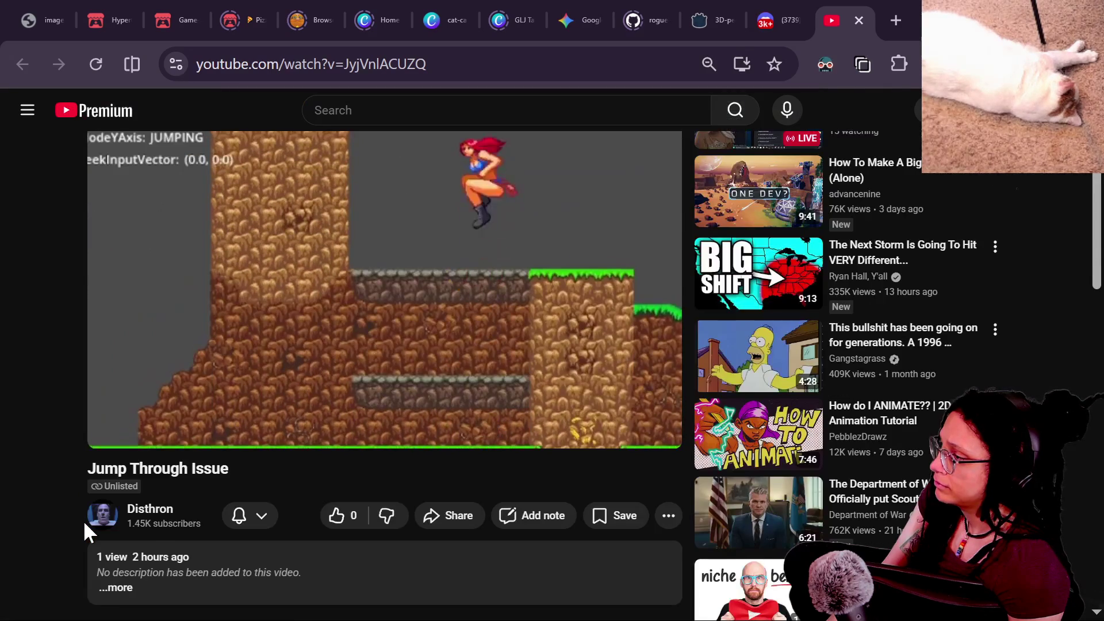
scroll(84, 526, "up", 2)
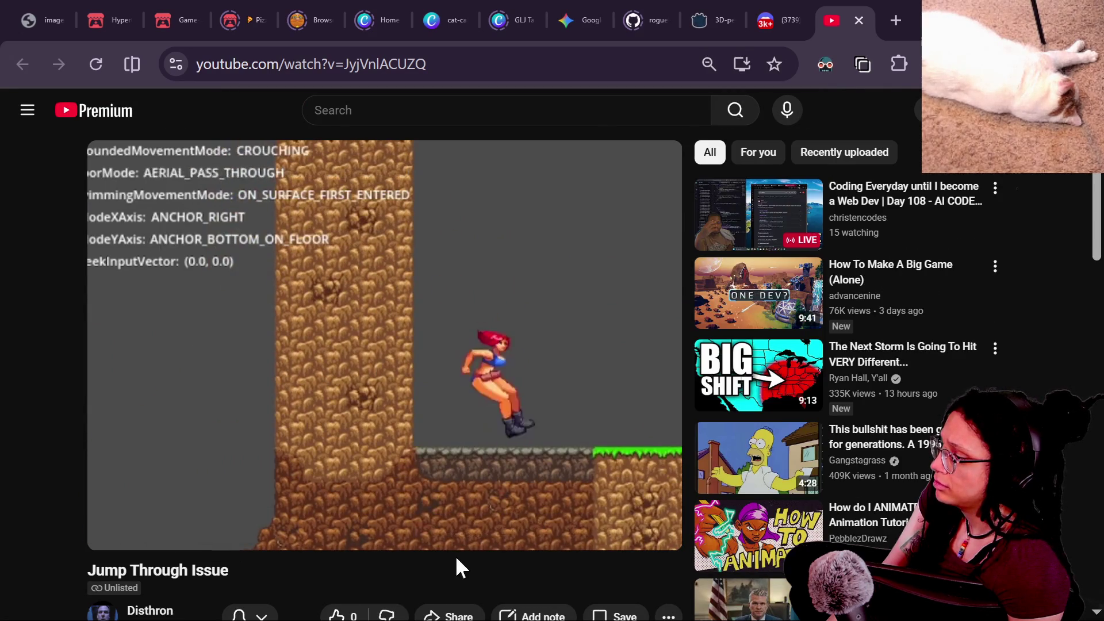
left_click(502, 528)
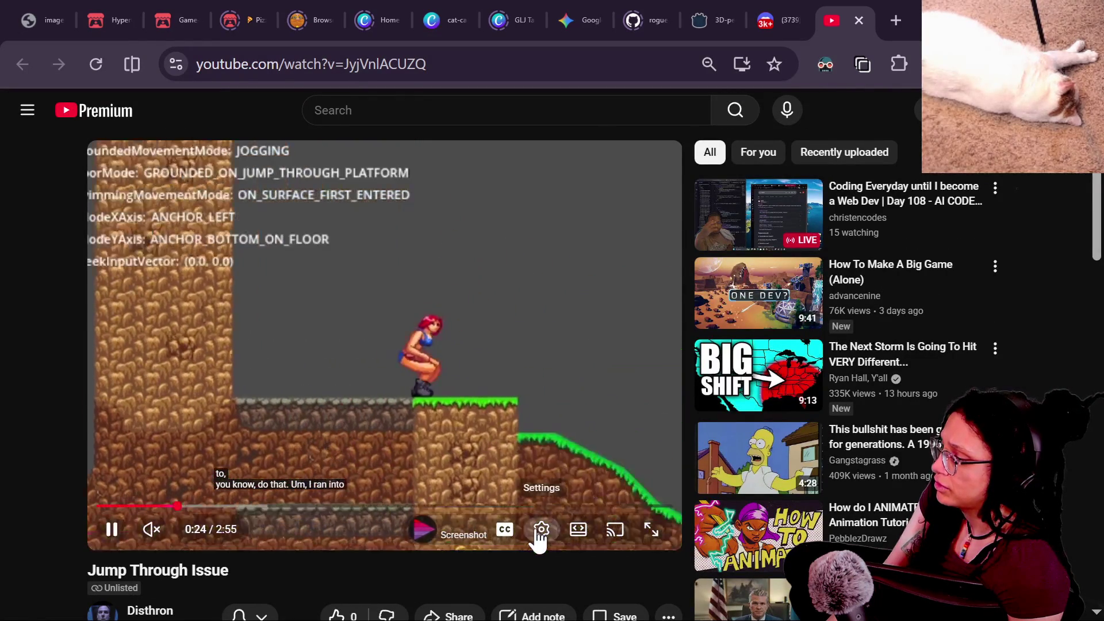
left_click(540, 530)
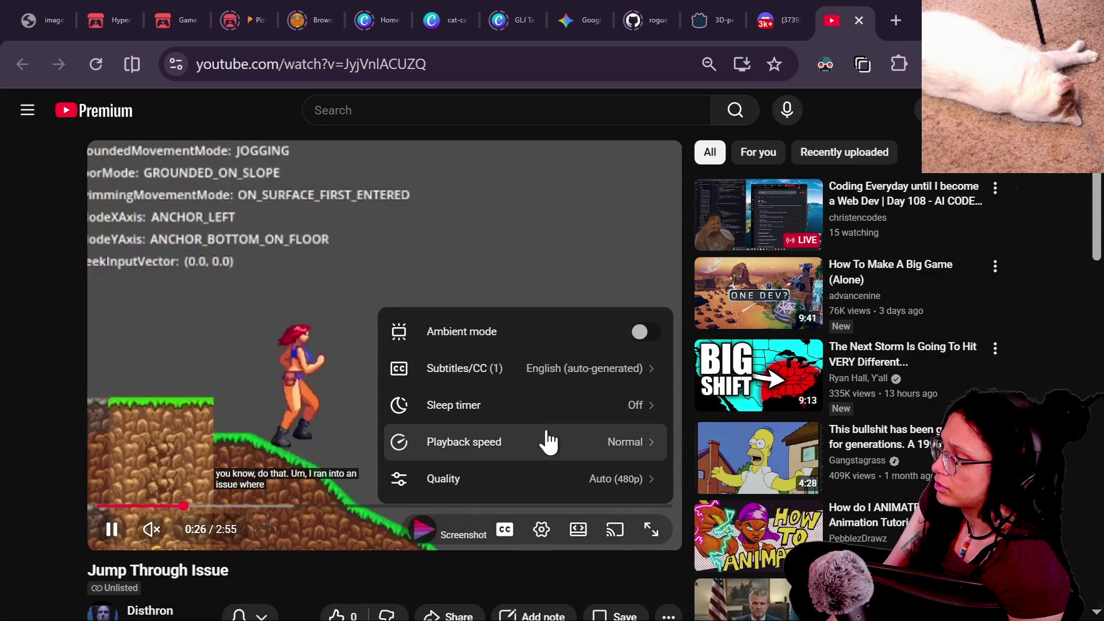
left_click(536, 368)
left_click(648, 293)
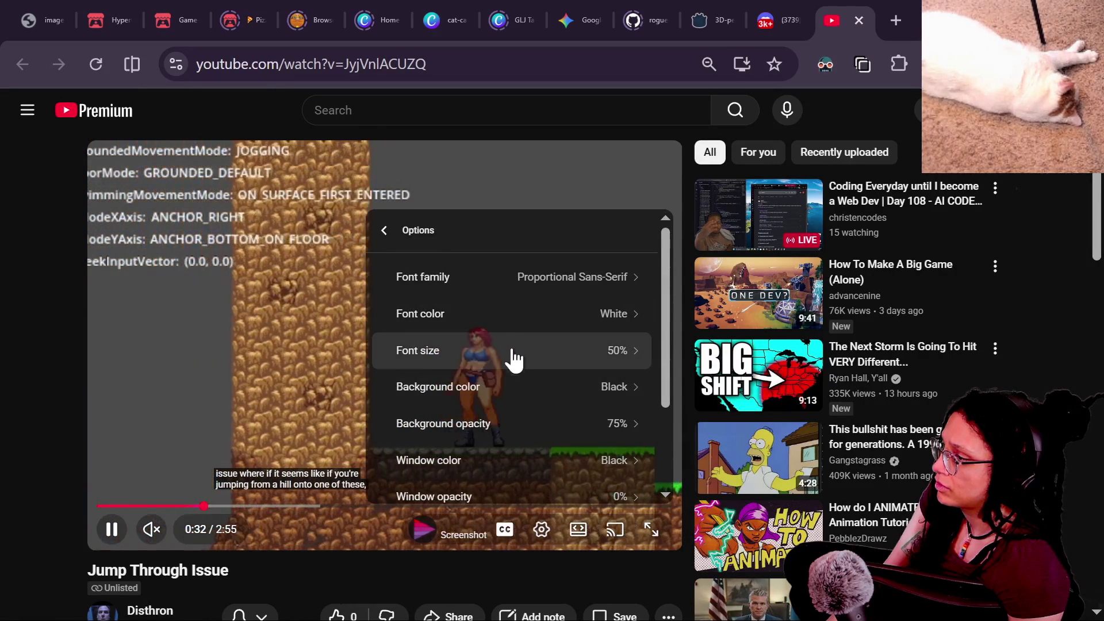
left_click(513, 360)
left_click(540, 389)
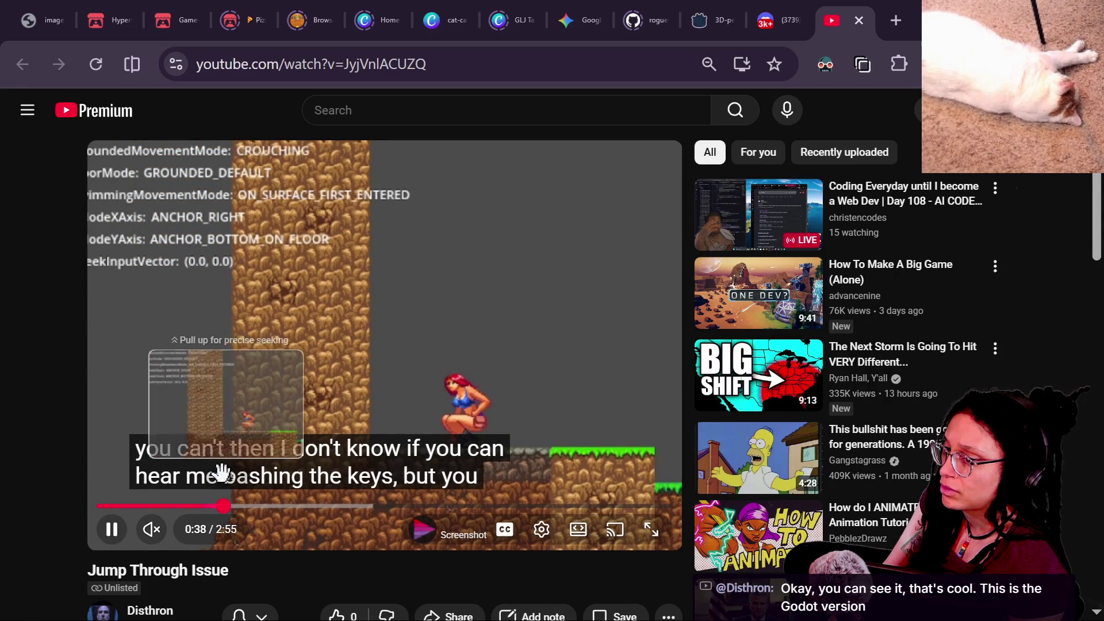
key("Left")
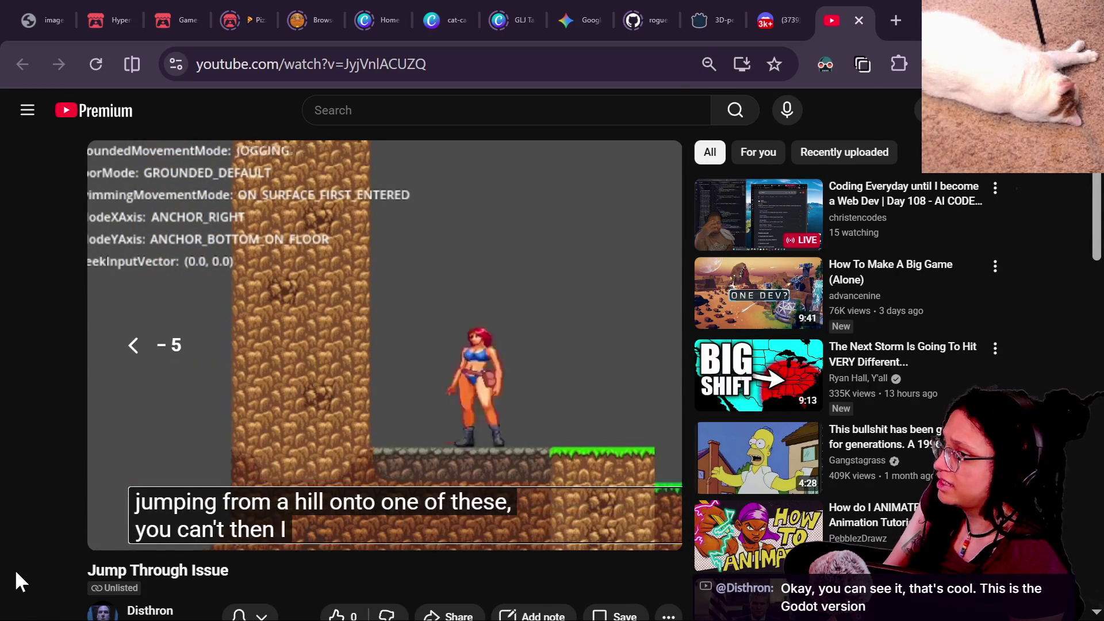
Rewind the video from 0:56 to about 0:16 and resume playback with captions.
scroll(17, 569, "down", 3)
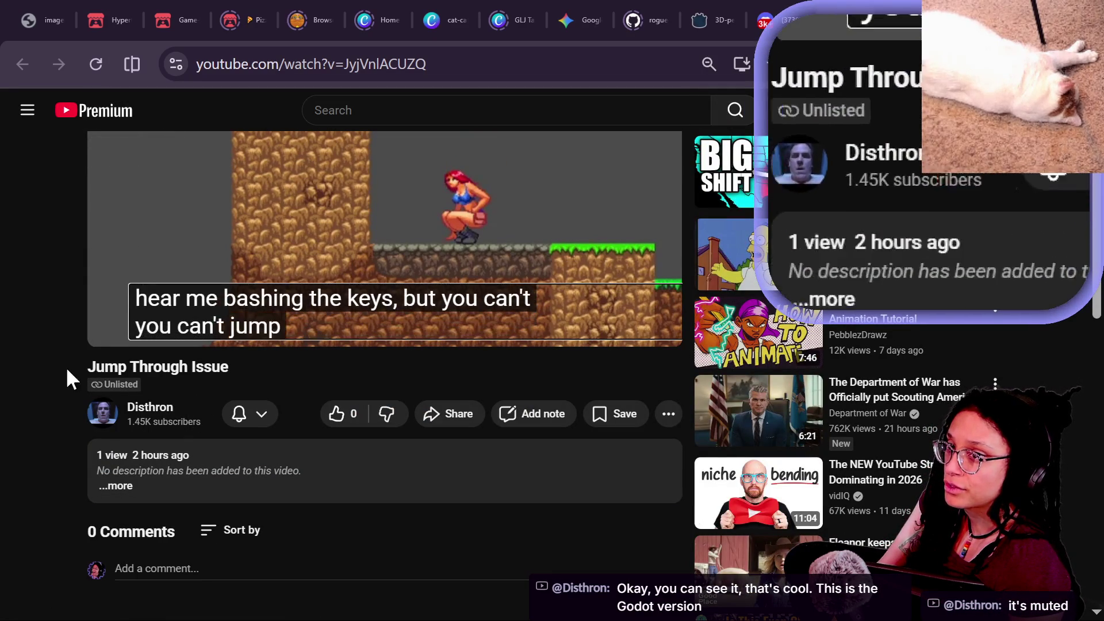
left_click_drag(103, 384, 115, 385)
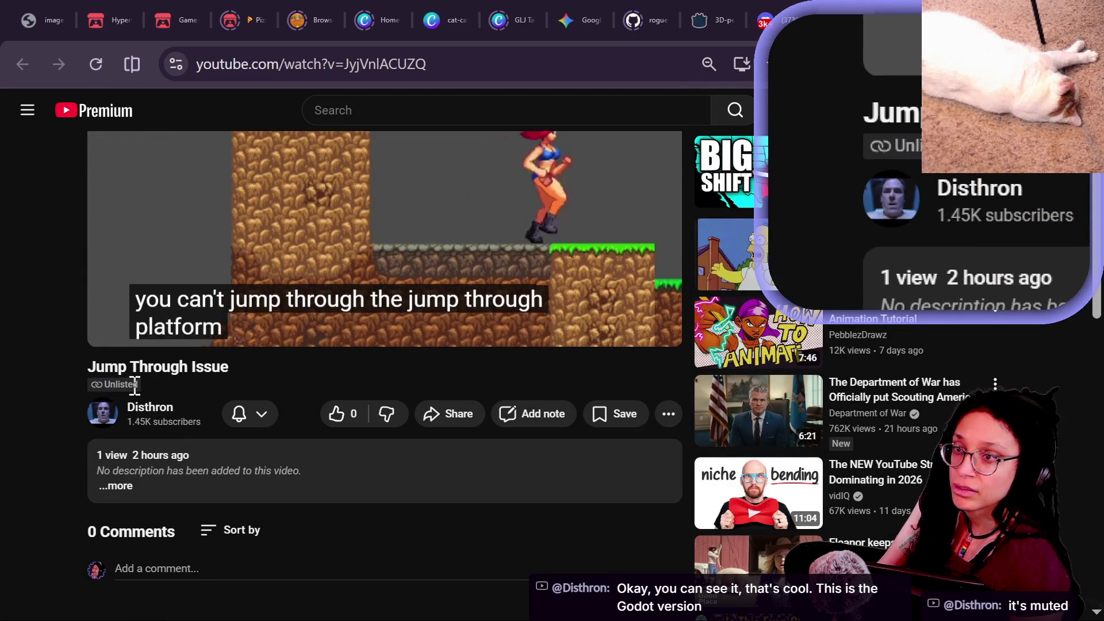
left_click(122, 389)
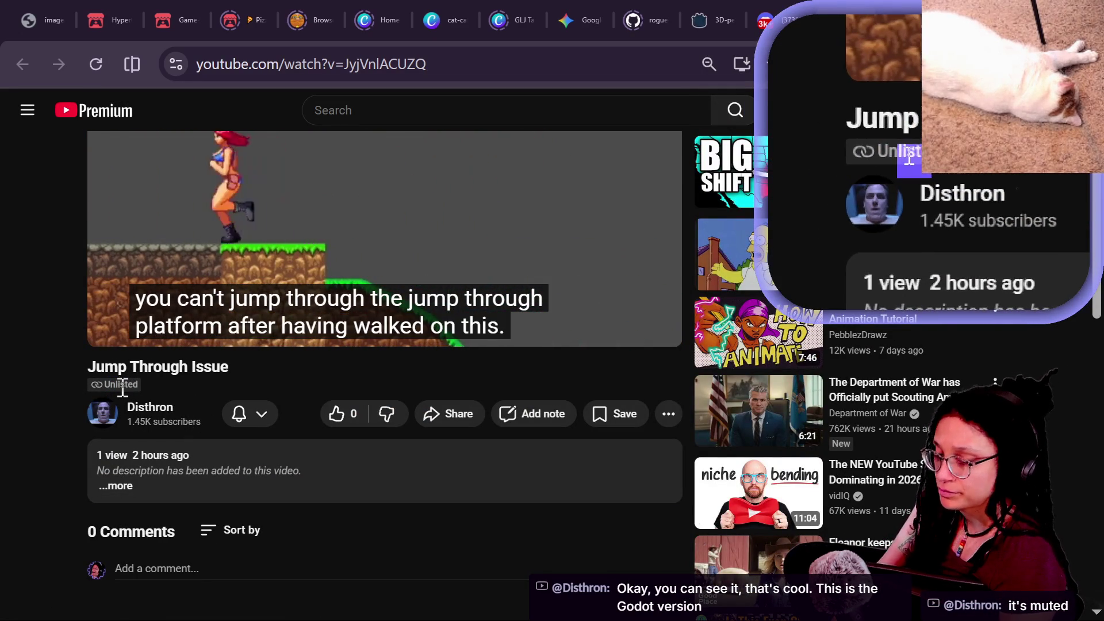
scroll(286, 381, "up", 3)
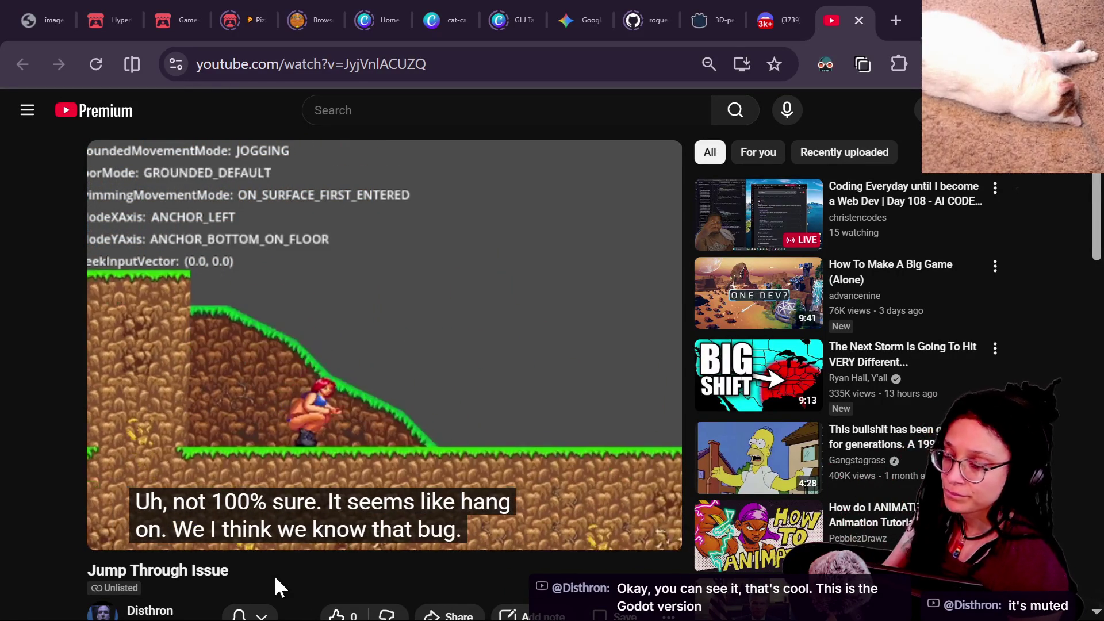
key("Left")
key("Left")
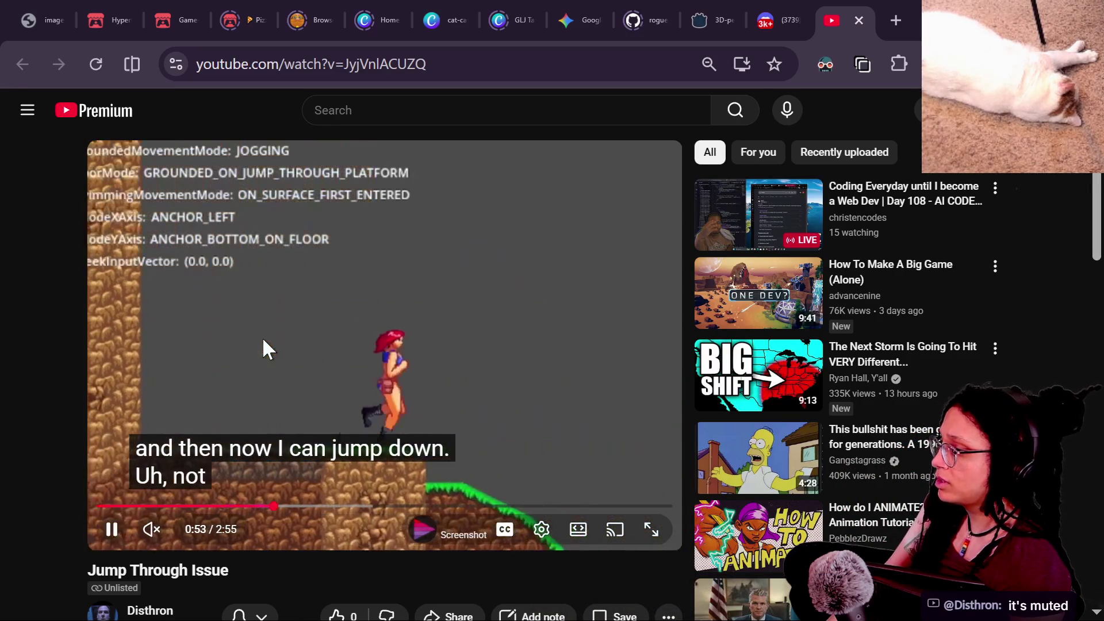
key("Left")
left_click(263, 337)
key("Left")
key("Left")
key("Left")
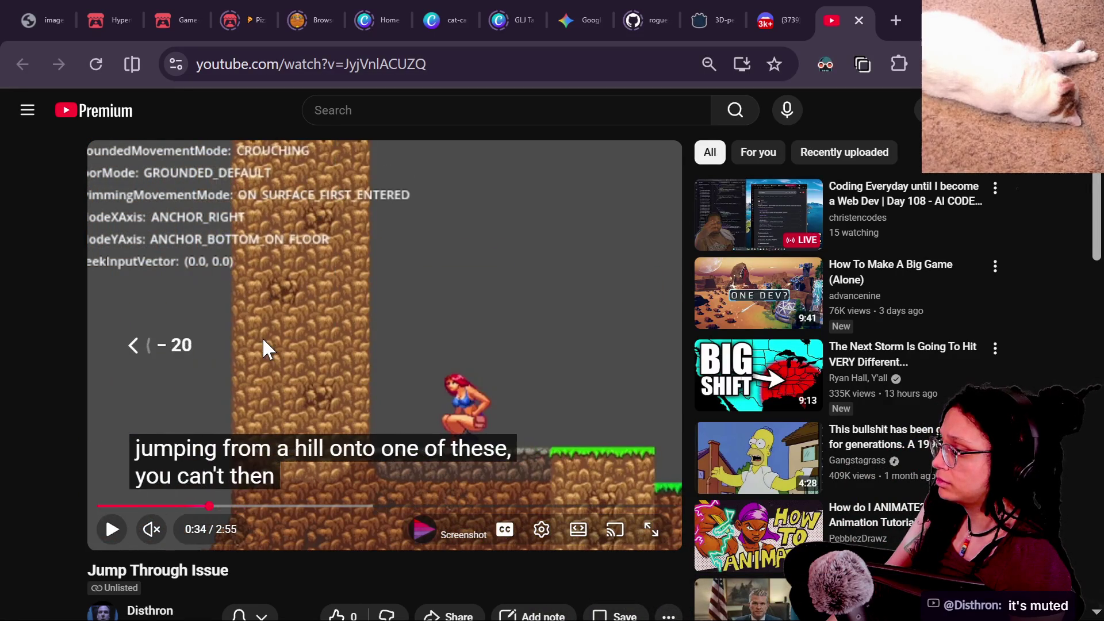
key("Left")
key("Left")
left_click(262, 337)
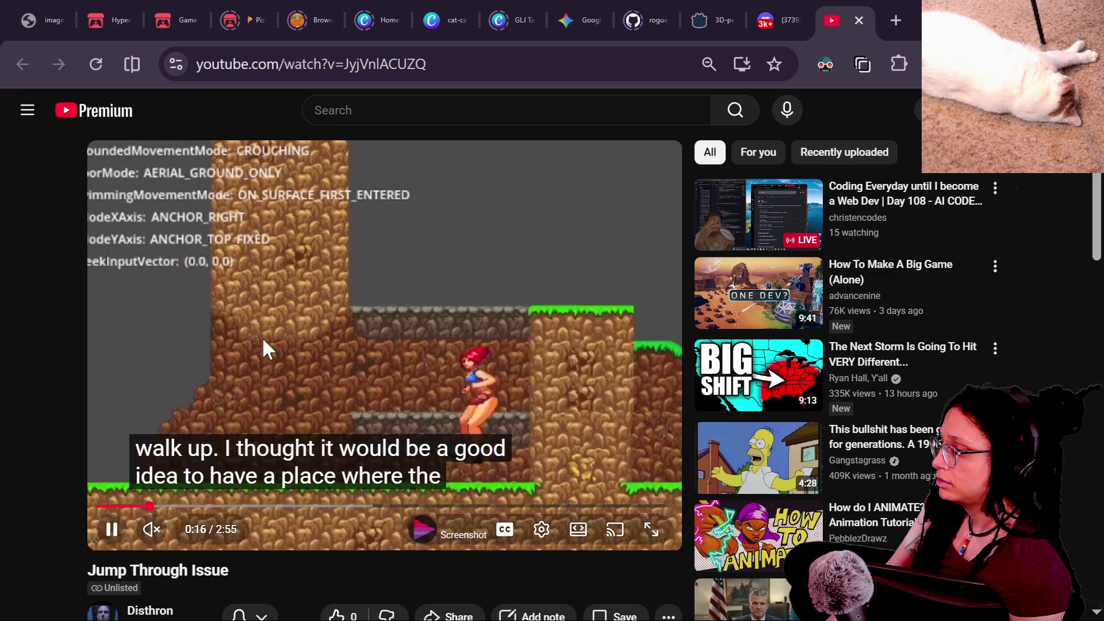
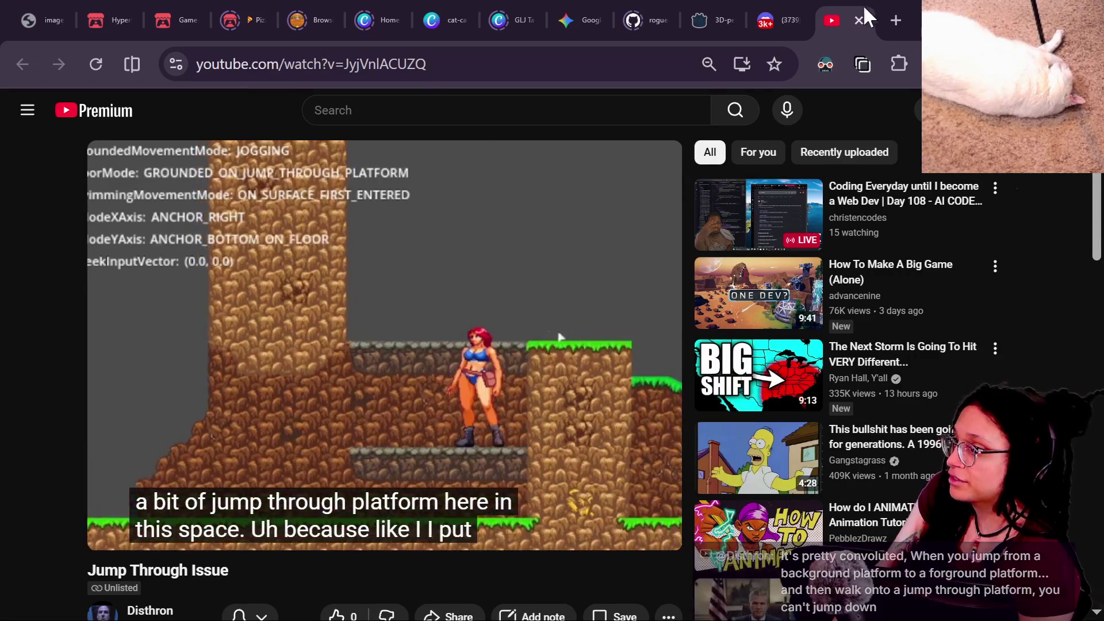
Close the Jump Through Issue video and return to the last line of the Phone_ScreenOnScreen_Overlay script.
left_click(859, 20)
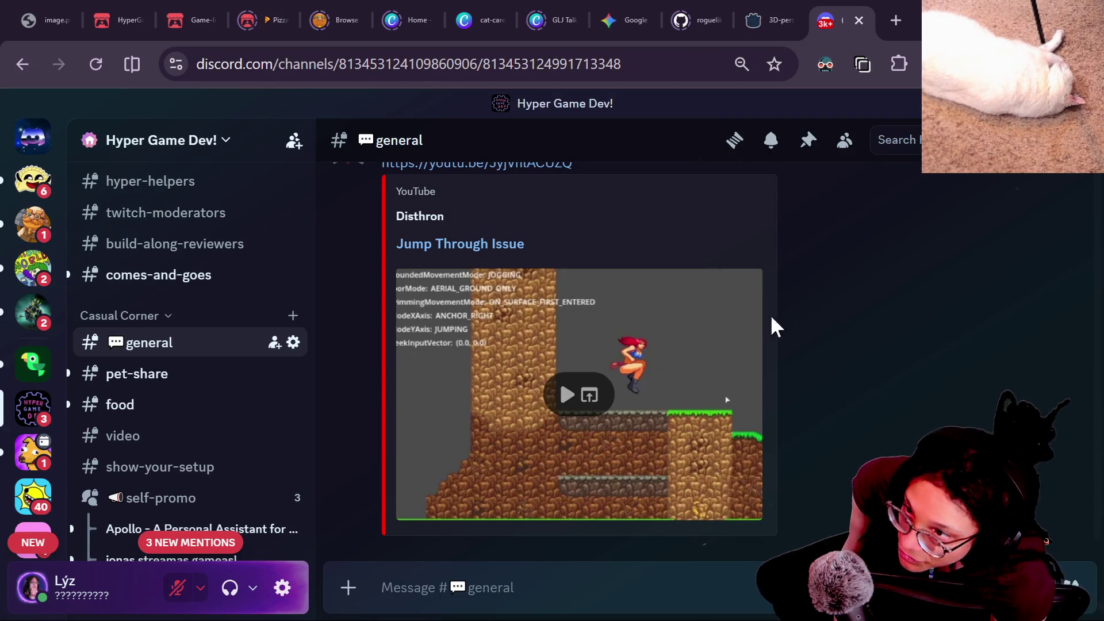
key("alt+Tab")
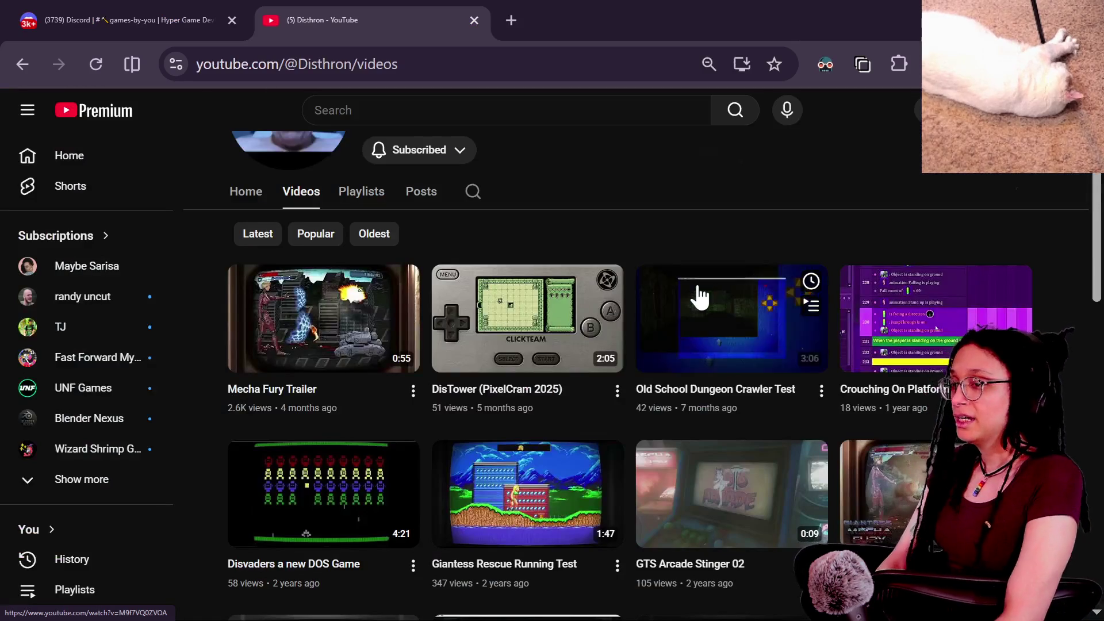
key("alt+Tab")
left_click(481, 265)
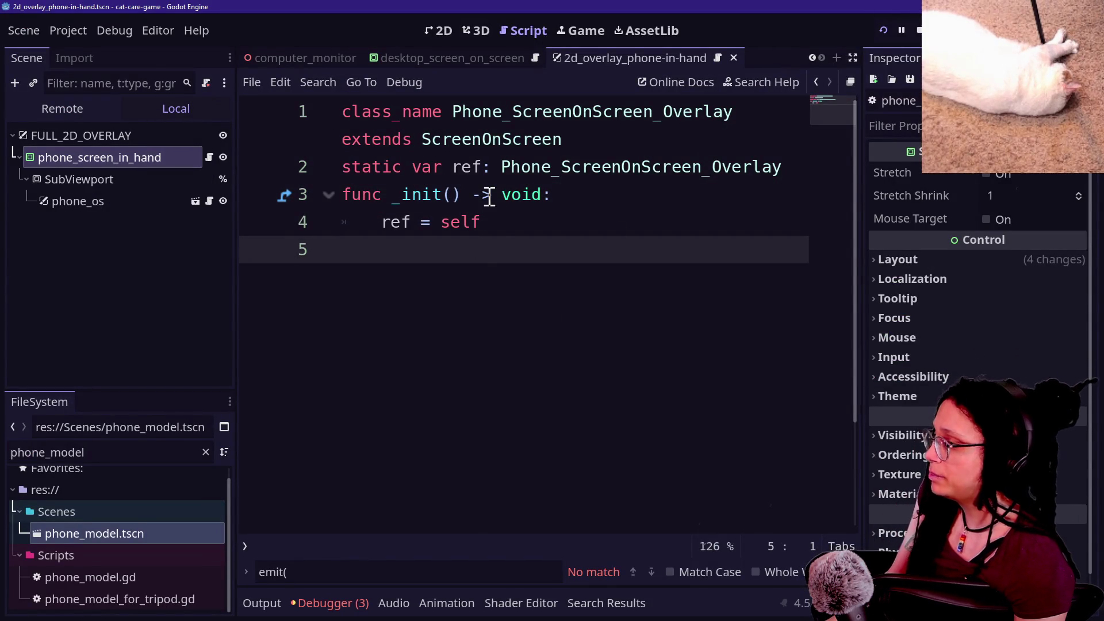
Put the phone away in the running game to show the whole room, then go back to the browser.
left_click(584, 24)
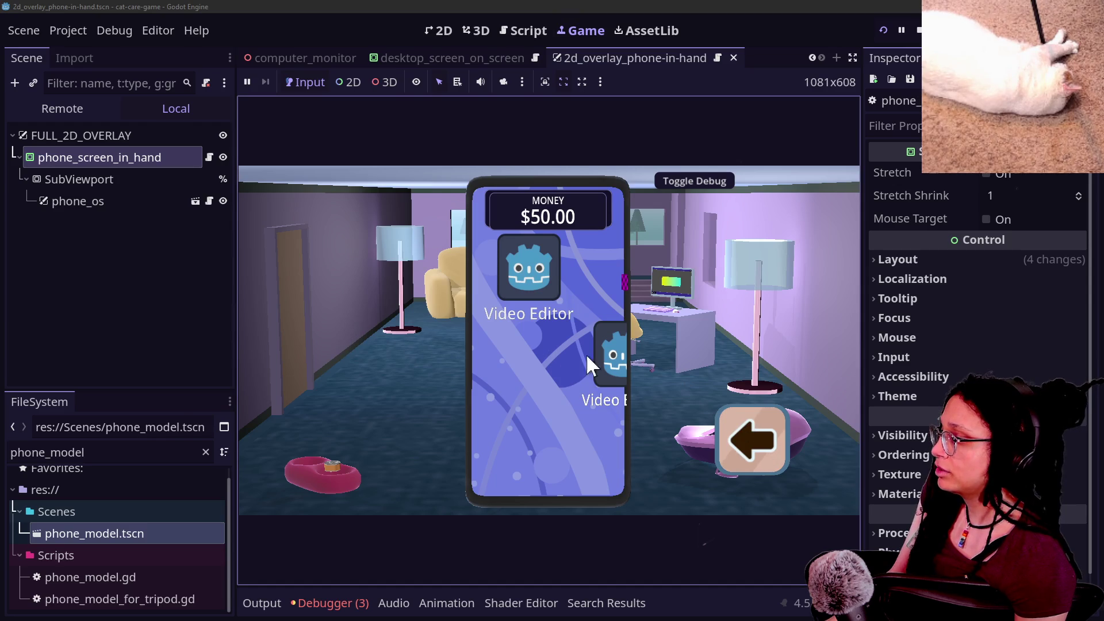
left_click(771, 450)
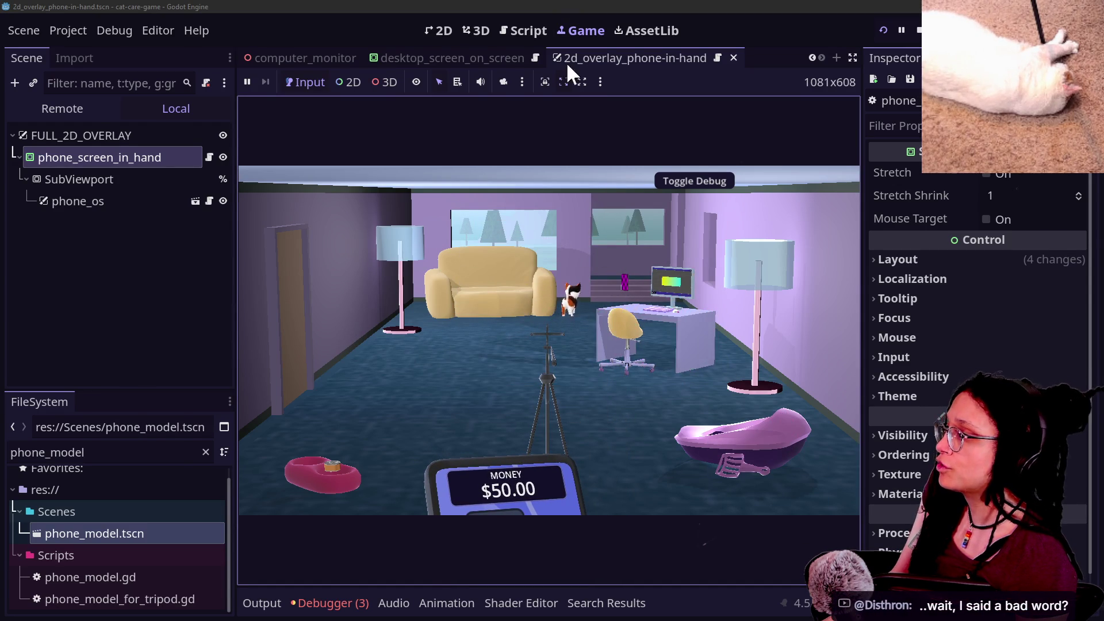
key("alt+Tab")
right_click(549, 26)
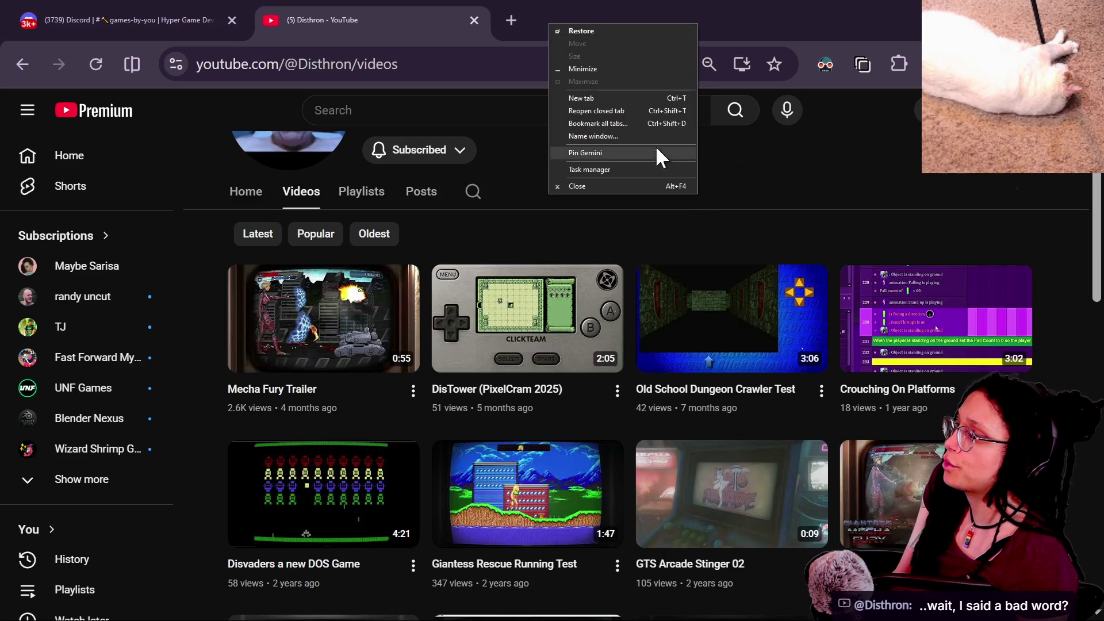
Reopen the closed browser window and mark the Department of War channel as Don't recommend channel.
left_click(609, 110)
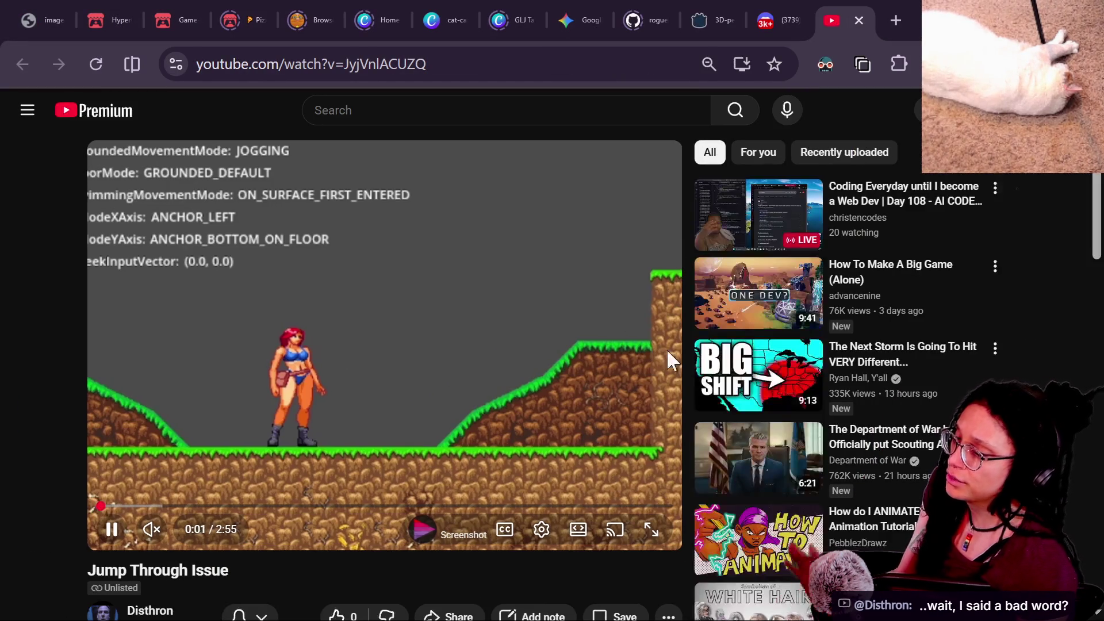
scroll(785, 426, "down", 5)
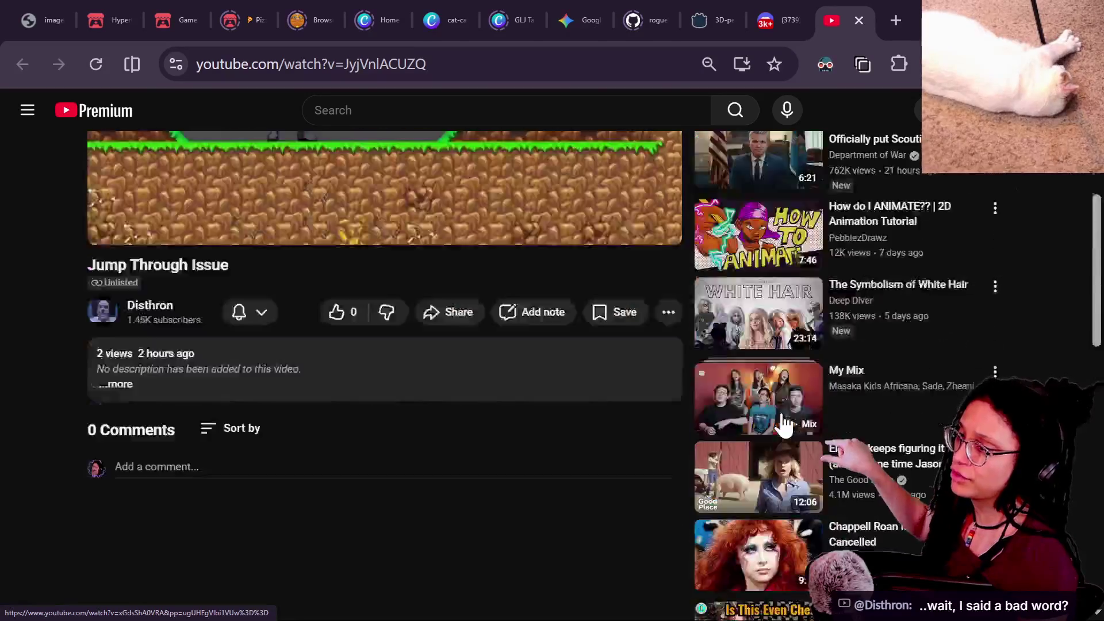
scroll(786, 426, "up", 3)
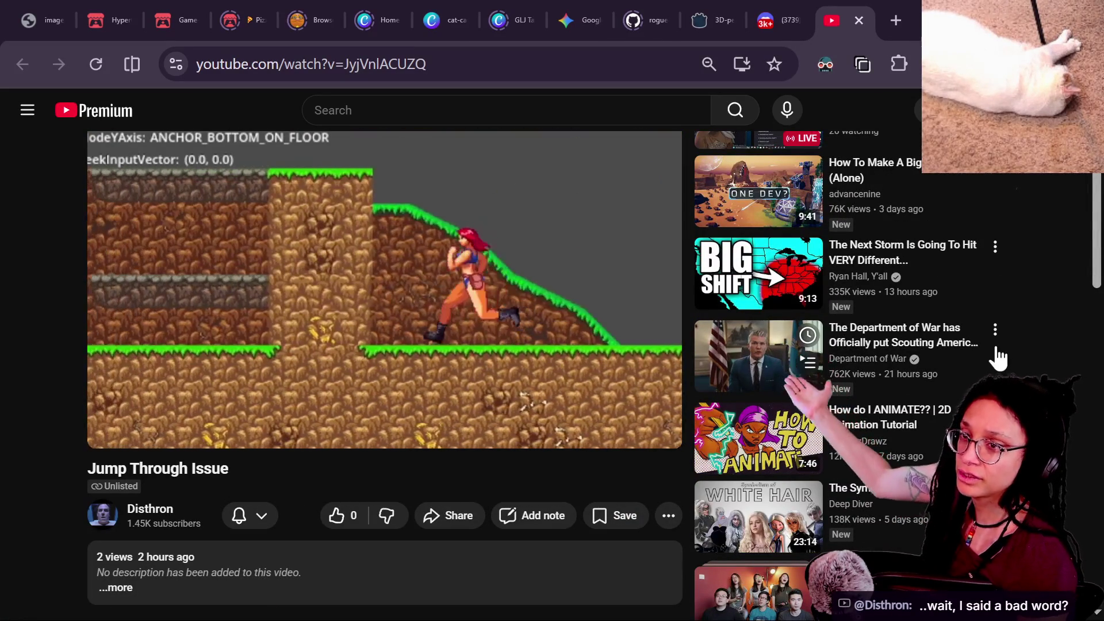
left_click(995, 329)
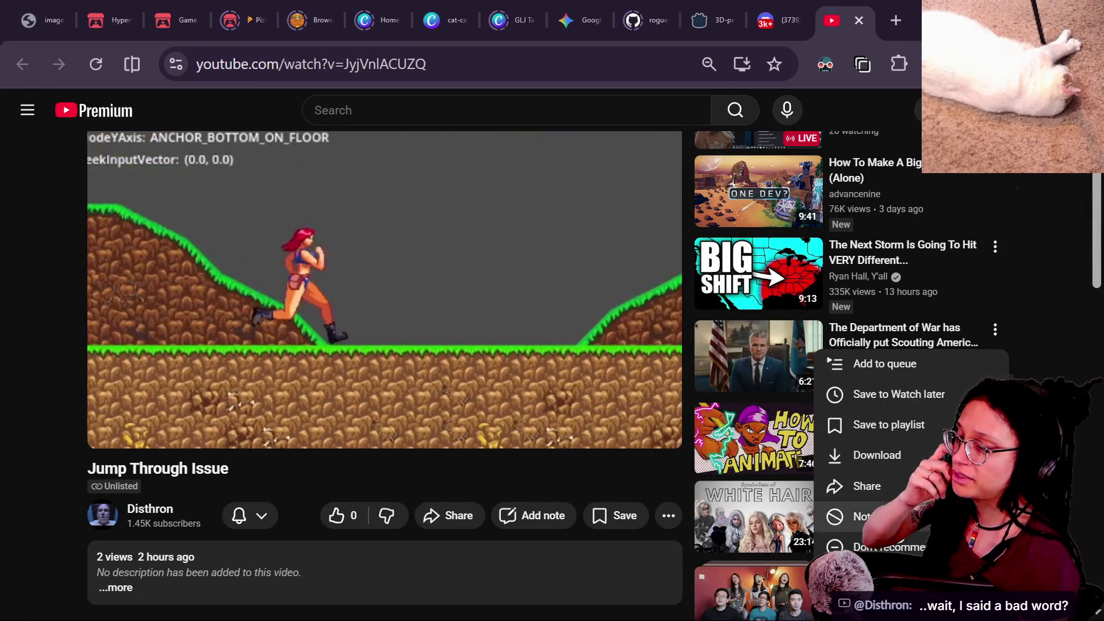
left_click(880, 547)
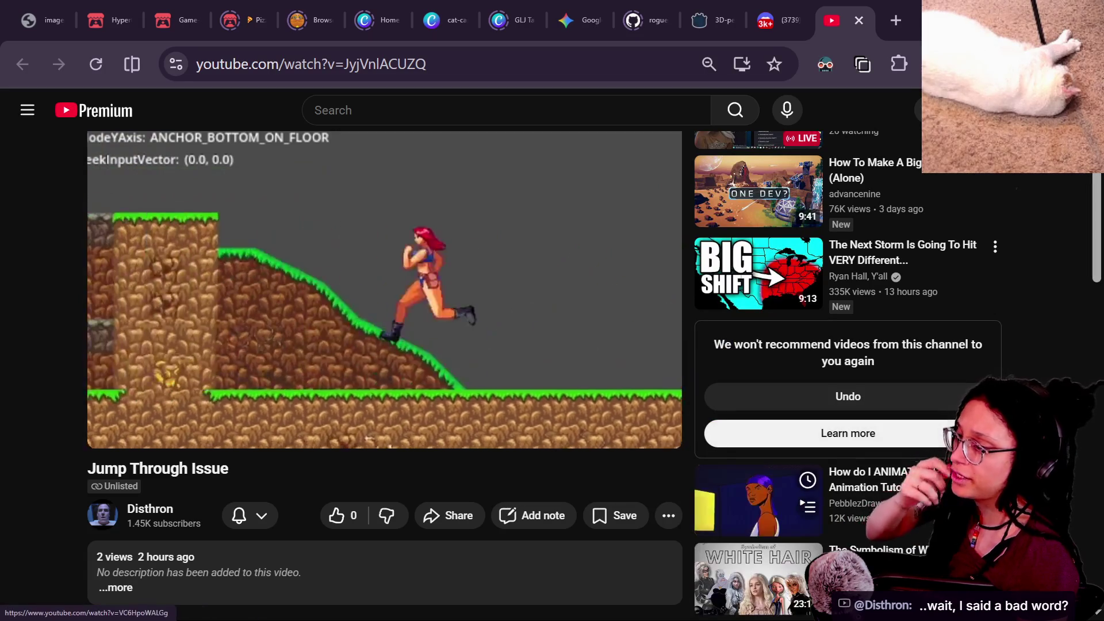
scroll(880, 546, "down", 7)
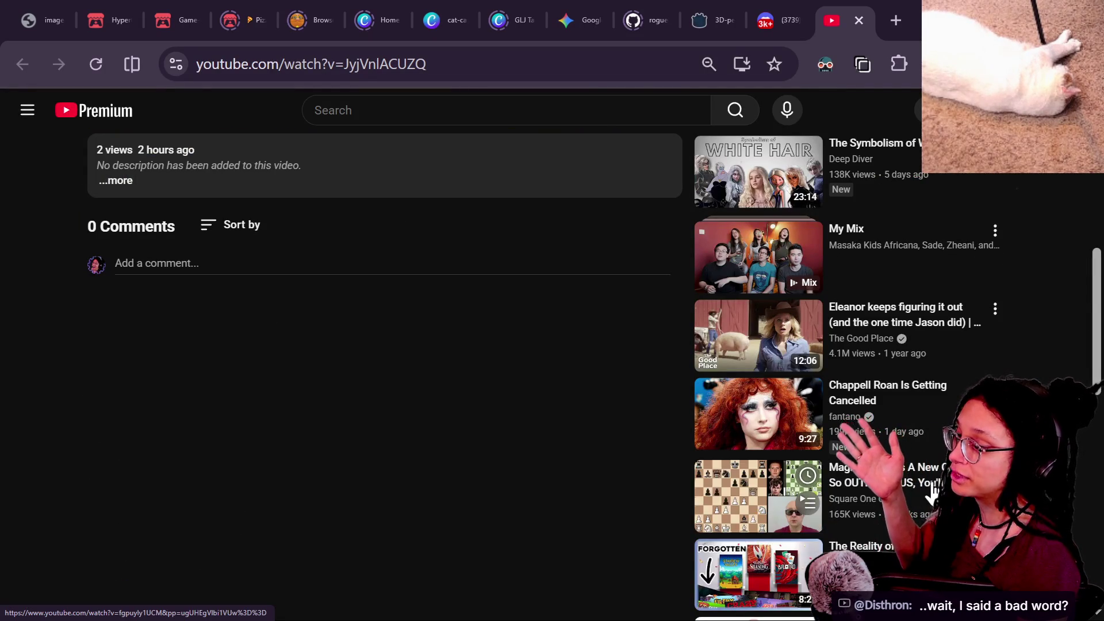
scroll(933, 495, "down", 3)
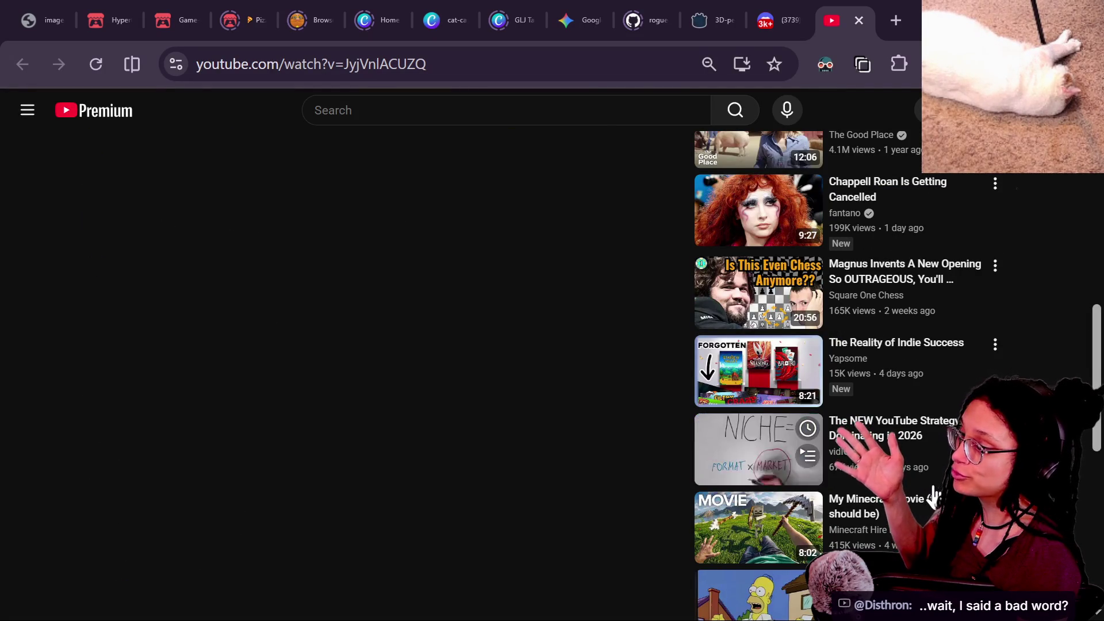
scroll(933, 495, "down", 5)
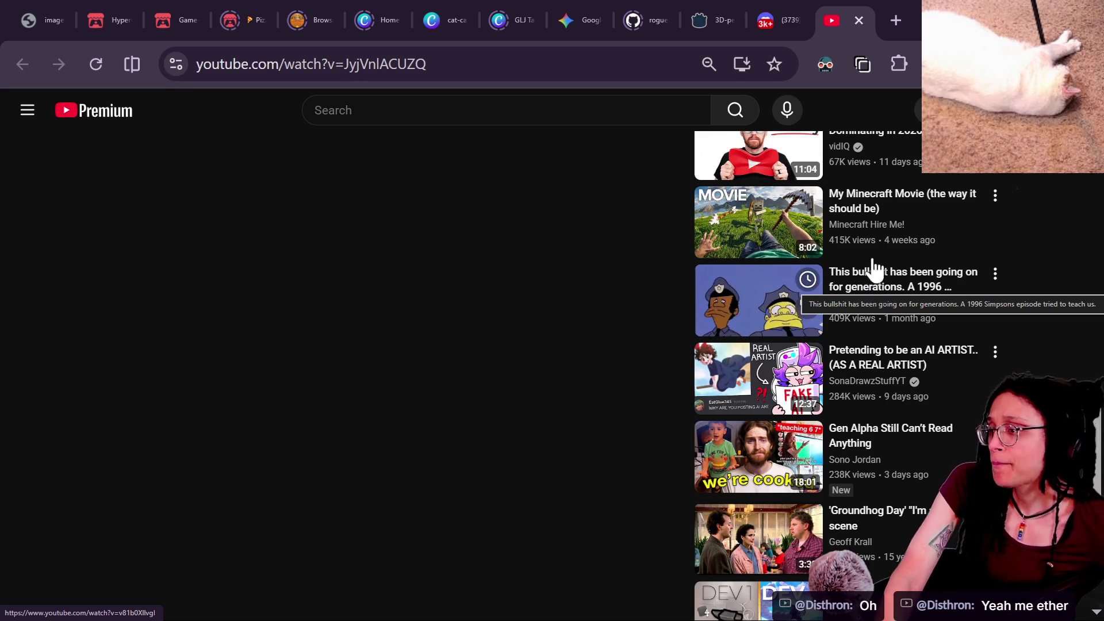
Close the Jump Through Issue video window, leaving the channel's Videos page, and return to the running game.
left_click(860, 21)
left_click(855, 25)
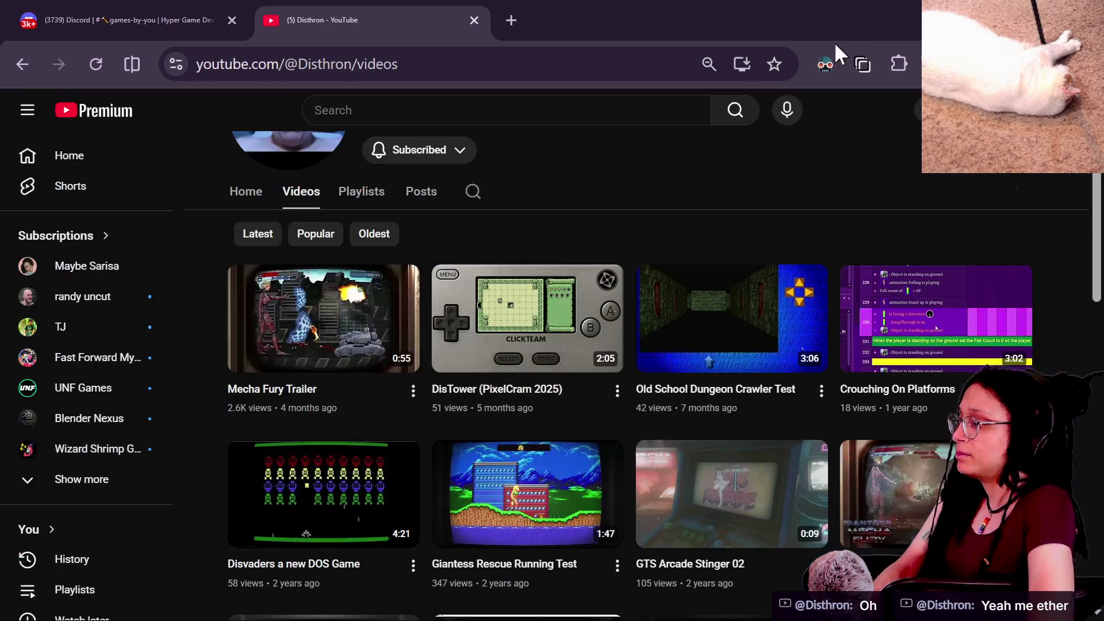
scroll(512, 215, "down", 5)
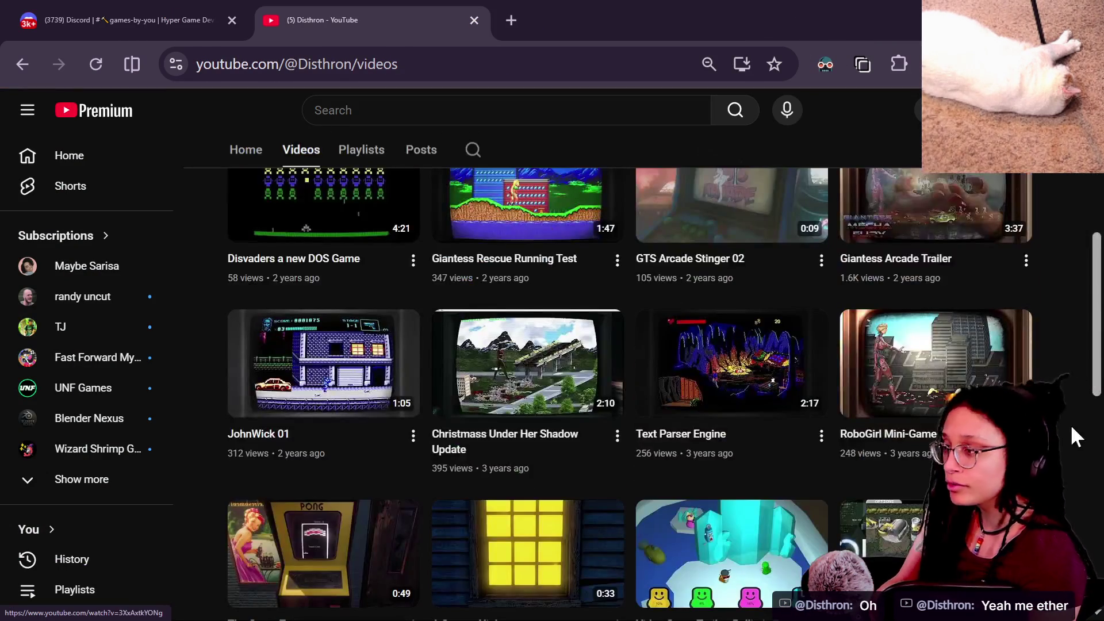
scroll(1073, 436, "up", 3)
scroll(1073, 436, "down", 6)
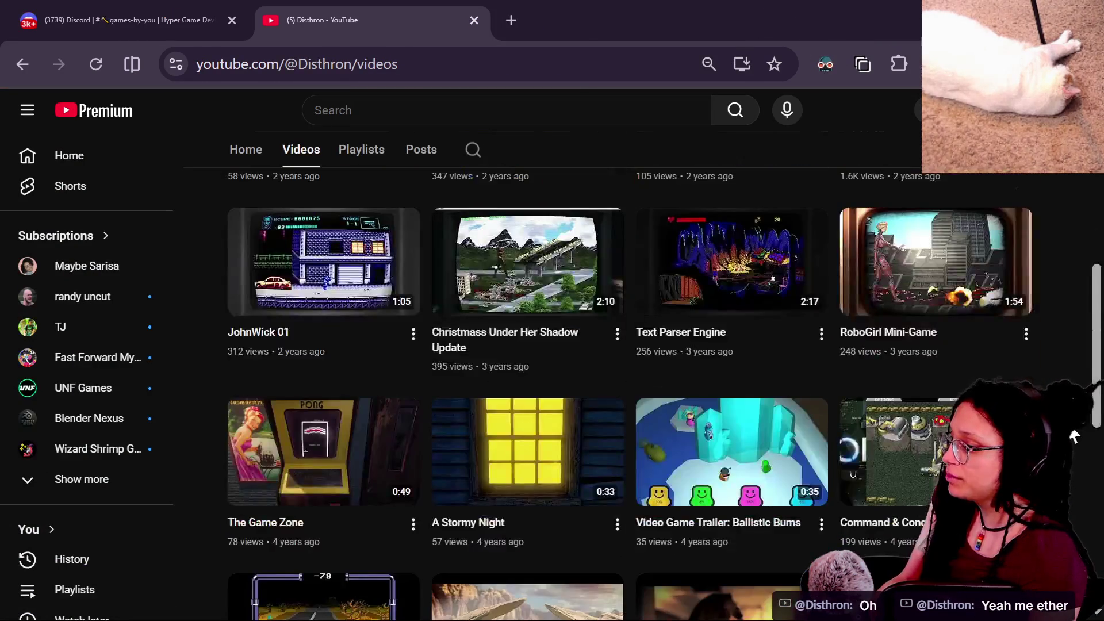
scroll(1075, 437, "up", 9)
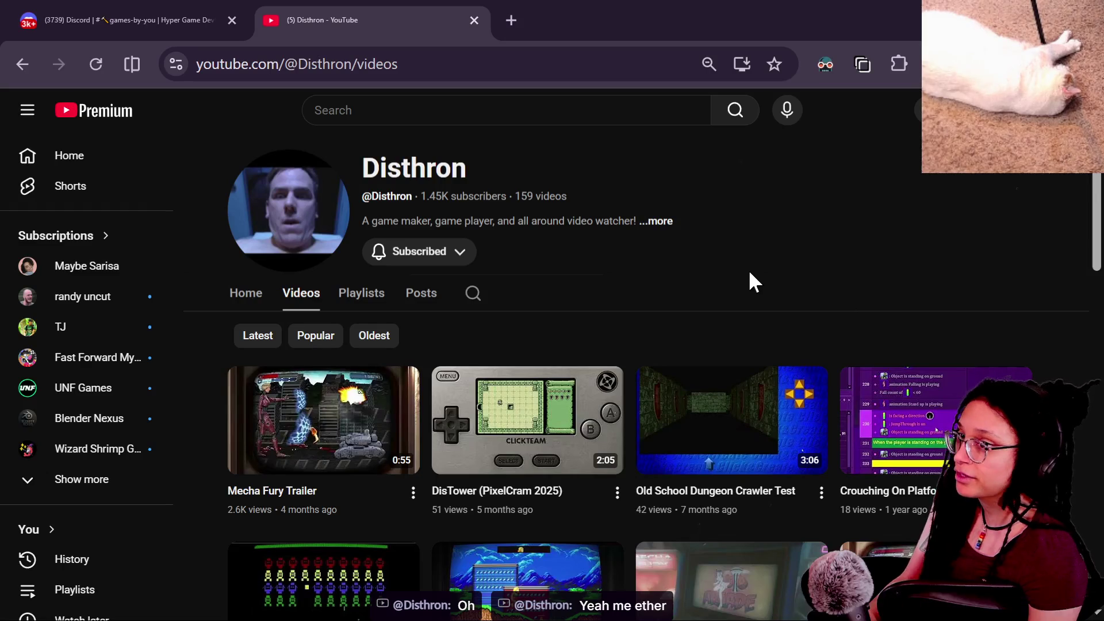
key("alt+Tab")
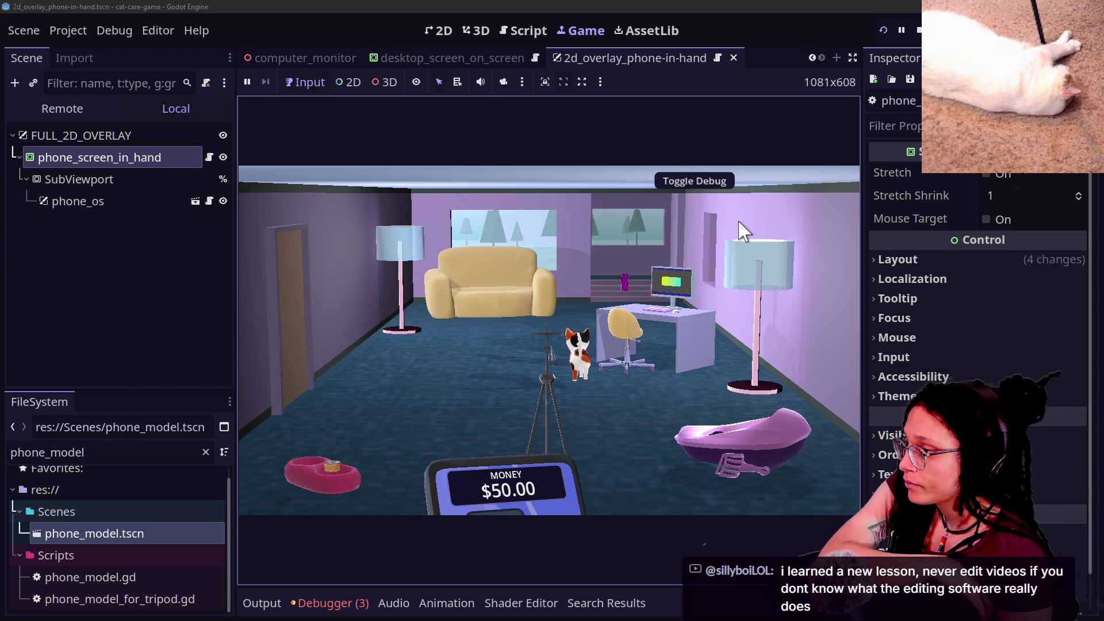
Zoom into the desk computer, open the Shopping App, and drag the Video Editor icon over the KittyYum can.
left_click(685, 295)
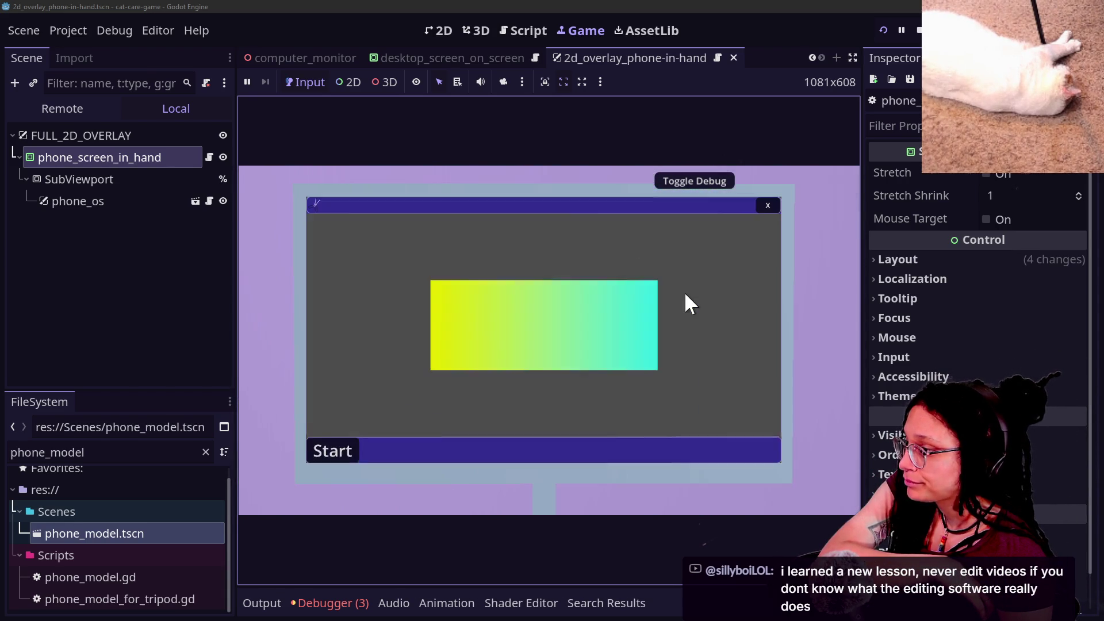
left_click(771, 205)
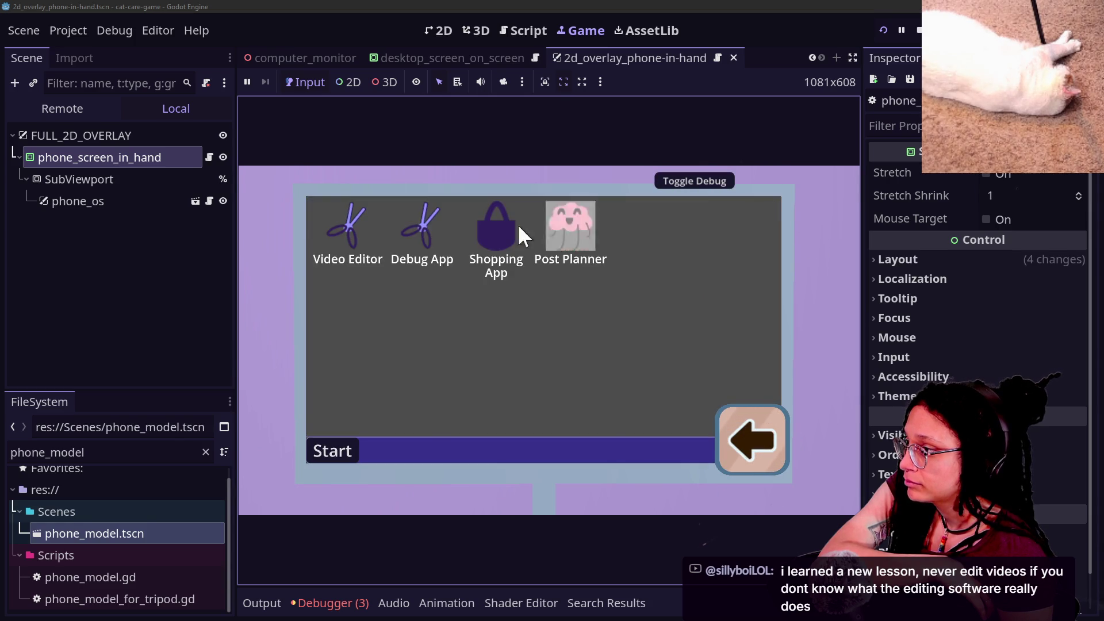
left_click(518, 225)
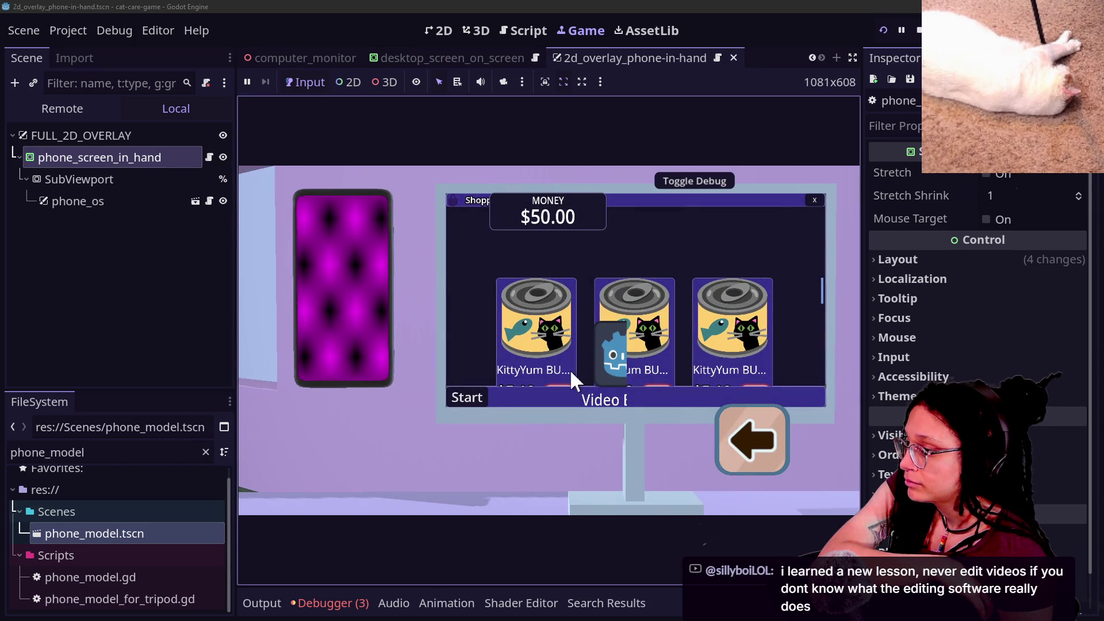
left_click_drag(588, 342, 541, 285)
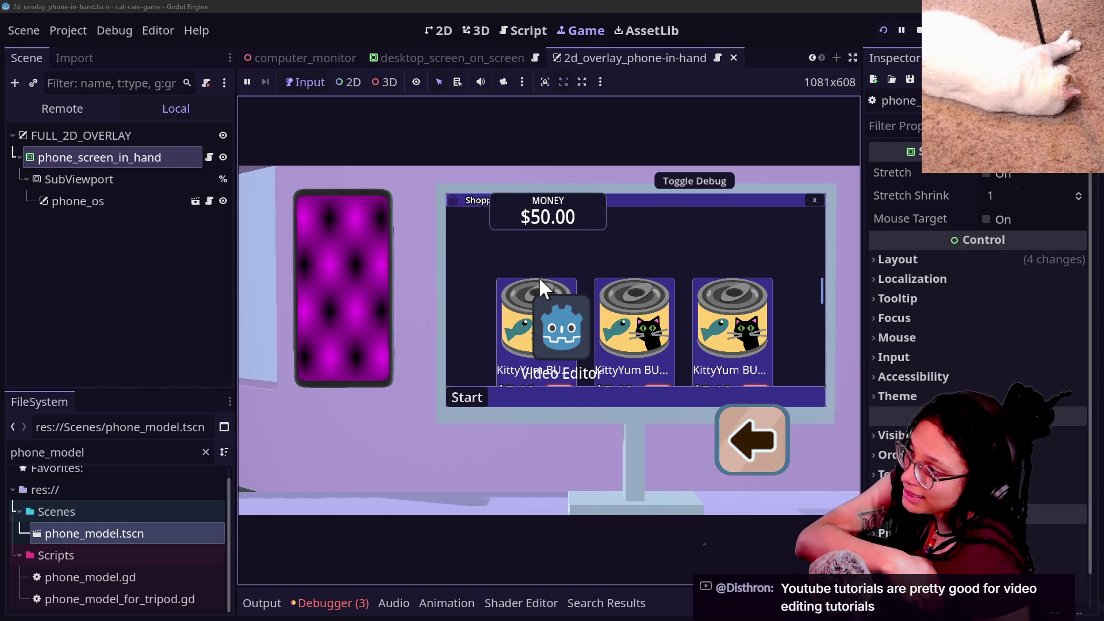
mouse_move(563, 354)
left_mouse_down()
mouse_move(544, 244)
mouse_move(514, 270)
left_mouse_up()
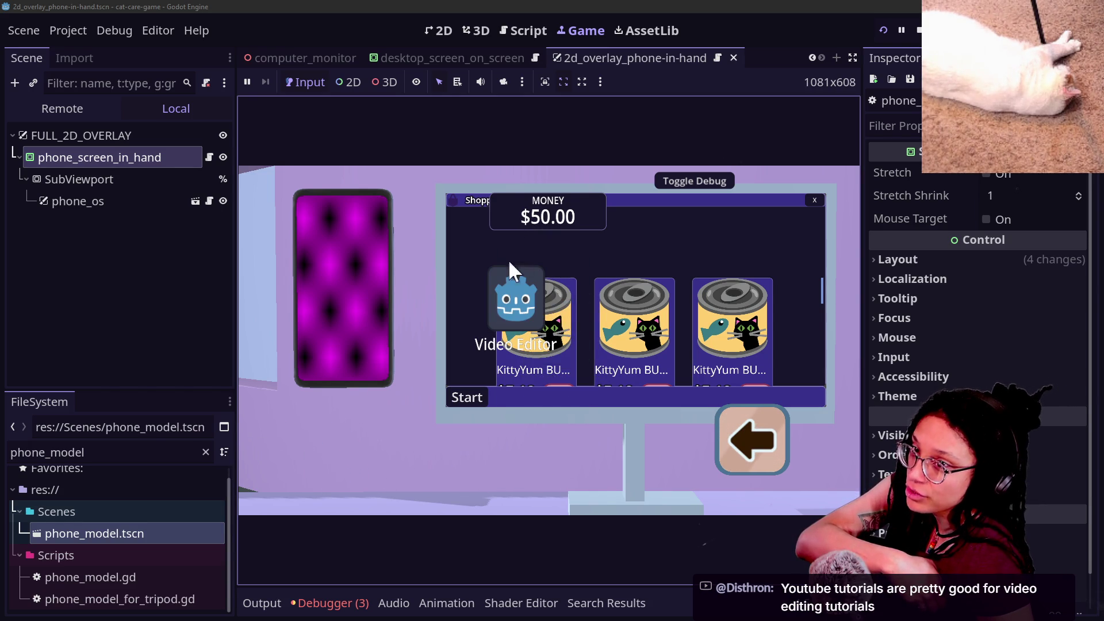
Reopen the Shopping App, then select the FULL_2D_OVERLAY layer in the Scene dock.
left_click(815, 200)
double_click(514, 210)
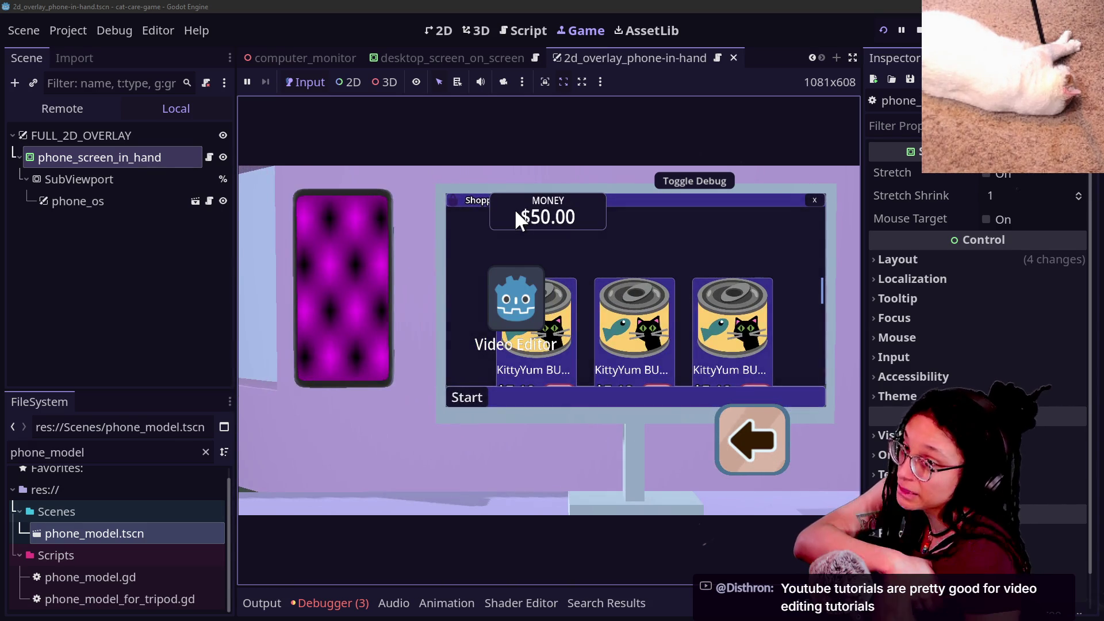
left_click(115, 179)
left_click(116, 135)
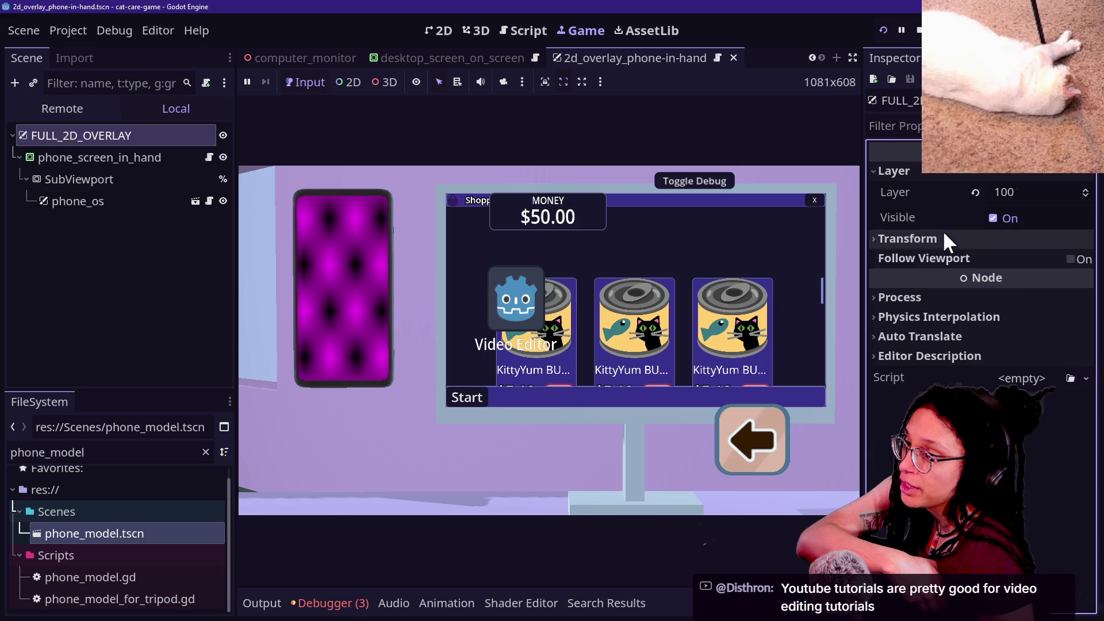
Set the FULL_2D_OVERLAY layer's Offset x to -600 in the Inspector.
left_click(944, 239)
left_click_drag(1026, 268, 1018, 260)
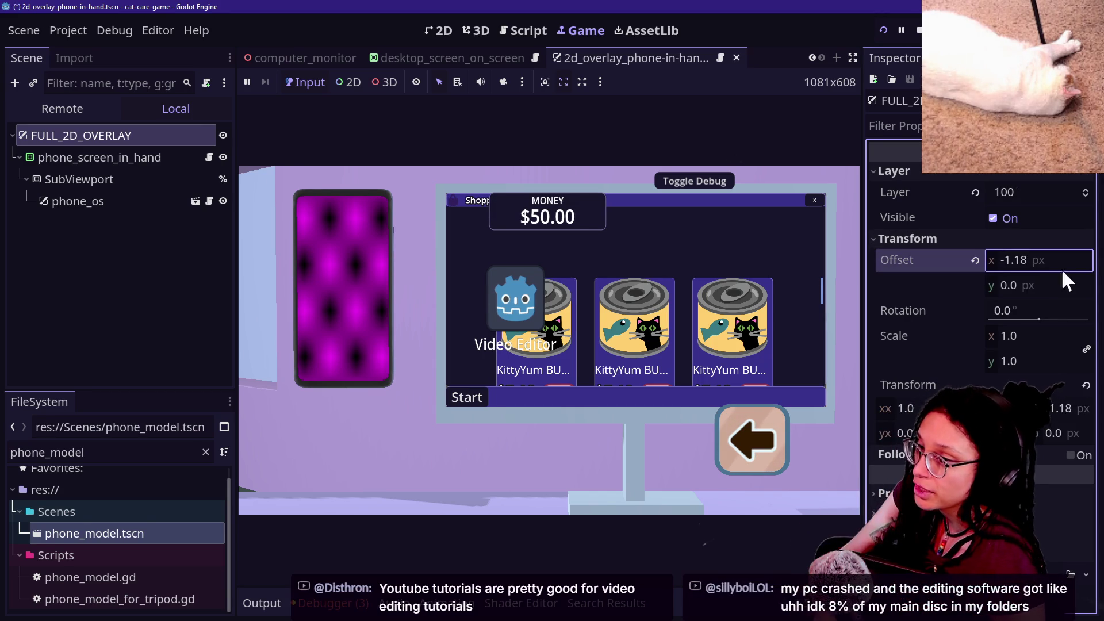
type("600.0")
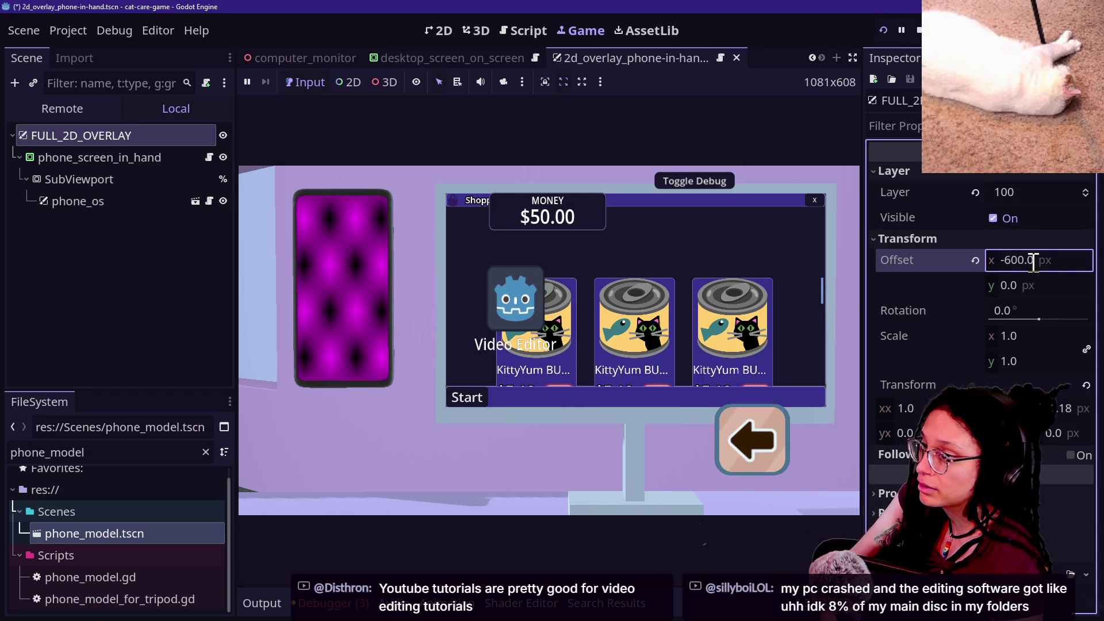
key("Return")
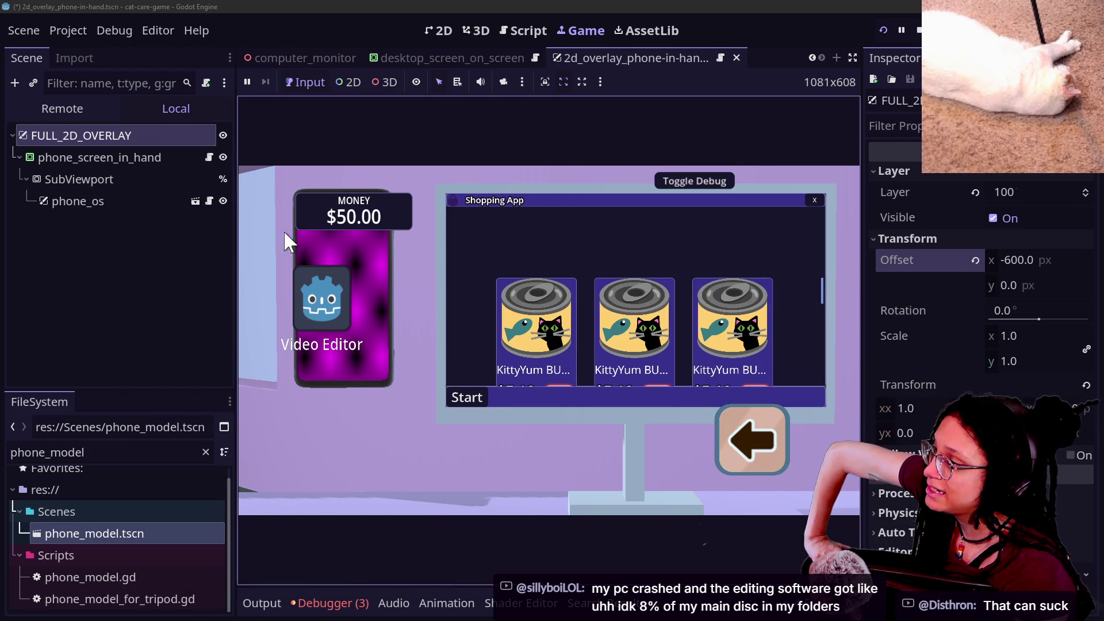
Playtest the Shopping App and computer station with the shifted overlay, then stop the game.
left_click(814, 200)
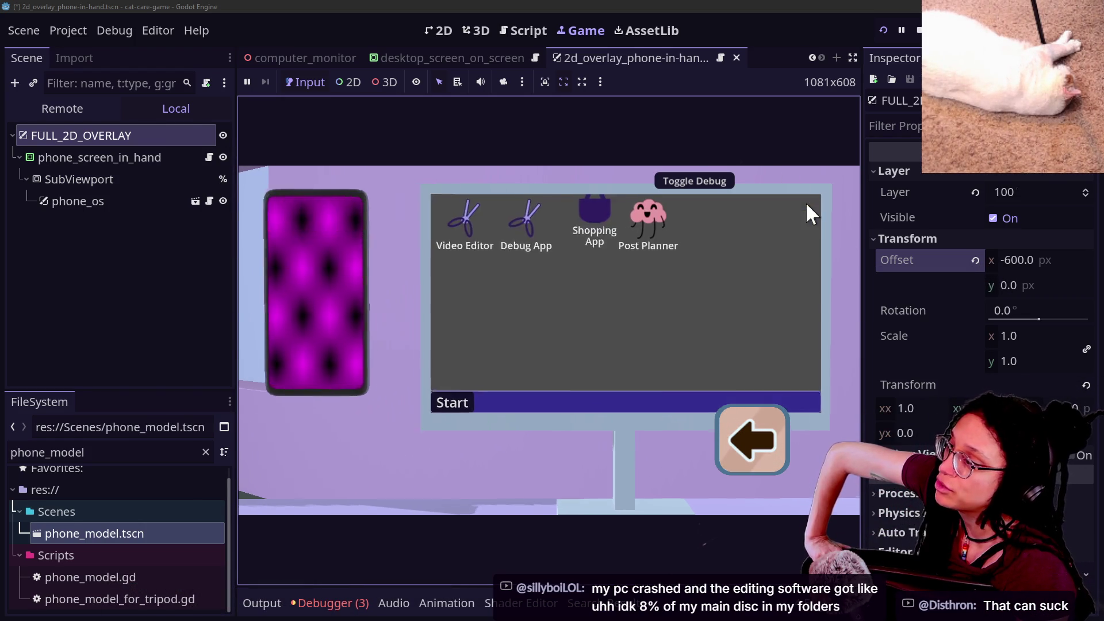
mouse_move(483, 239)
left_mouse_down()
mouse_move(491, 220)
mouse_move(502, 305)
left_mouse_up()
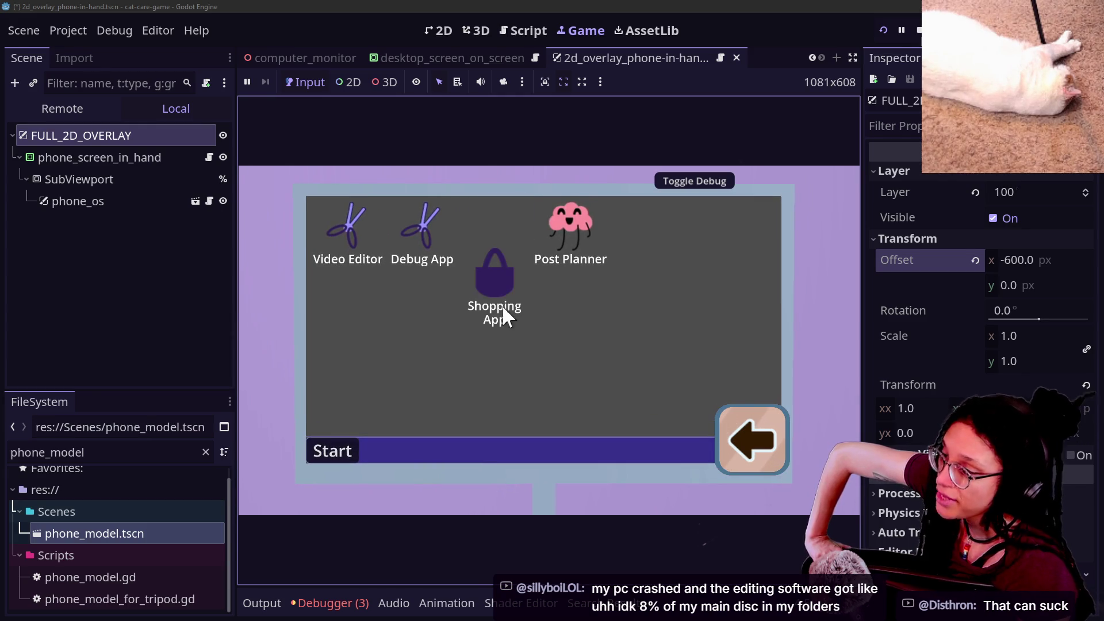
double_click(500, 302)
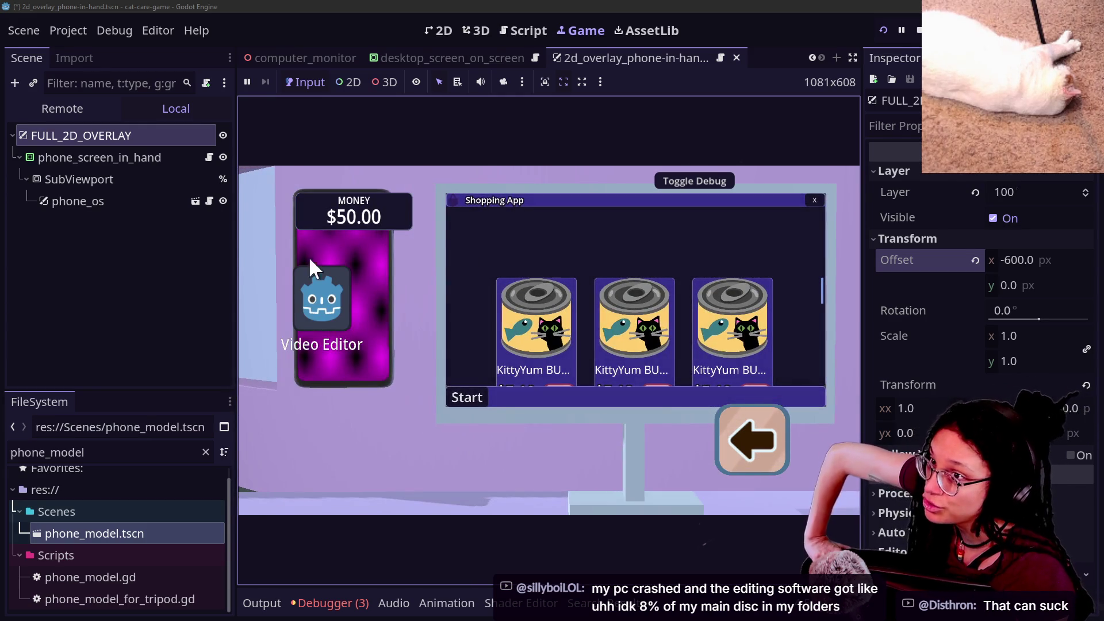
left_click(754, 438)
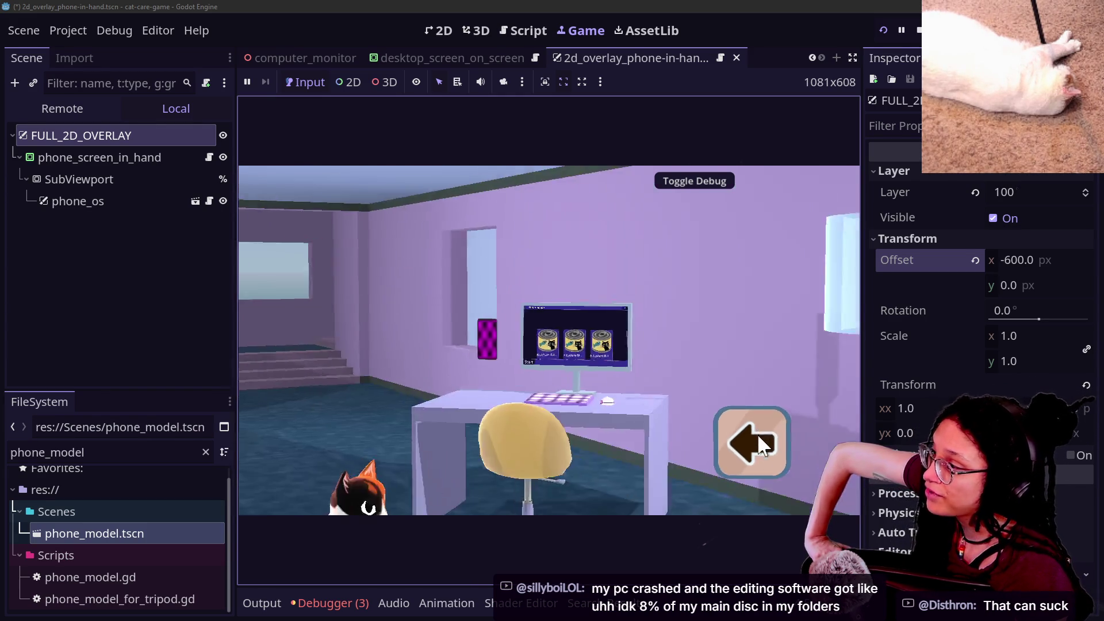
left_click(641, 325)
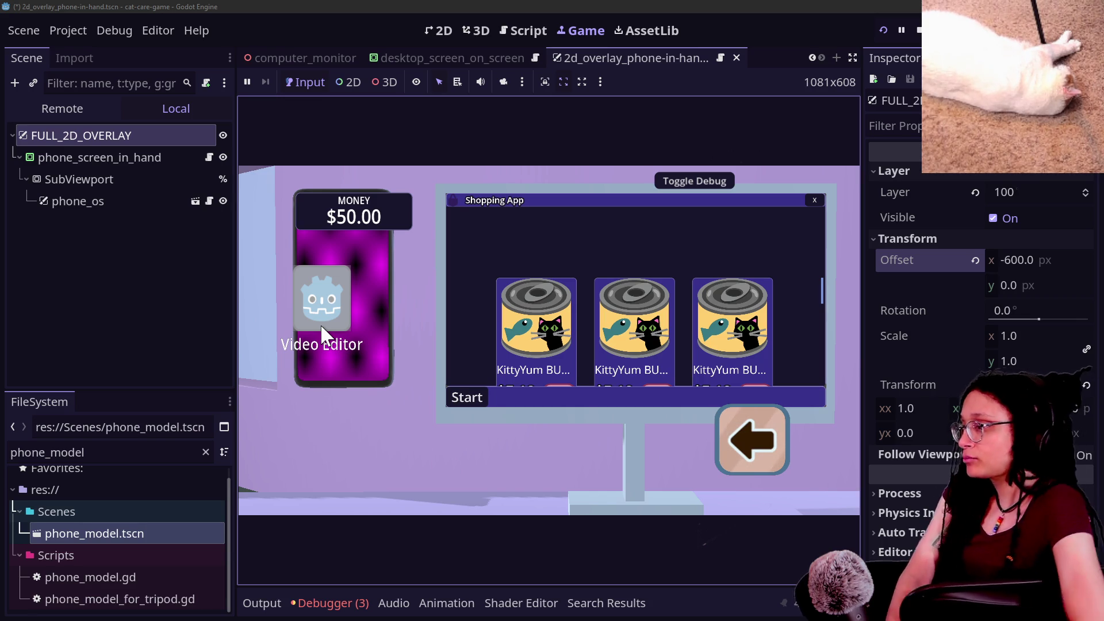
left_click(919, 30)
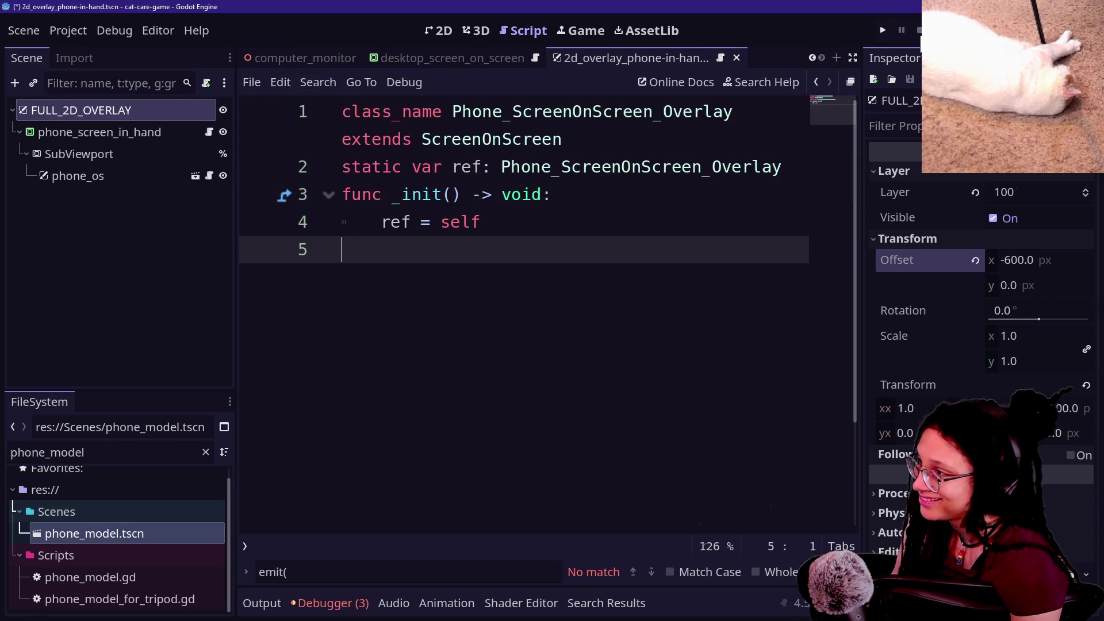
Revert the FULL_2D_OVERLAY layer's Offset x back to 0.
left_click(975, 258)
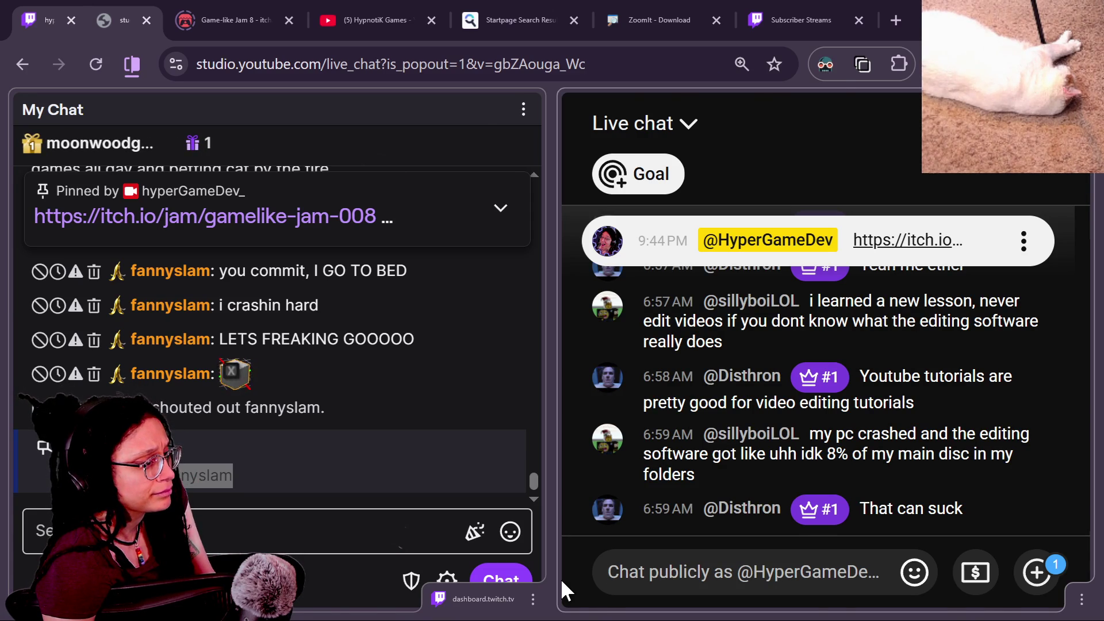
Switch from the stream chat back to the Godot editor.
key("alt+Tab")
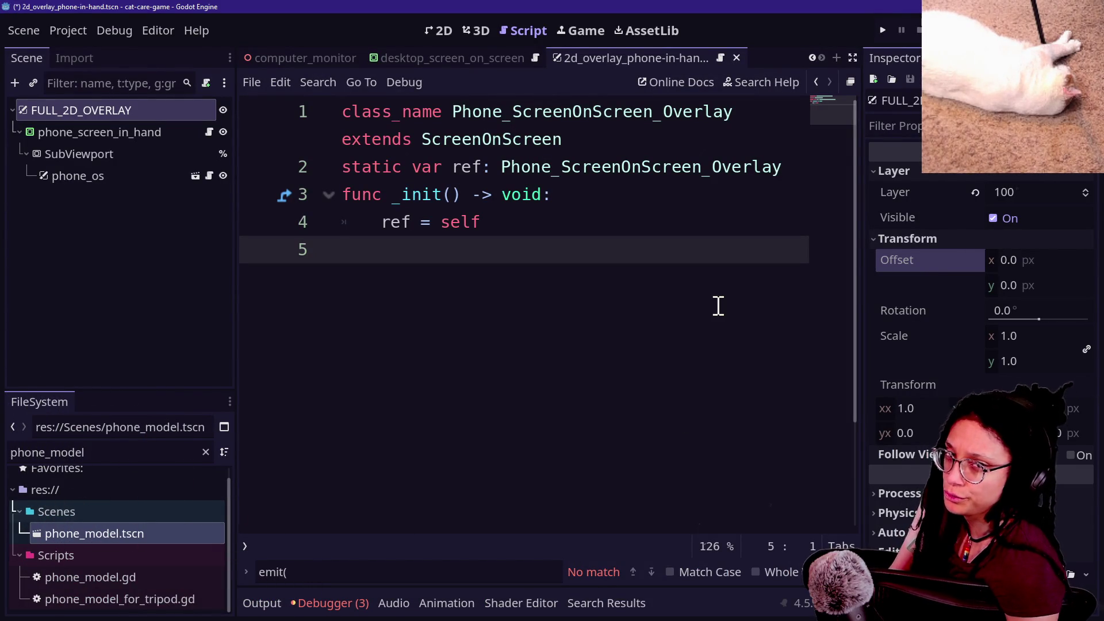
Go to line 4 of the overlay script, check the 3D and 2D views, then return to the script.
key("Up")
key("Up")
key("Down")
key("Down")
left_click(629, 233)
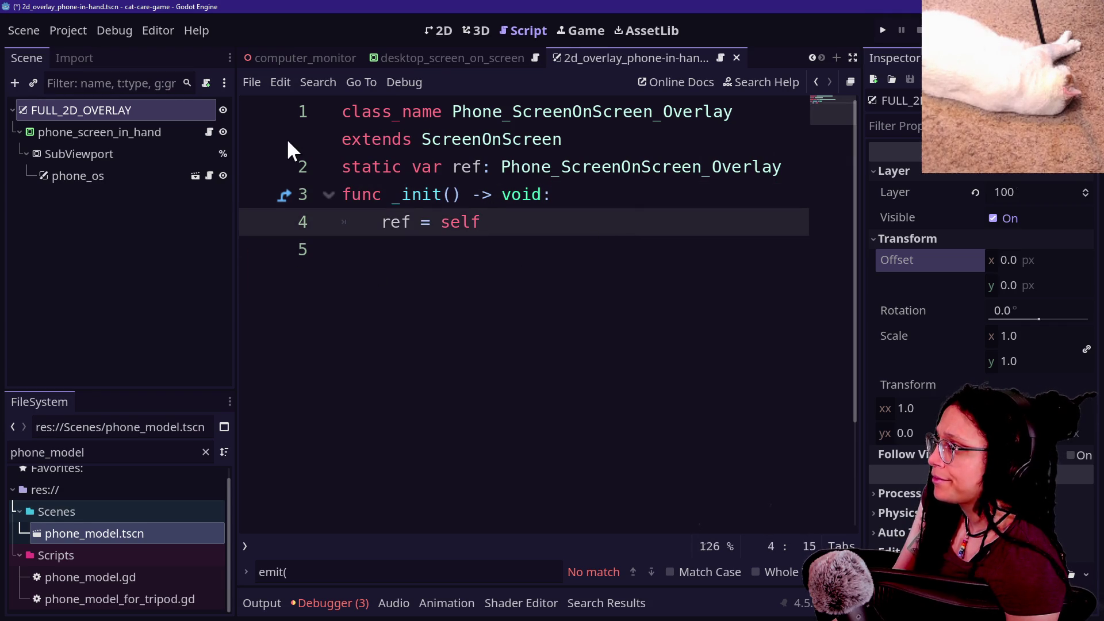
left_click(480, 23)
left_click(450, 26)
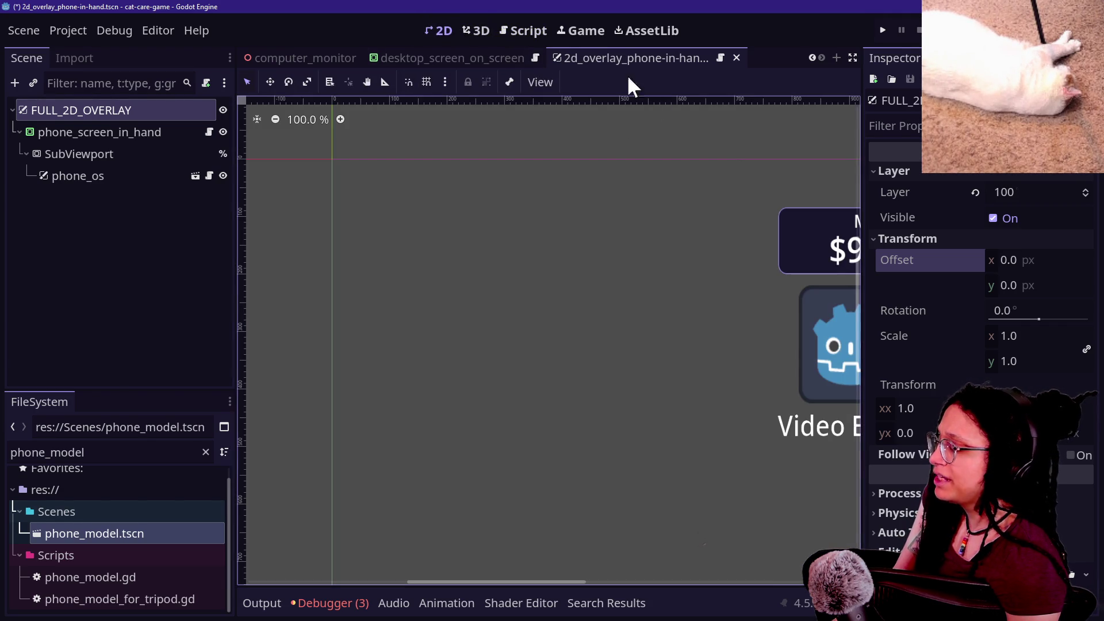
left_click(516, 28)
Try searching for 'open' in quick file search and project-wide search, cancelling both.
left_click(506, 145)
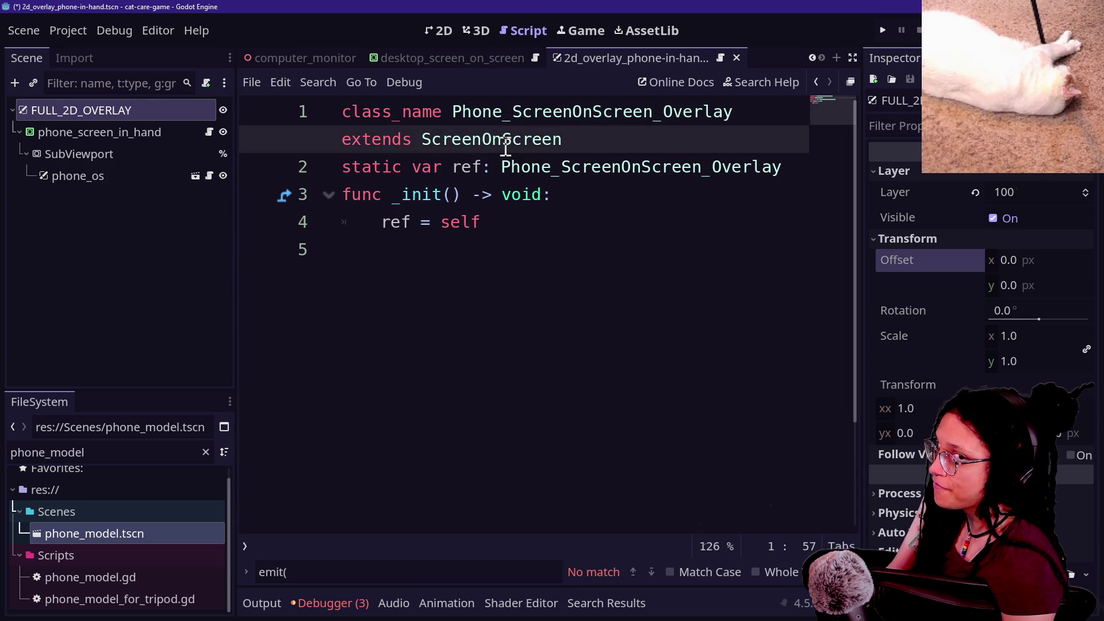
key("shift+alt+o")
type("open_")
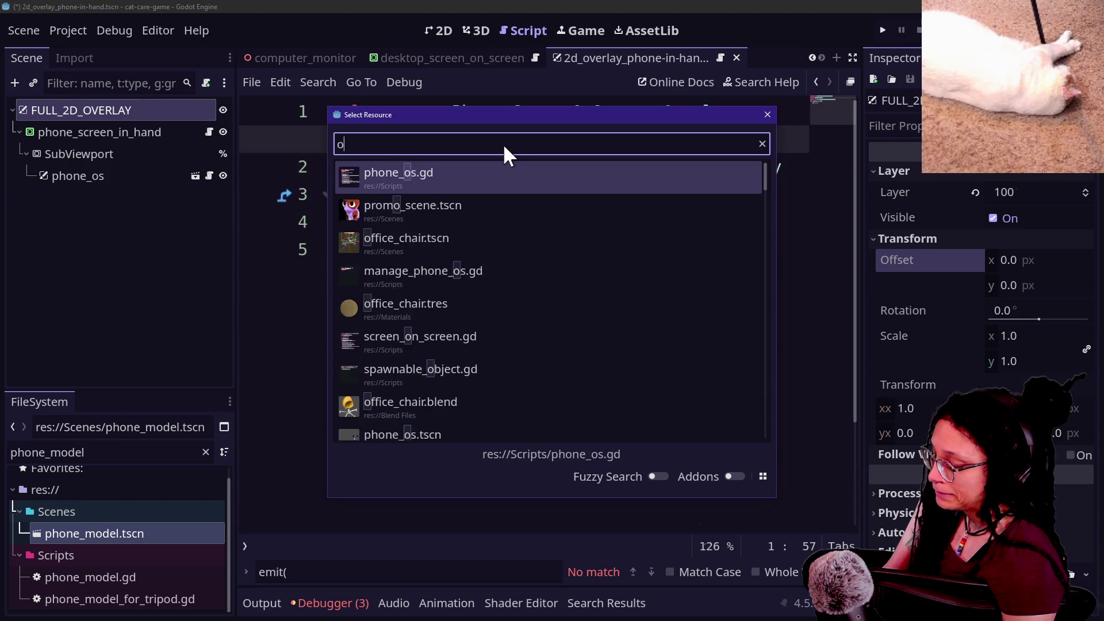
key("BackSpace")
key("BackSpace")
key("BackSpace")
key("Escape")
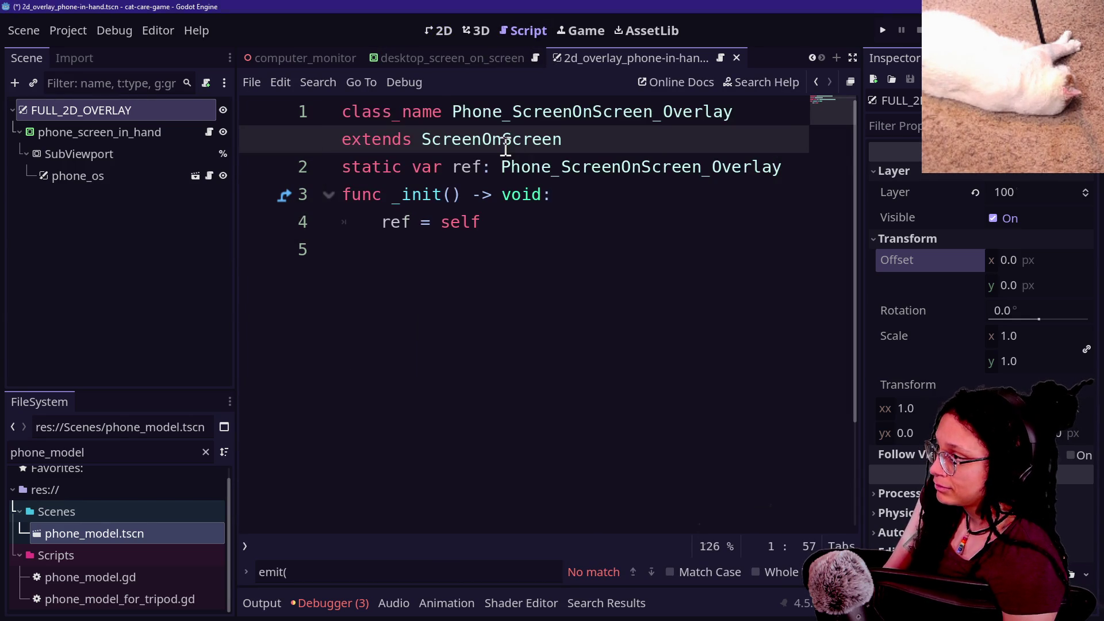
key("shift+alt+o")
type("open")
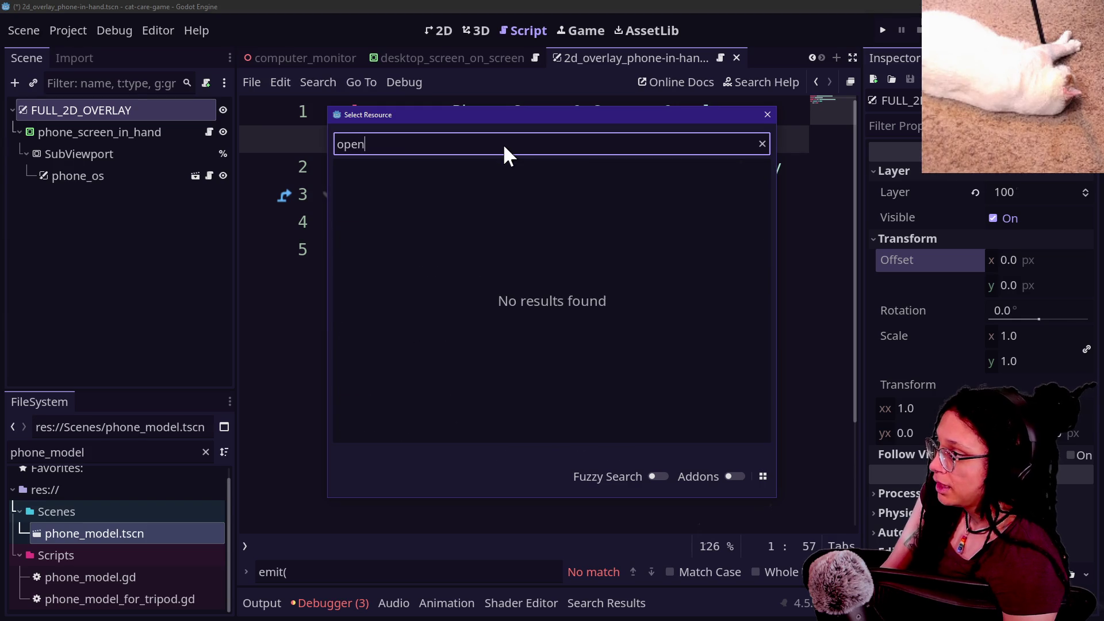
key("Escape")
key("ctrl+shift+f")
type("open")
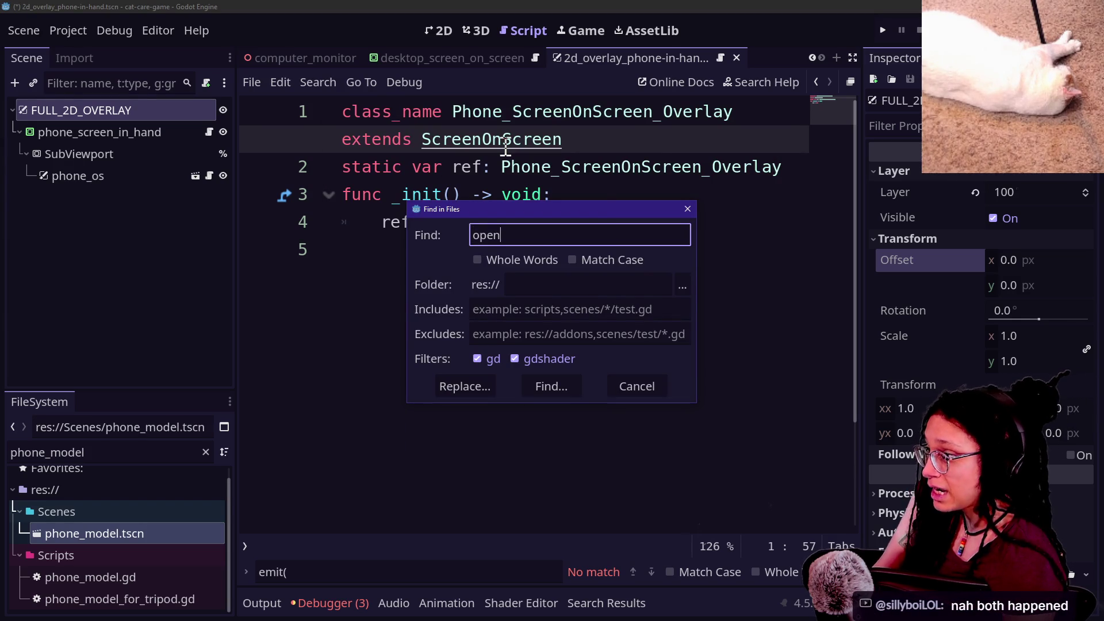
key("Escape")
Open the ManagePrograms script and find the open_program function with Ctrl+F 'open_program'.
left_click(506, 152, "ctrl")
scroll(468, 431, "up", 20)
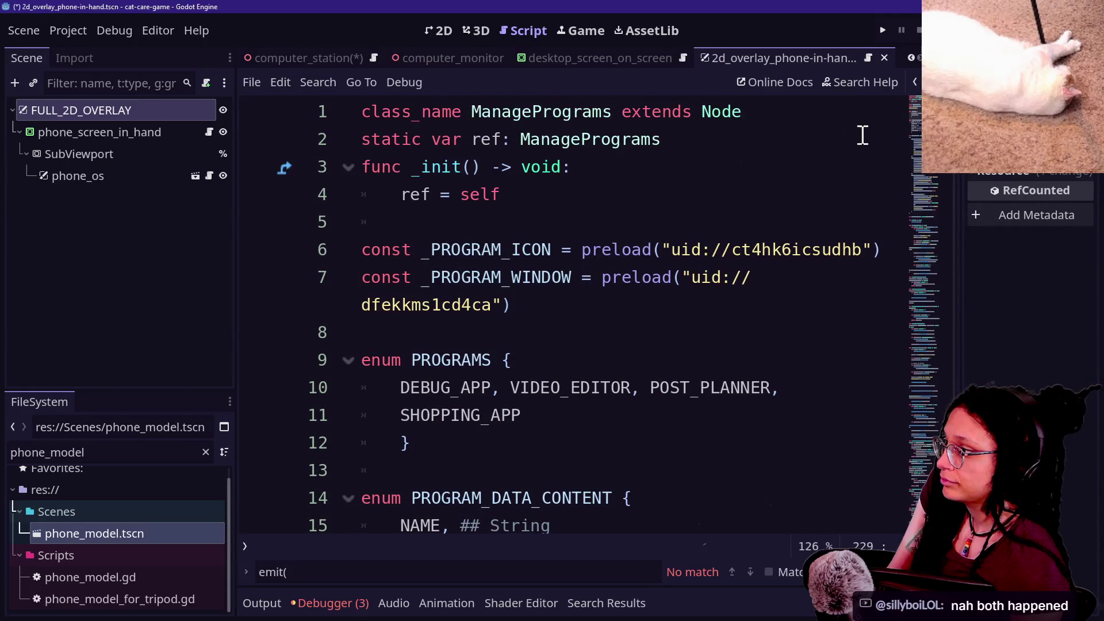
key("ctrl+f")
type("open_p")
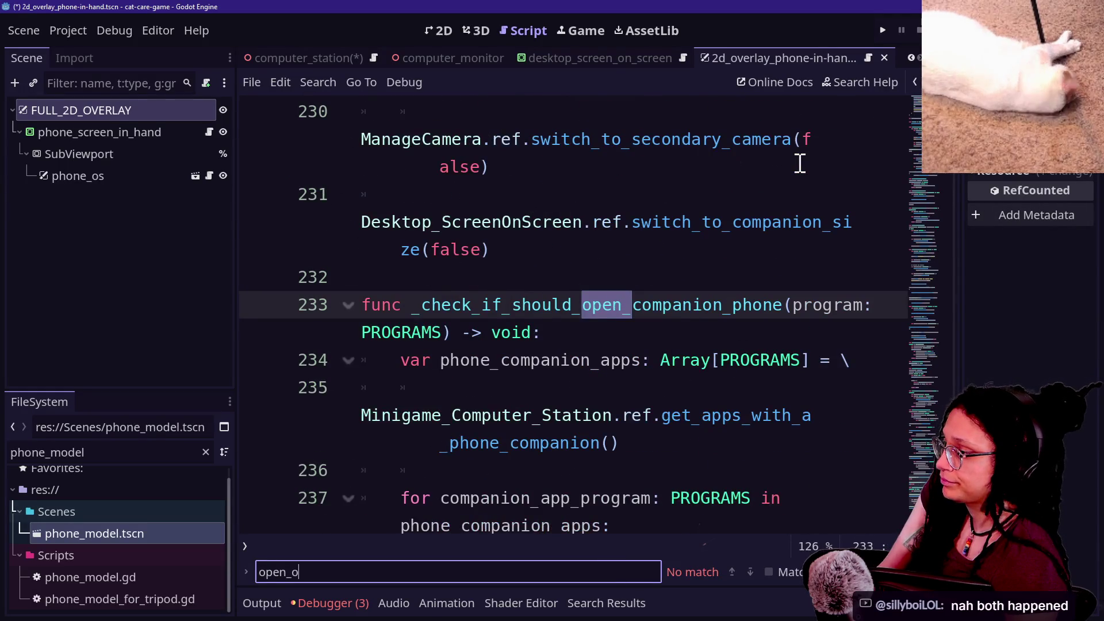
key("Return")
type("rogram")
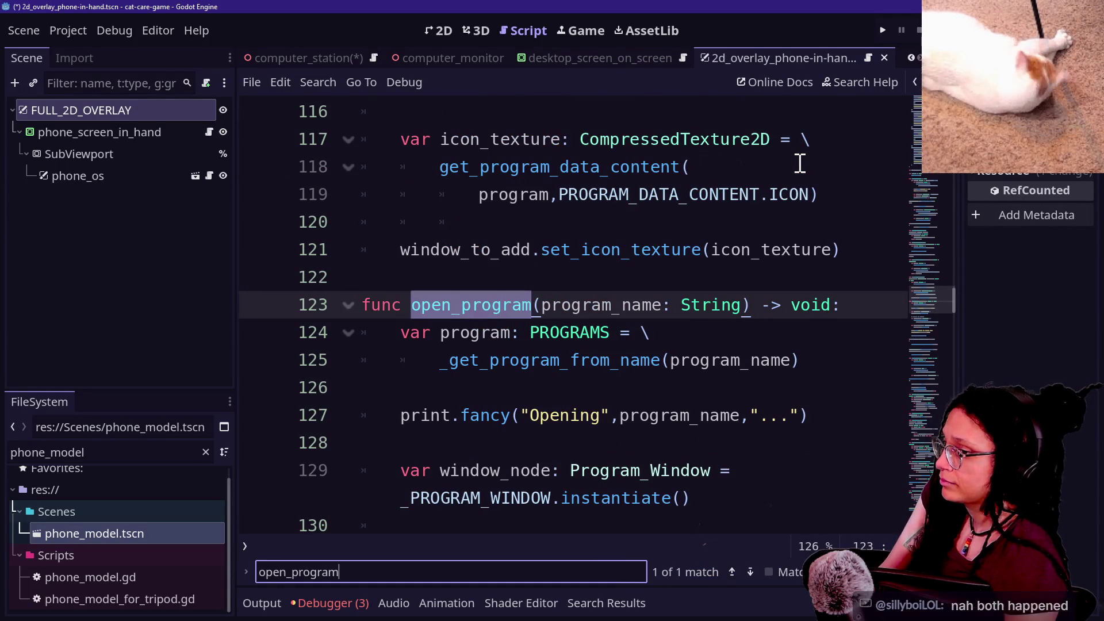
left_click(720, 364)
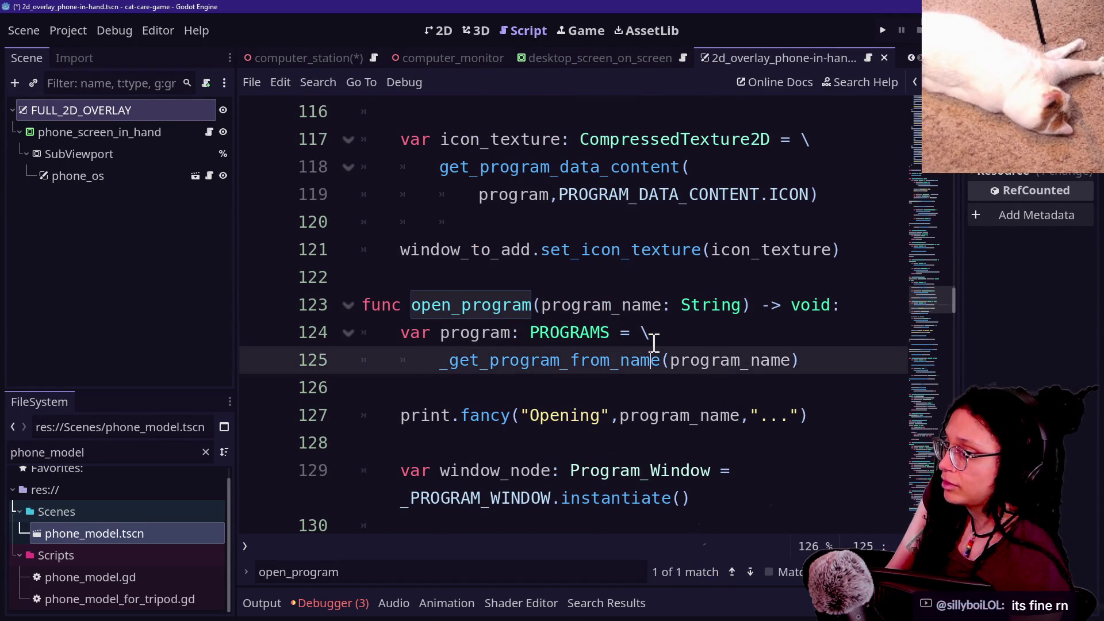
key("Down")
key("Down")
key("Down")
key("Down")
scroll(575, 357, "down", 1)
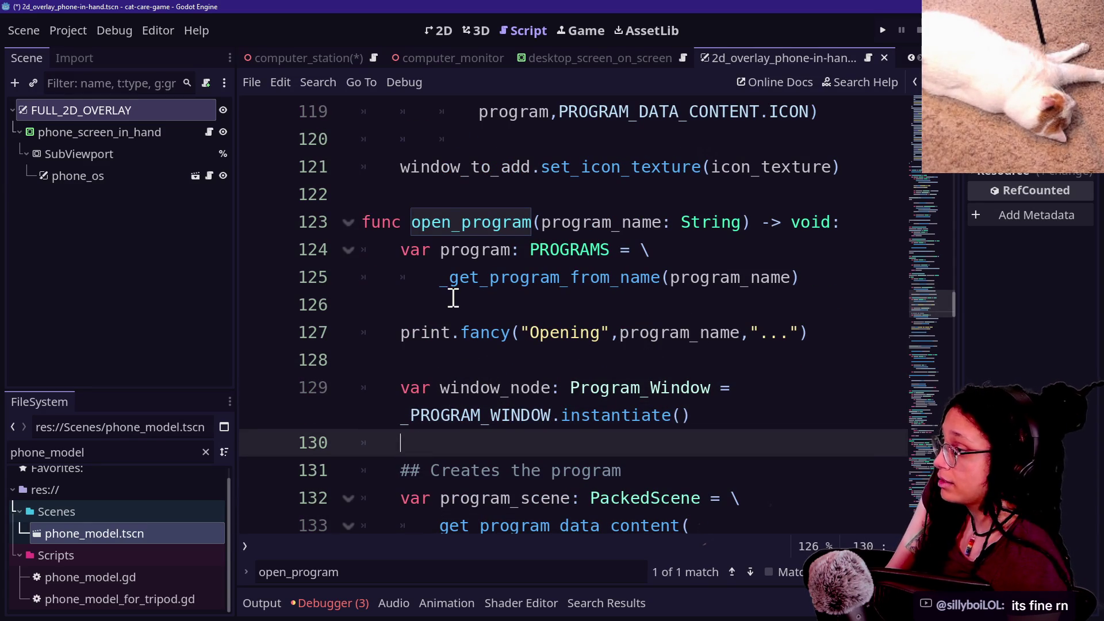
mouse_move(440, 284)
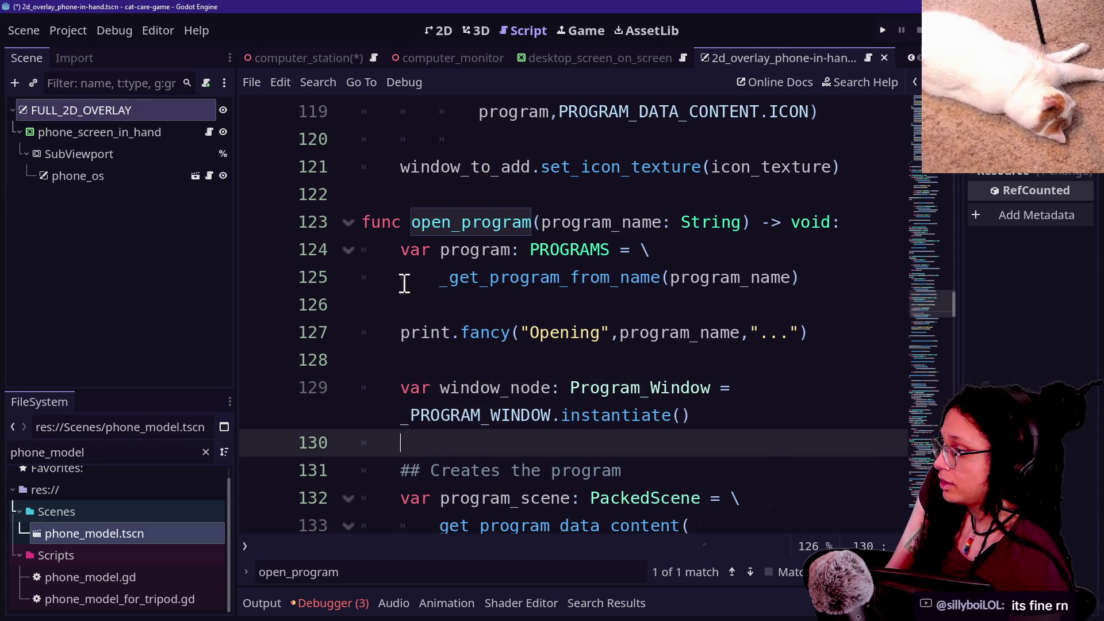
scroll(404, 283, "down", 1)
left_click_drag(441, 334, 693, 335)
Follow _check_if_should_open_companion_phone through to open_phone_as_companion's definition in distraction-free mode.
left_click_drag(446, 440, 688, 444)
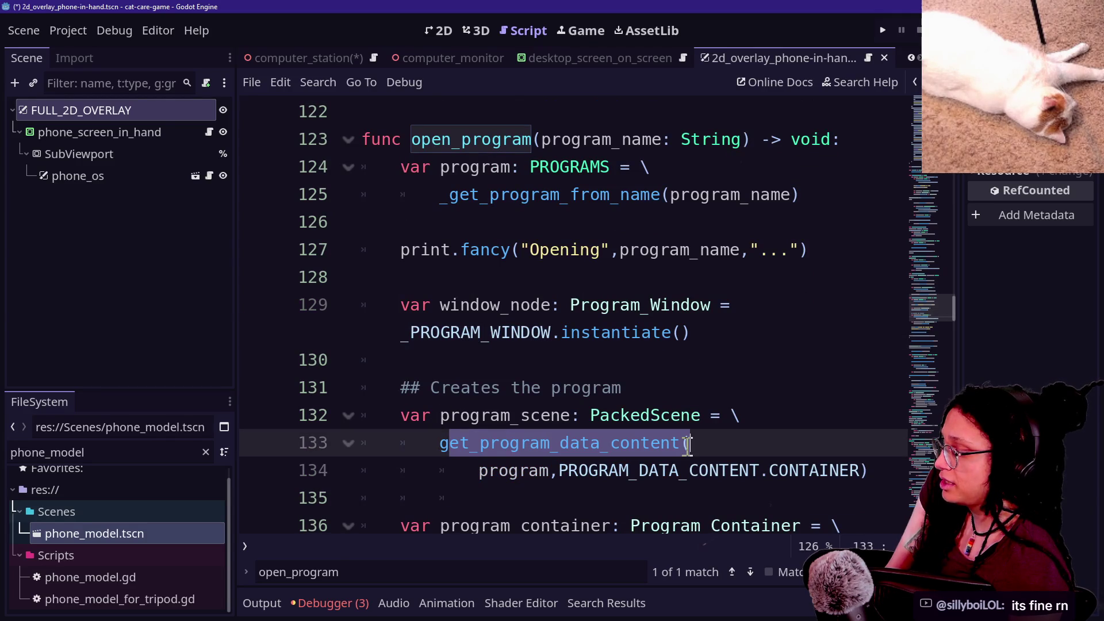
left_click(530, 354)
scroll(531, 348, "down", 2)
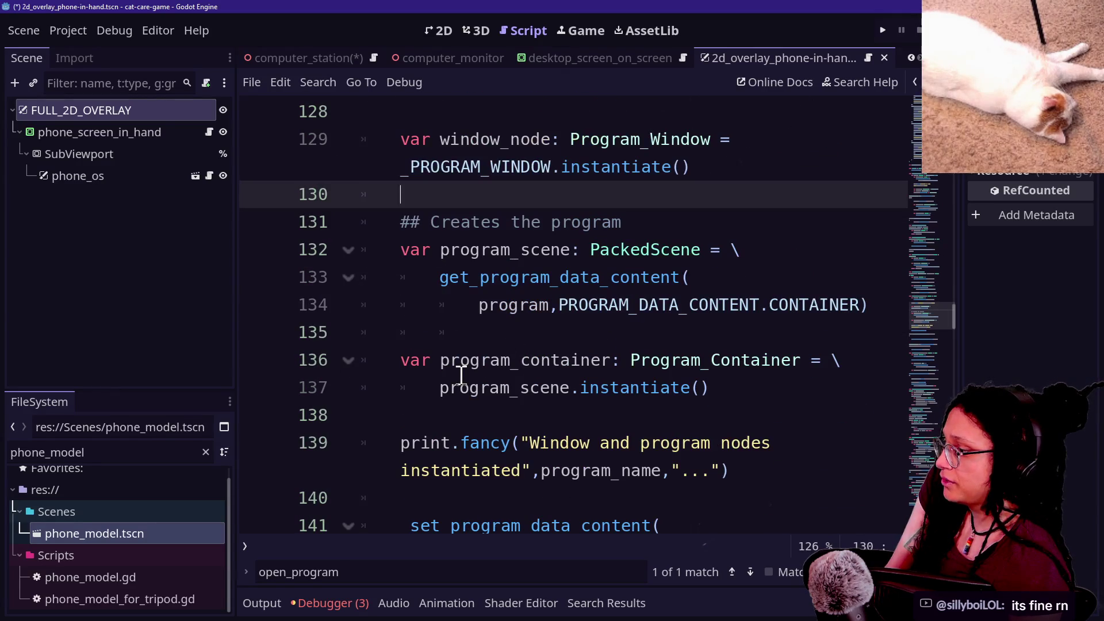
scroll(462, 375, "down", 3)
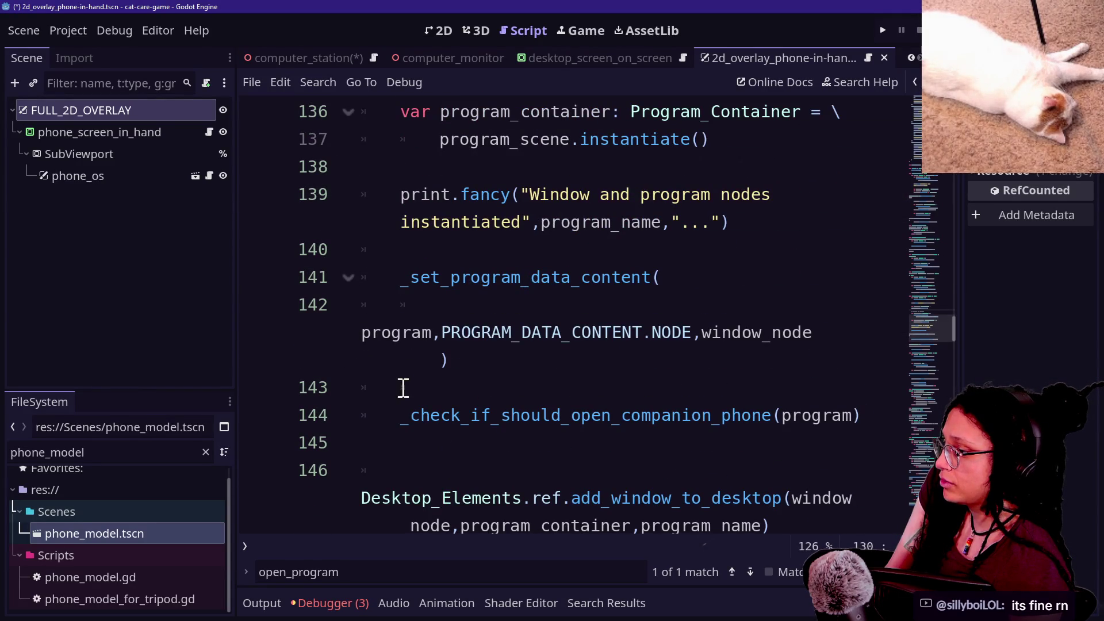
left_click_drag(402, 415, 604, 415)
left_click(601, 415)
left_click(602, 416, "ctrl")
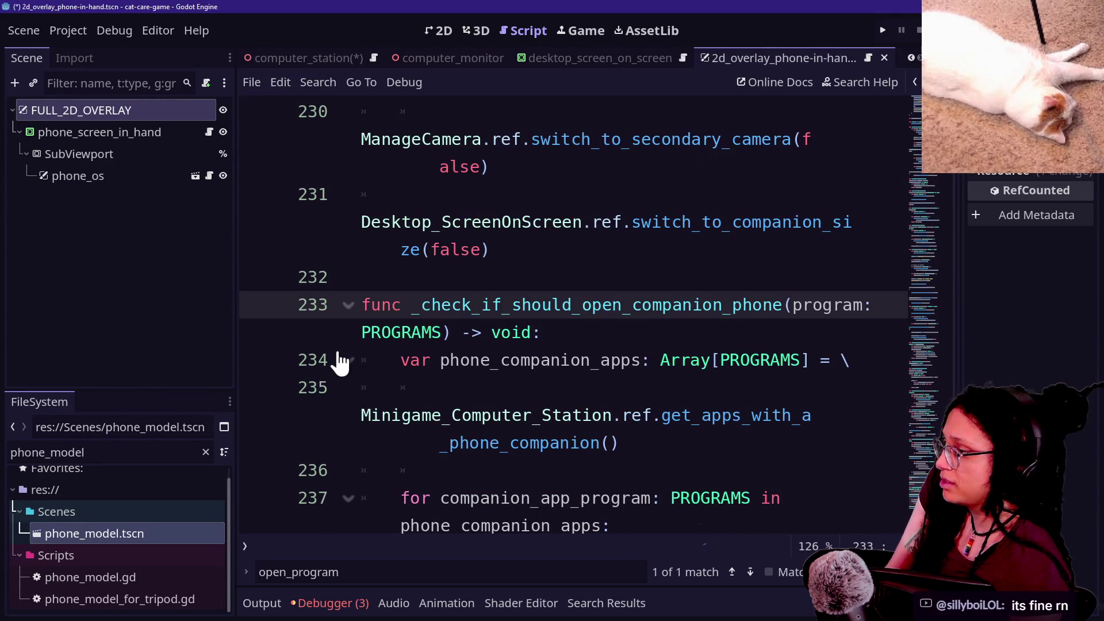
scroll(459, 354, "down", 1)
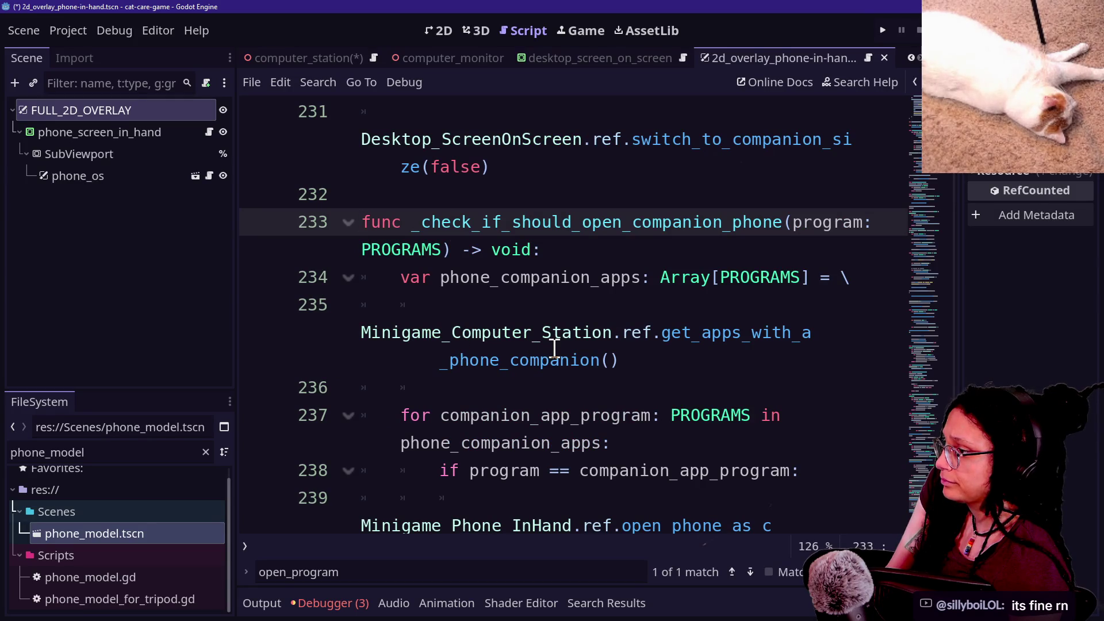
key("ctrl+shift+F11")
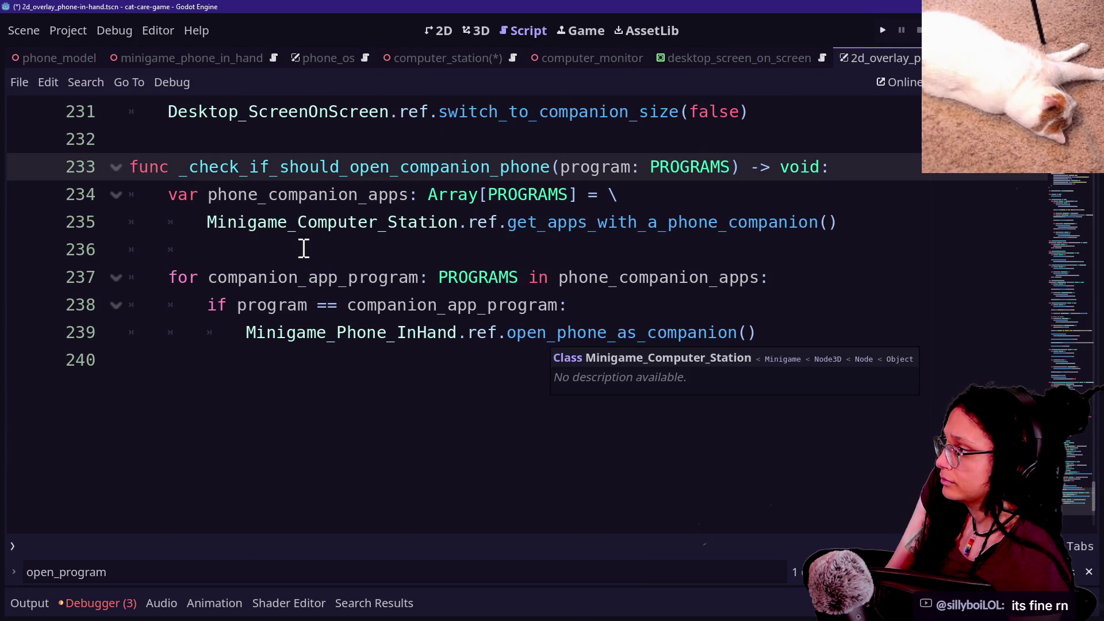
scroll(304, 248, "up", 1)
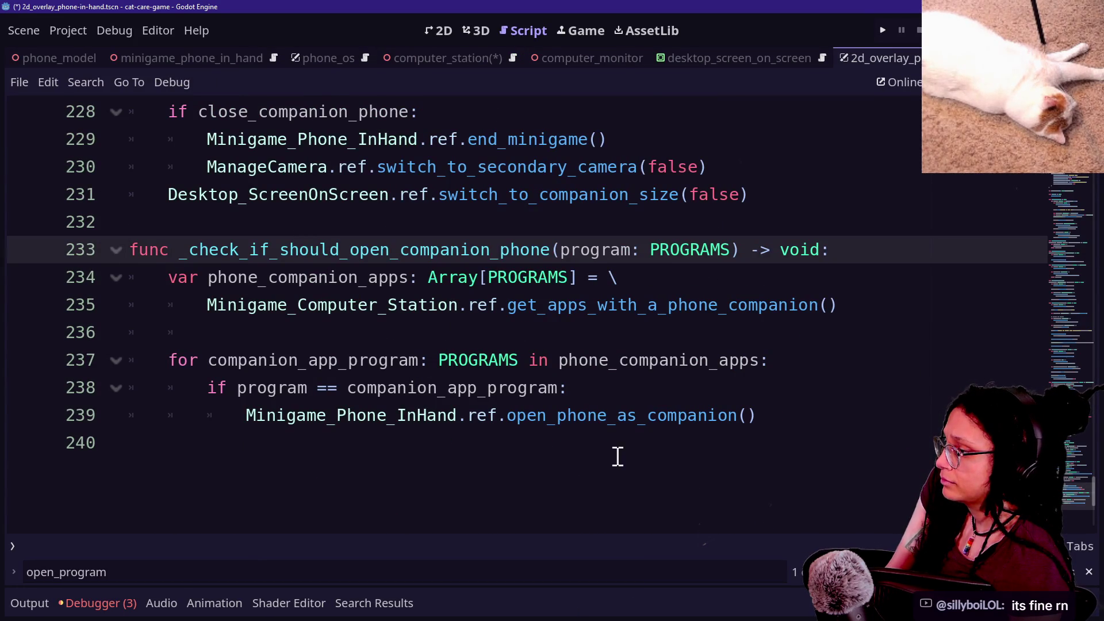
left_click(597, 424, "ctrl")
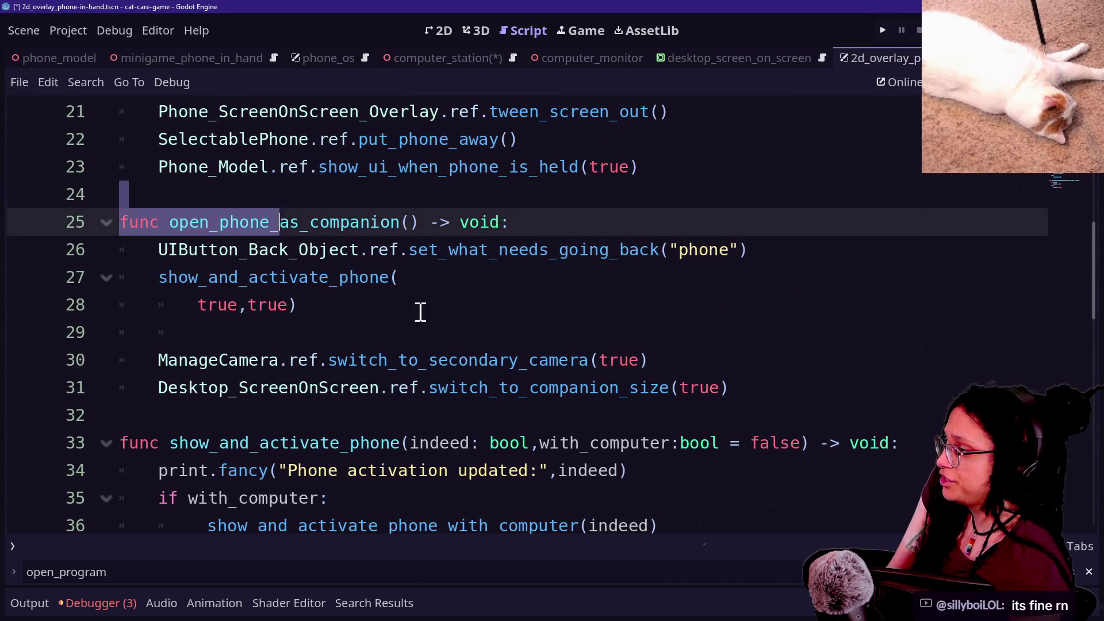
Delete the two-line show_and_activate_phone(true,true) call from open_phone_as_companion and save.
left_click(530, 388)
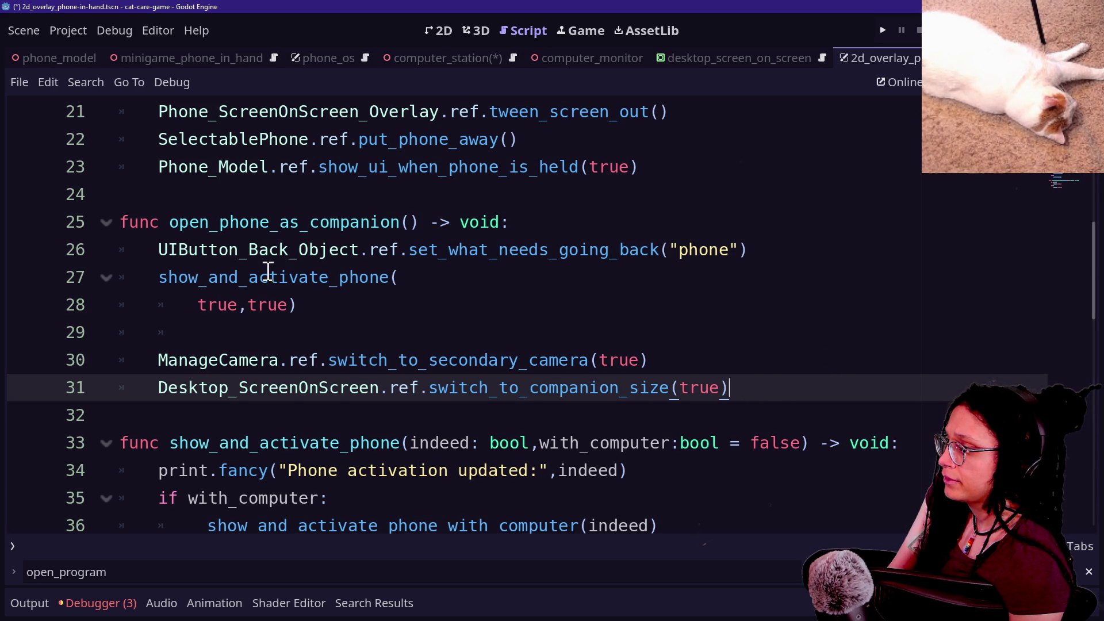
left_click(209, 273)
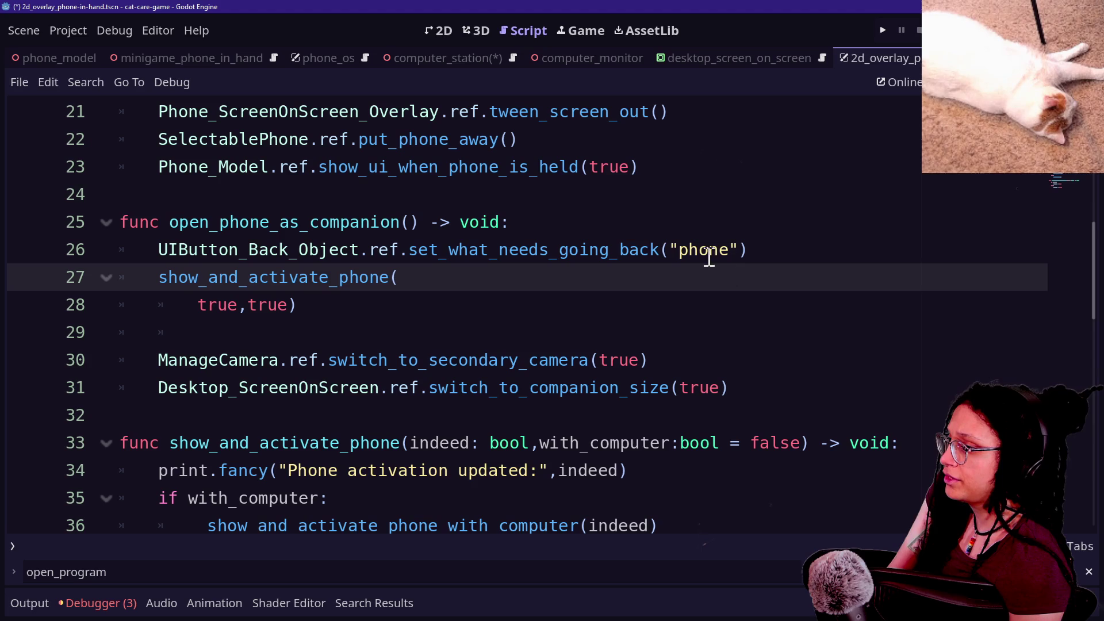
key("ctrl+shift+Return")
mouse_move(198, 304)
left_mouse_down()
mouse_move(353, 377)
mouse_move(217, 360)
mouse_move(224, 305)
mouse_move(380, 305)
mouse_move(318, 343)
mouse_move(340, 323)
mouse_move(360, 414)
mouse_move(212, 377)
mouse_move(352, 330)
left_mouse_up()
left_click(353, 326)
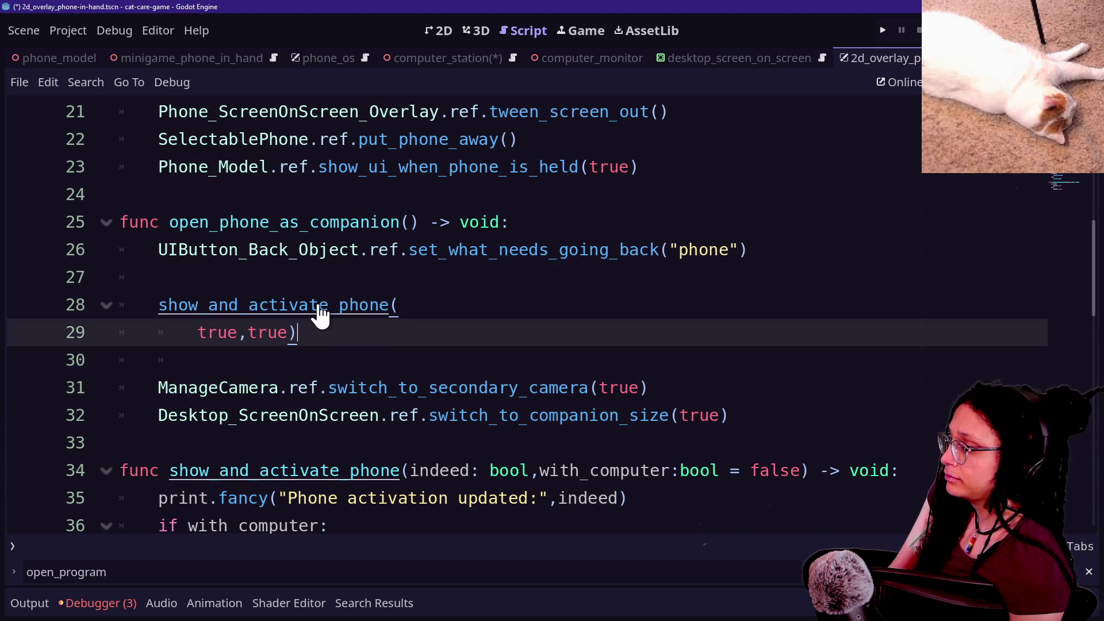
left_click_drag(328, 329, 309, 288)
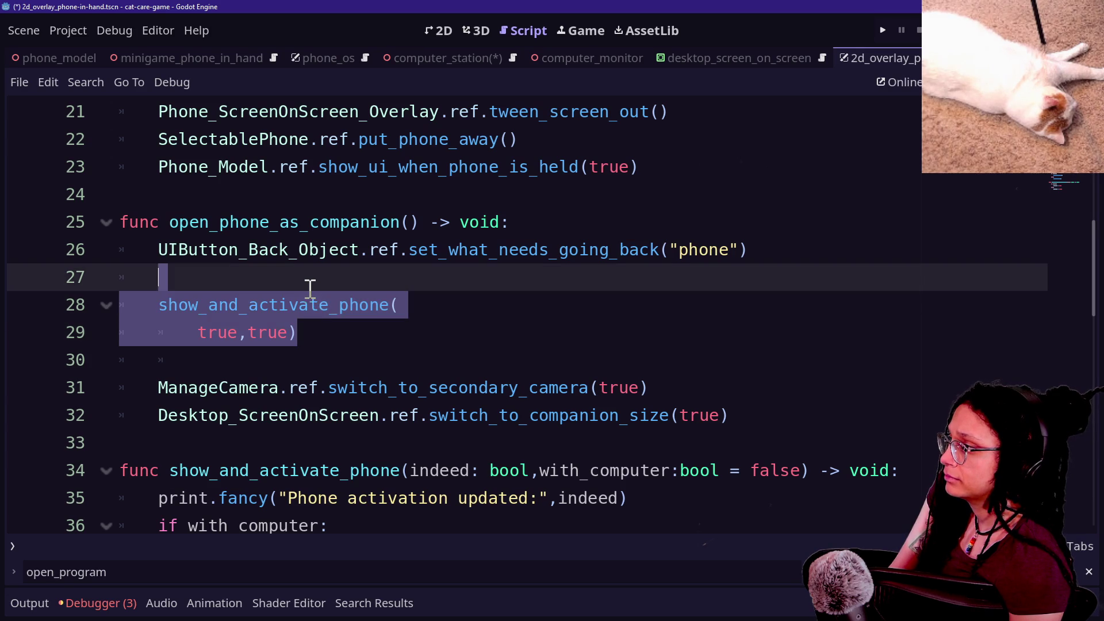
key("BackSpace")
key("BackSpace")
key("BackSpace")
key("ctrl+s")
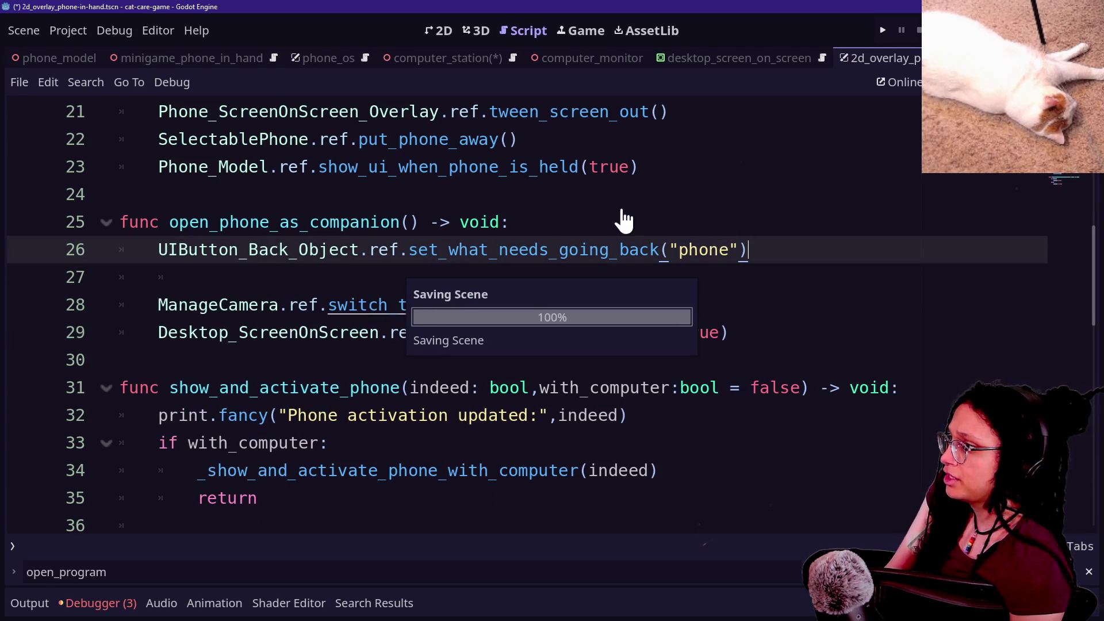
Quick-open manage_programs.gd and go to line 234 in _check_if_should_open_companion_phone.
scroll(718, 211, "up", 1)
scroll(718, 210, "up", 3)
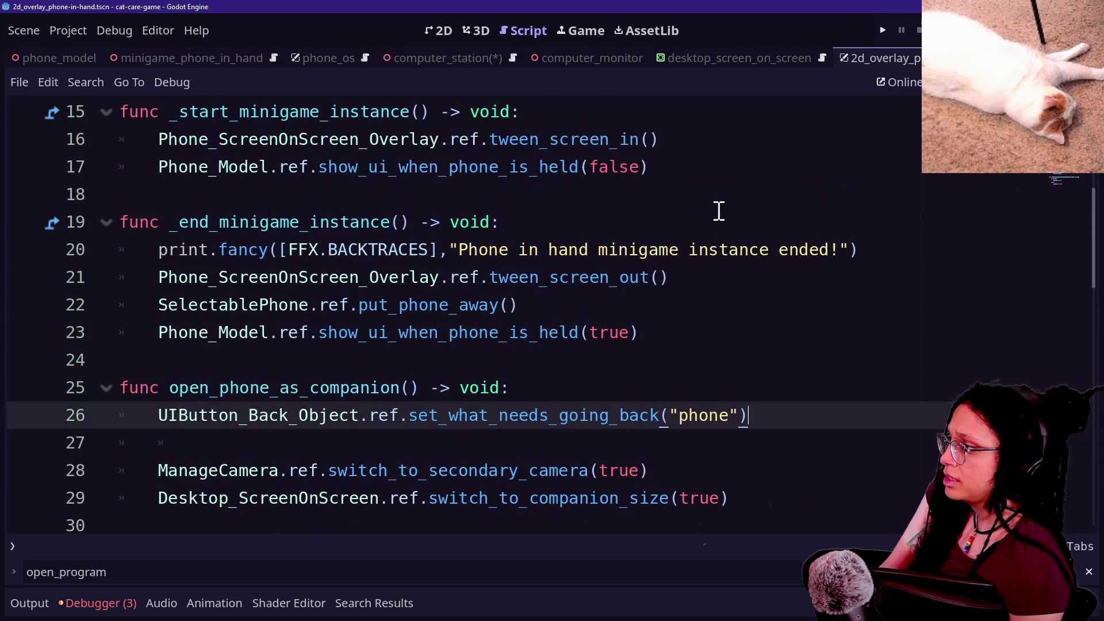
key("shift+alt+o")
key("Return")
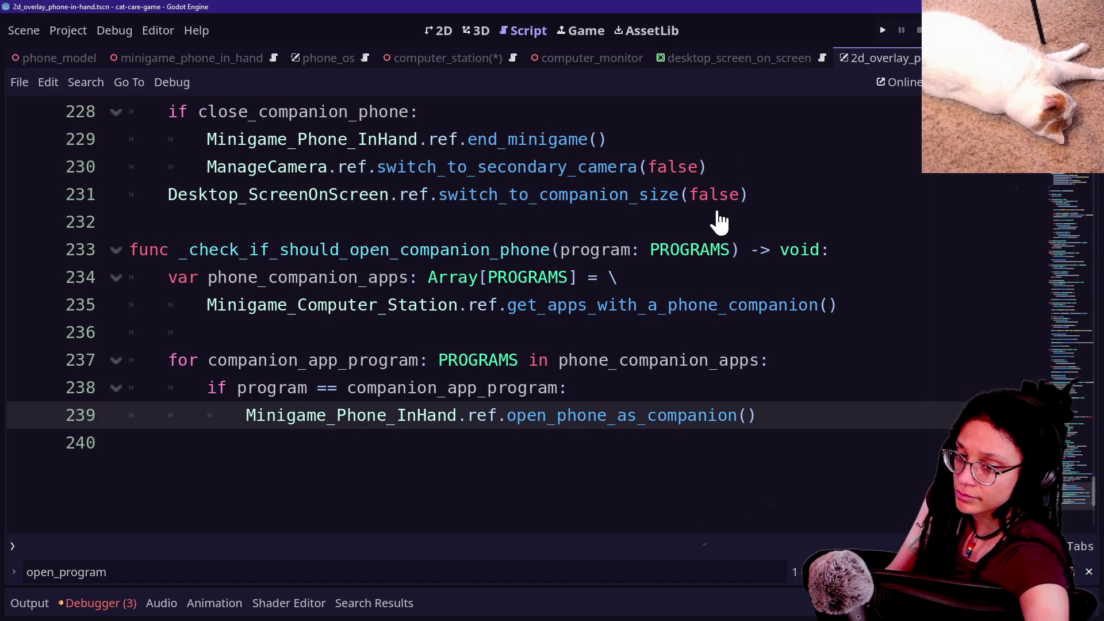
left_click(624, 274)
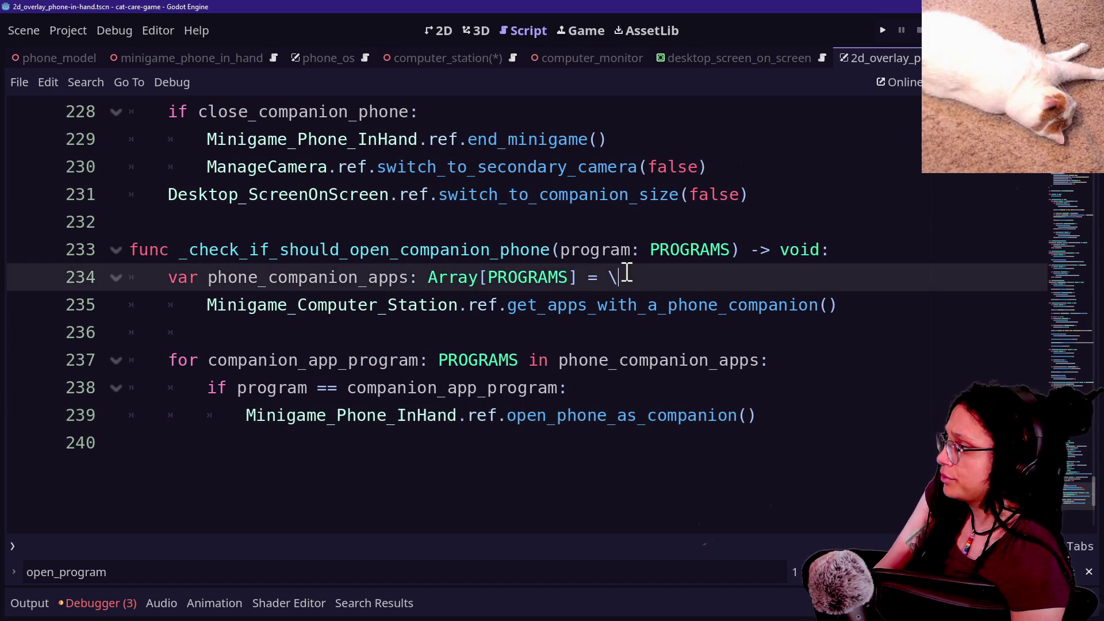
Find close_program and jump to the _check_if_should_close_companion_phone definition.
key("ctrl+f")
type("close_program")
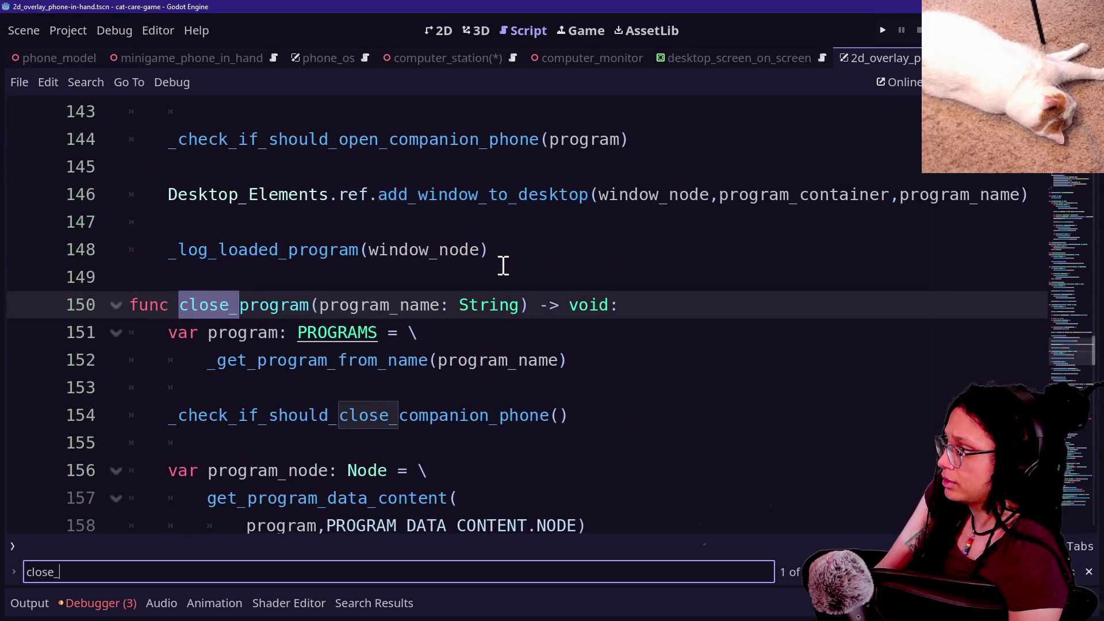
left_click(282, 334)
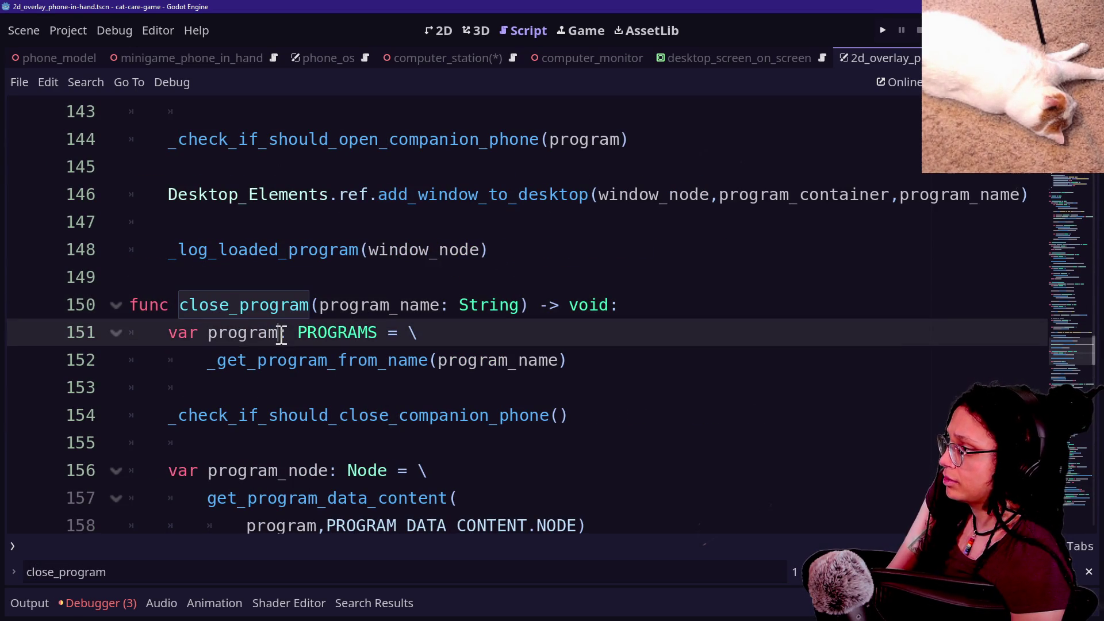
scroll(298, 358, "down", 1)
left_click(215, 331)
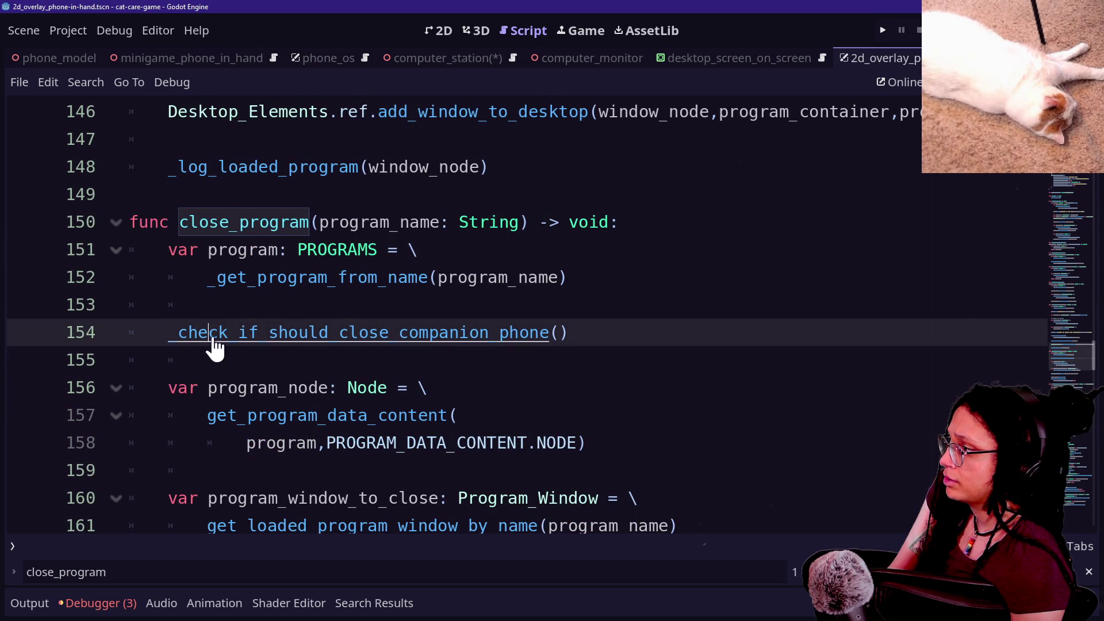
left_click(211, 341, "ctrl")
Review the companion check code around the switch_to_secondary_camera line, lines 222–232.
scroll(469, 396, "down", 1)
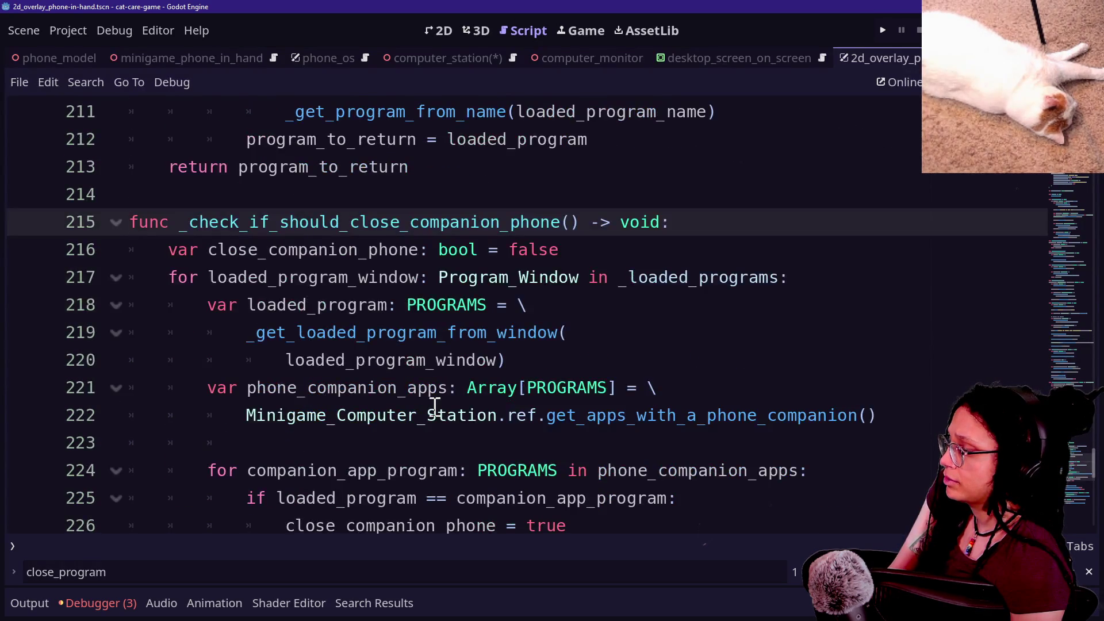
scroll(443, 404, "down", 2)
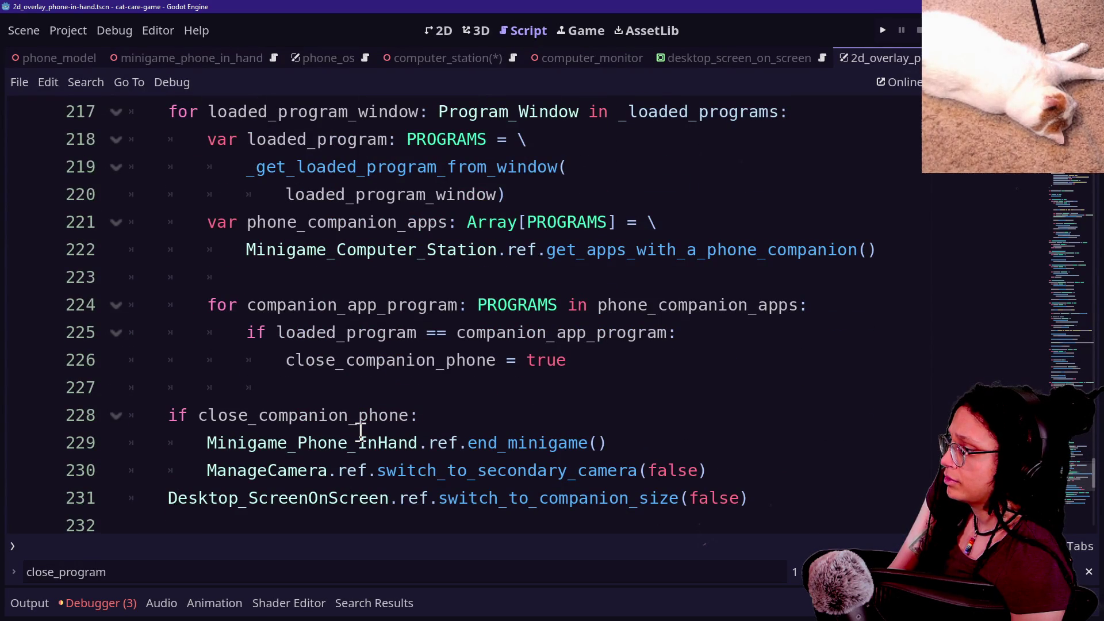
scroll(361, 431, "down", 2)
left_click_drag(457, 305, 688, 354)
left_click(688, 355)
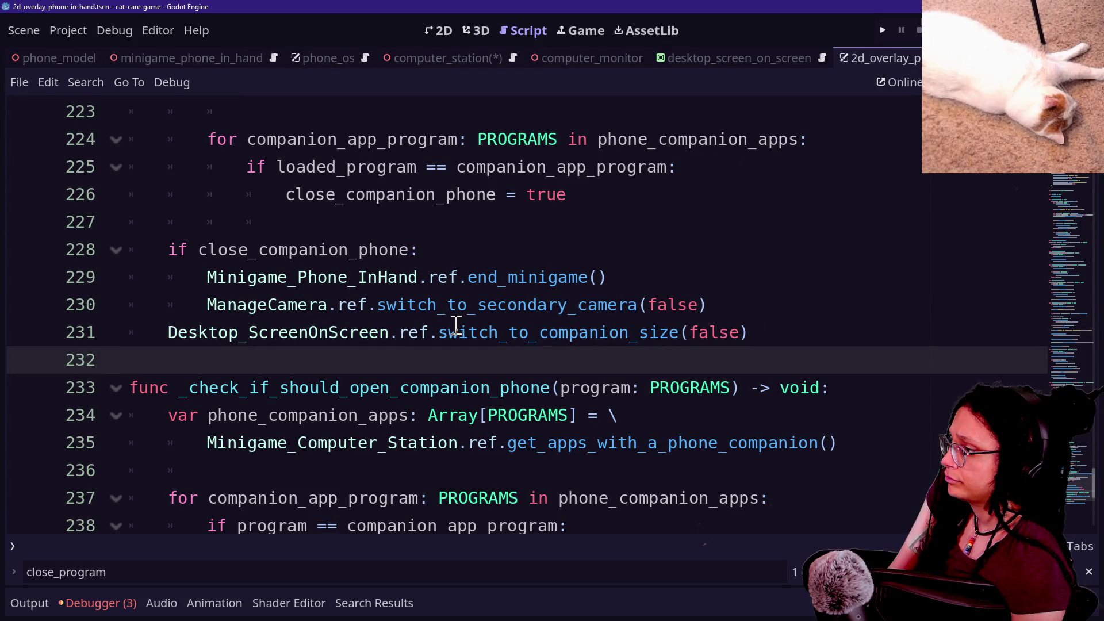
mouse_move(450, 326)
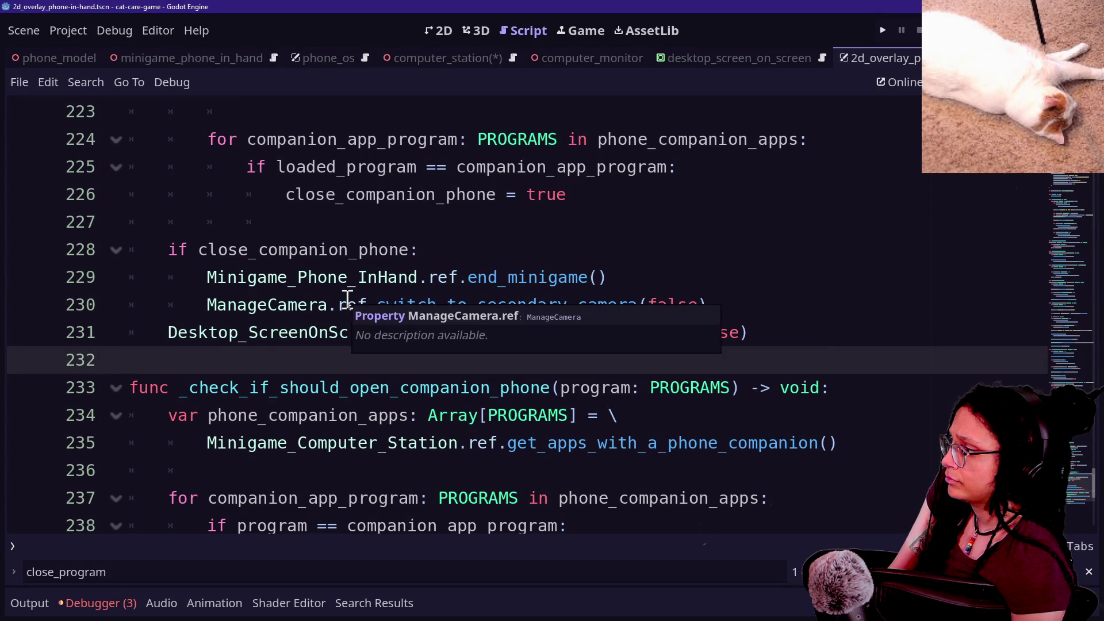
left_click(528, 304)
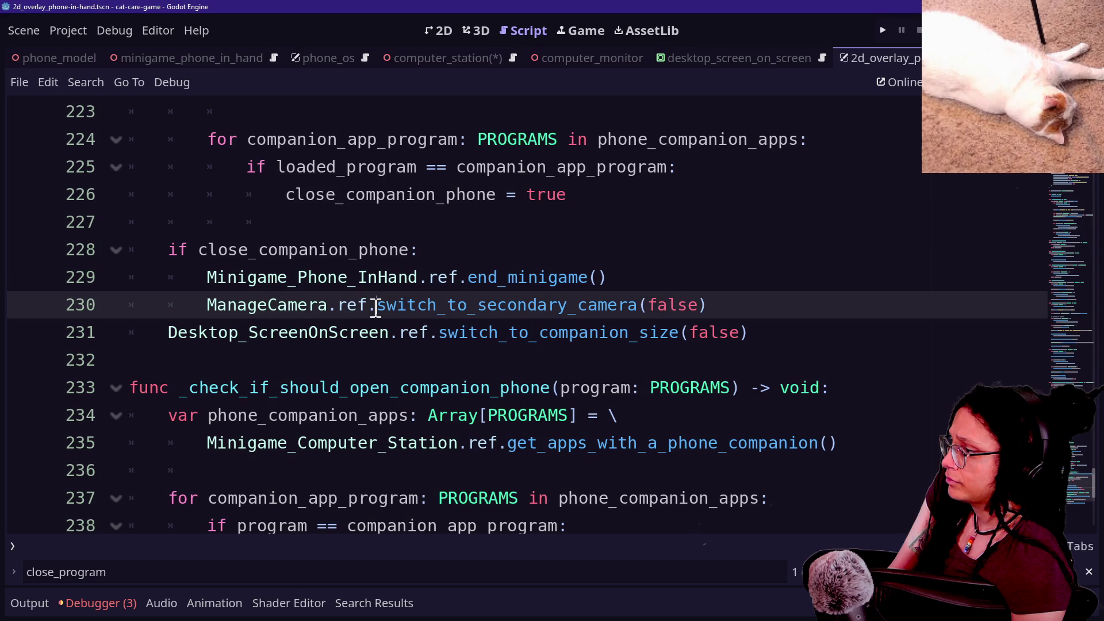
mouse_move(351, 343)
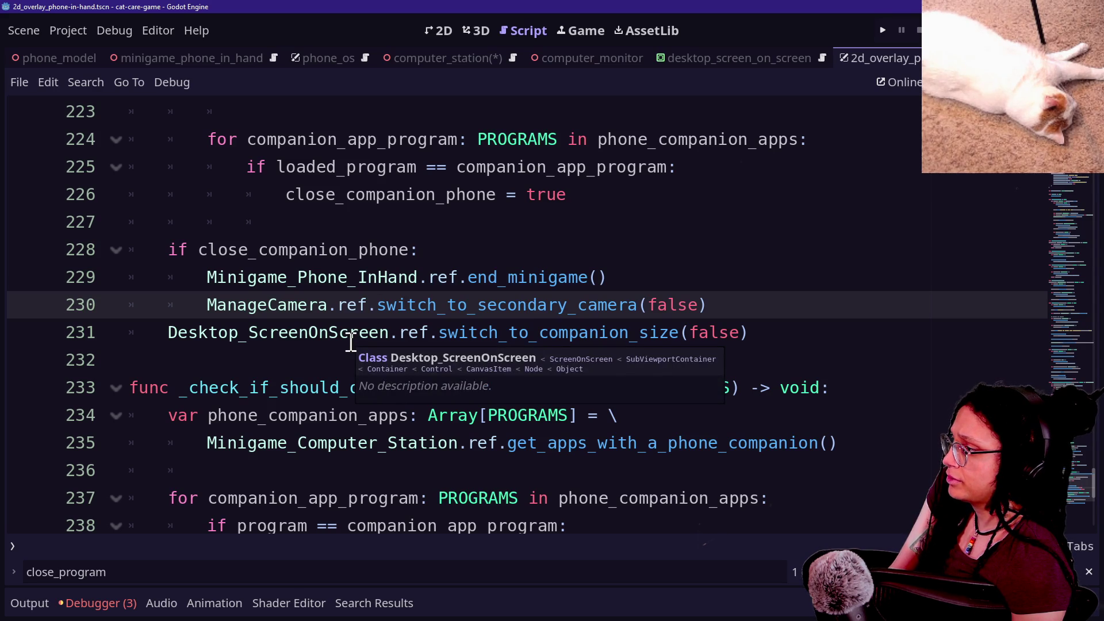
scroll(352, 334, "up", 1)
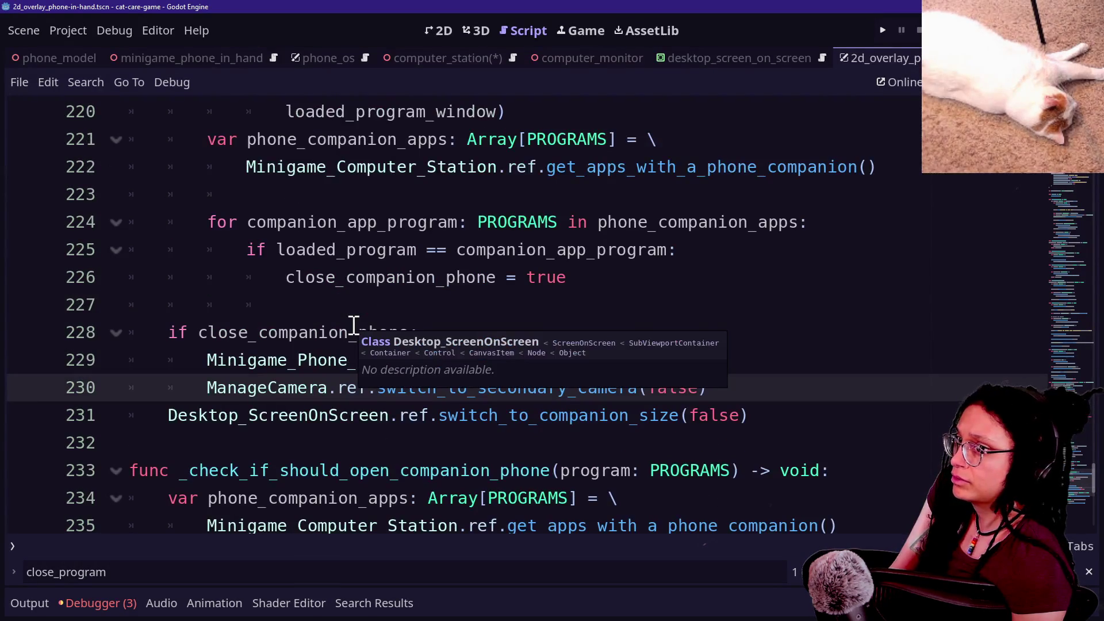
key("Up")
key("Up")
key("Up")
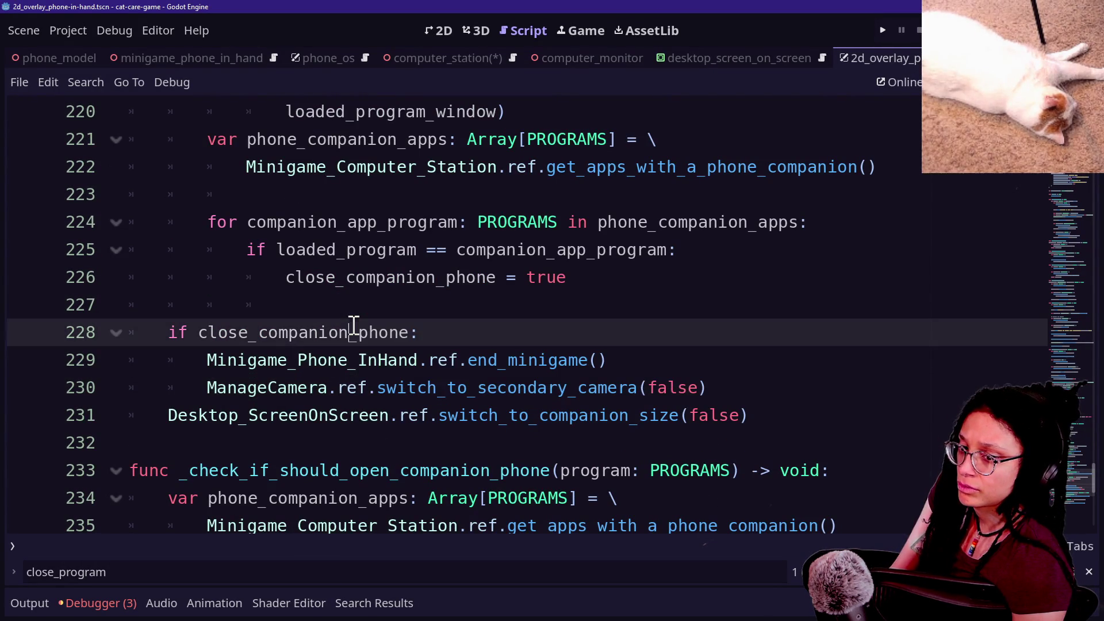
key("Up")
key("Up")
key("Up")
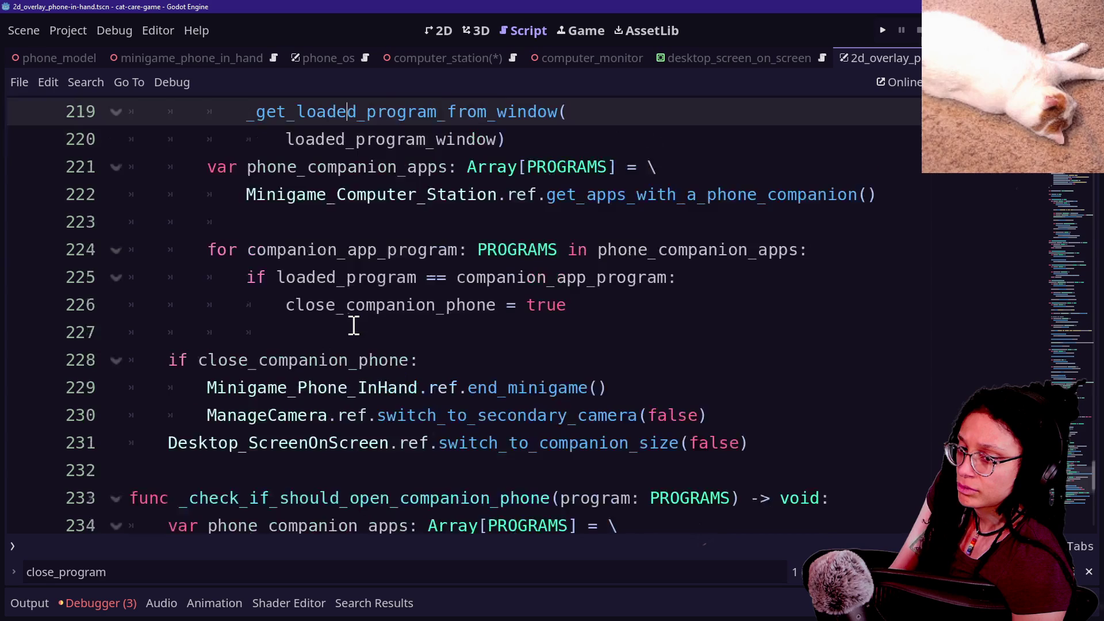
key("Down")
key("Down")
key("Down")
key("Down")
key("Down")
key("Down")
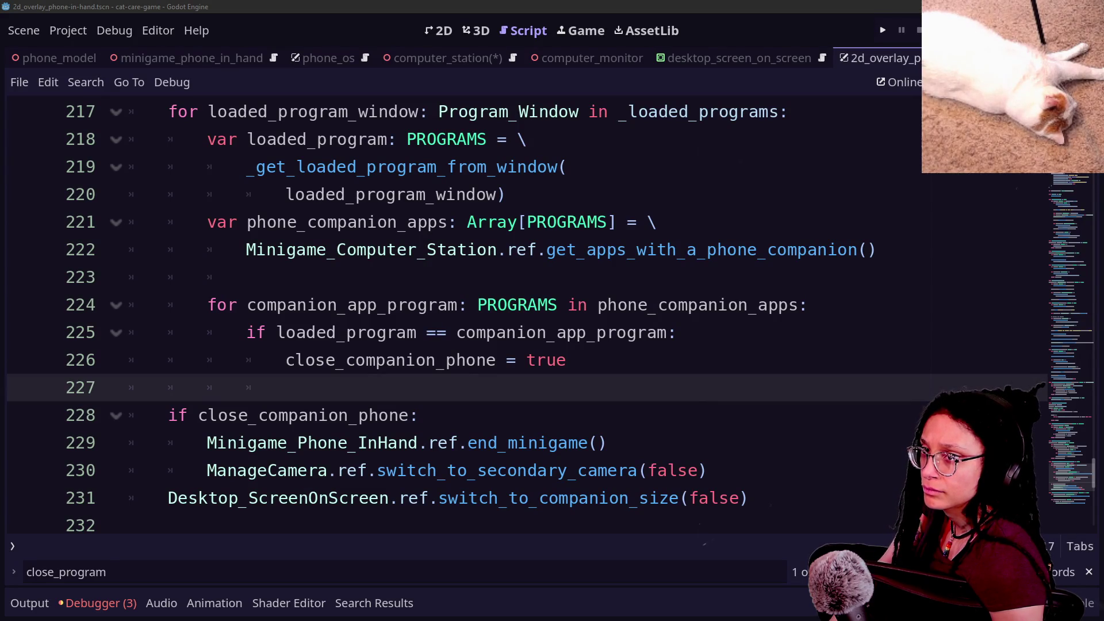
Inspect the get_apps_with_a_phone_companion call and surrounding lines 217–225.
left_click(547, 249)
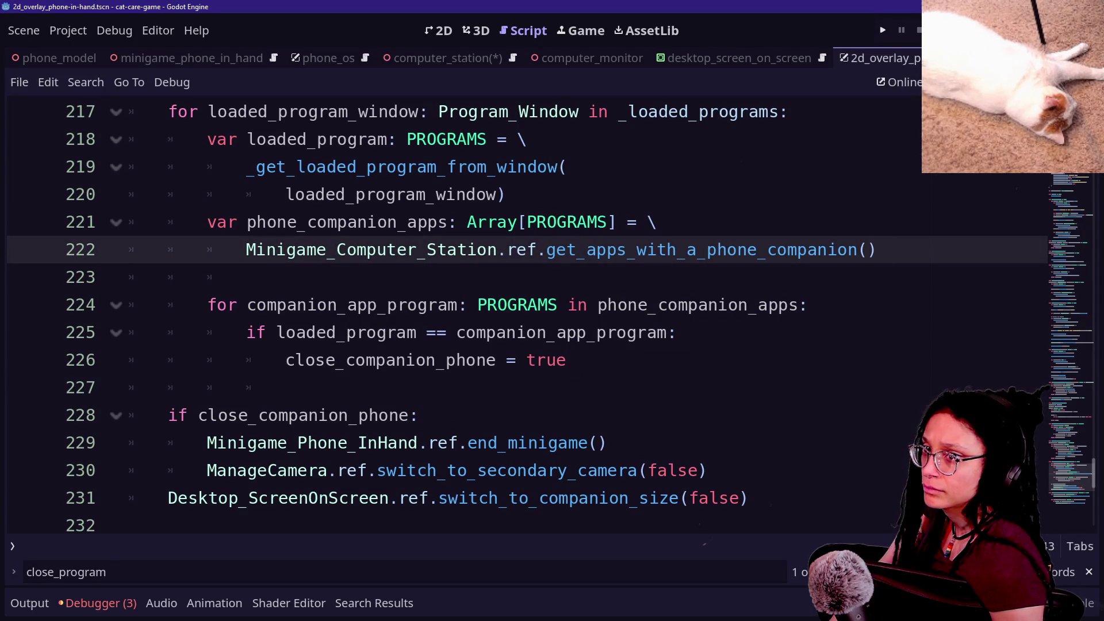
left_click(456, 111)
left_click_drag(505, 194, 629, 250)
left_click(629, 249)
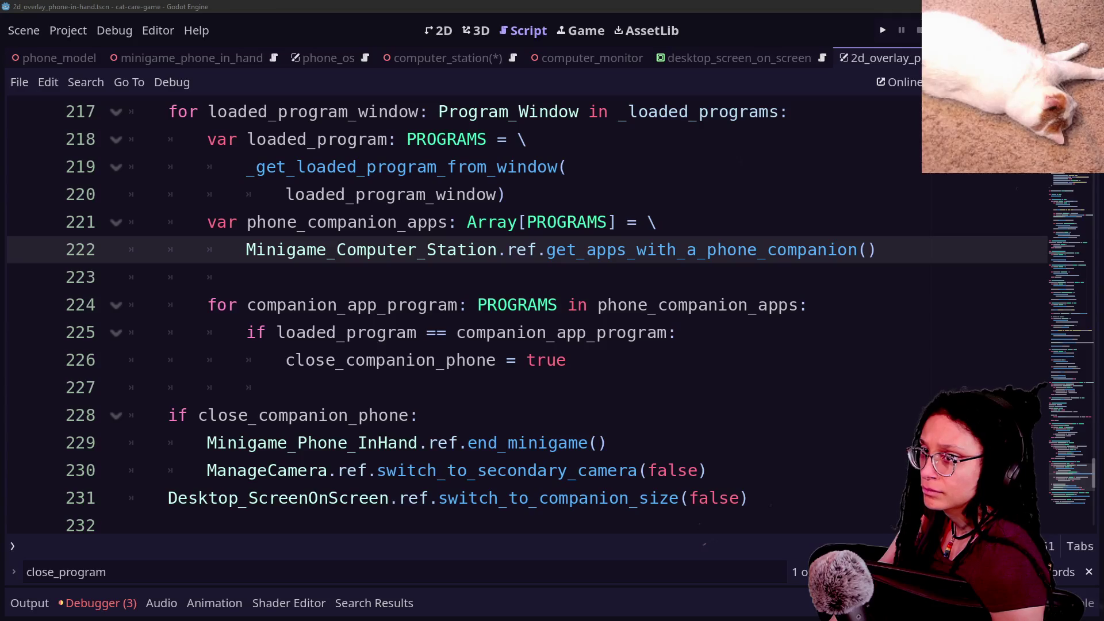
left_click(345, 333)
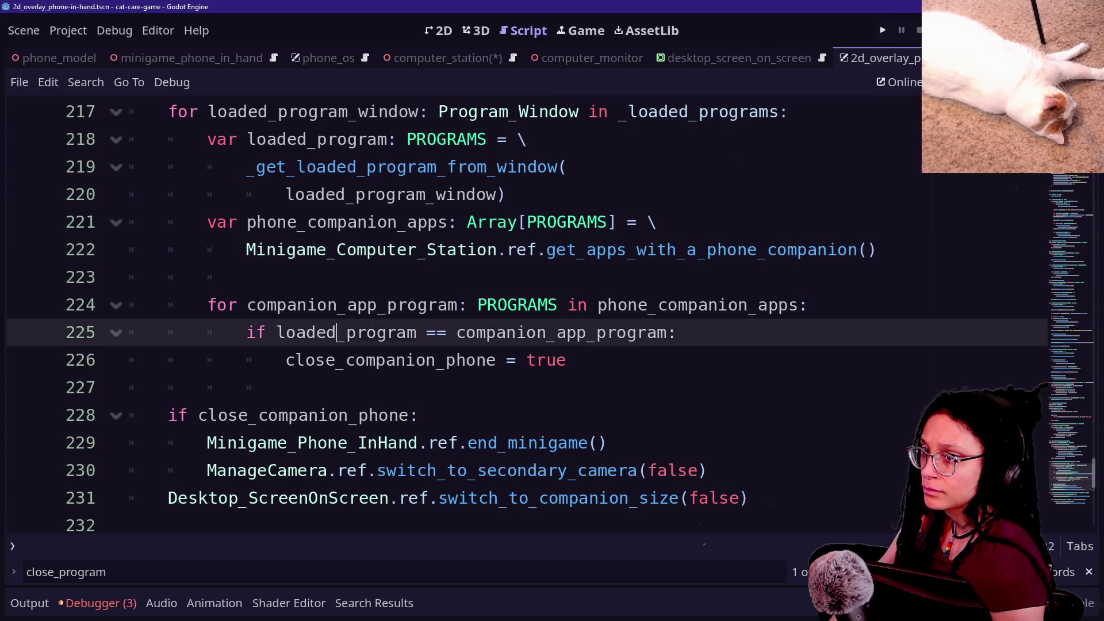
left_click(506, 194)
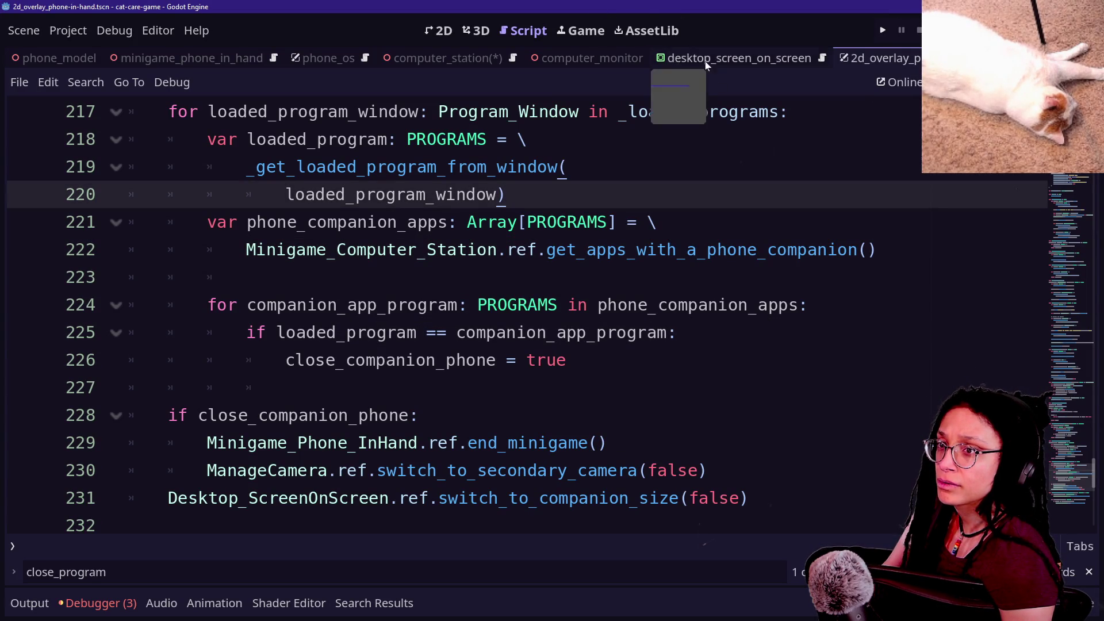
Select the companion app loop on lines 222–226, then jump to end_minigame's definition.
key("alt+Tab")
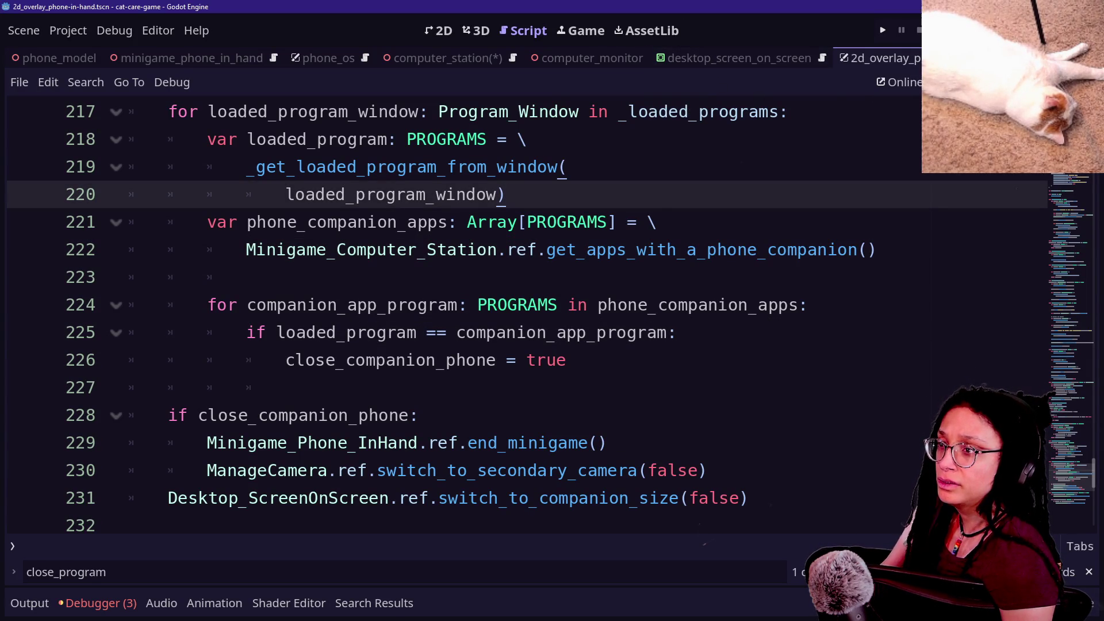
key("alt+Tab")
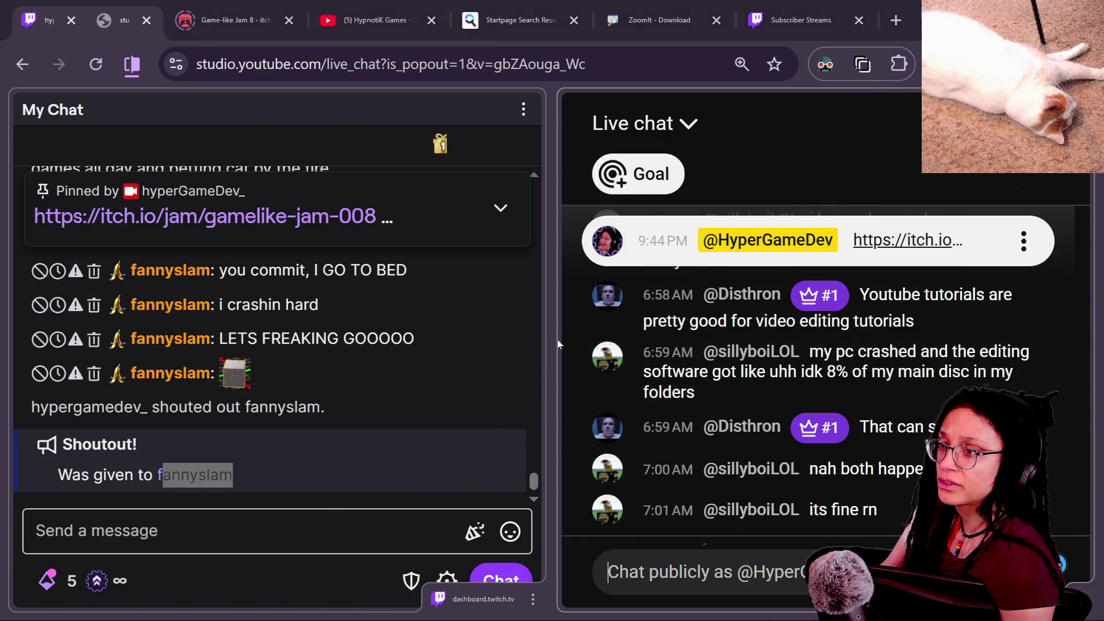
key("alt+Tab")
left_click(403, 443)
left_click(288, 360)
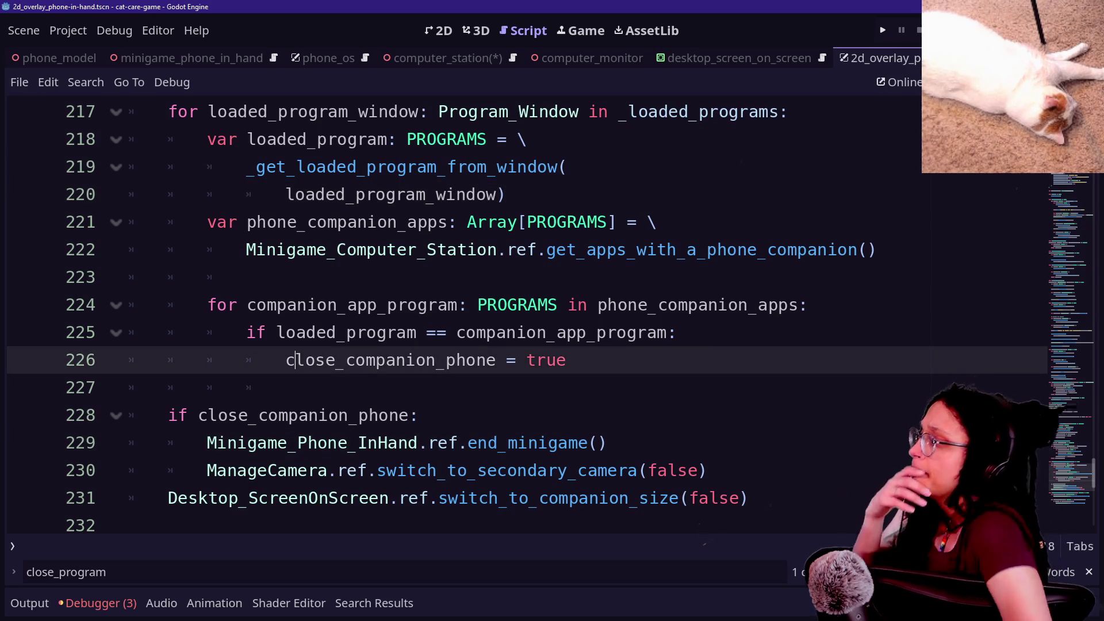
left_click_drag(457, 360, 357, 249)
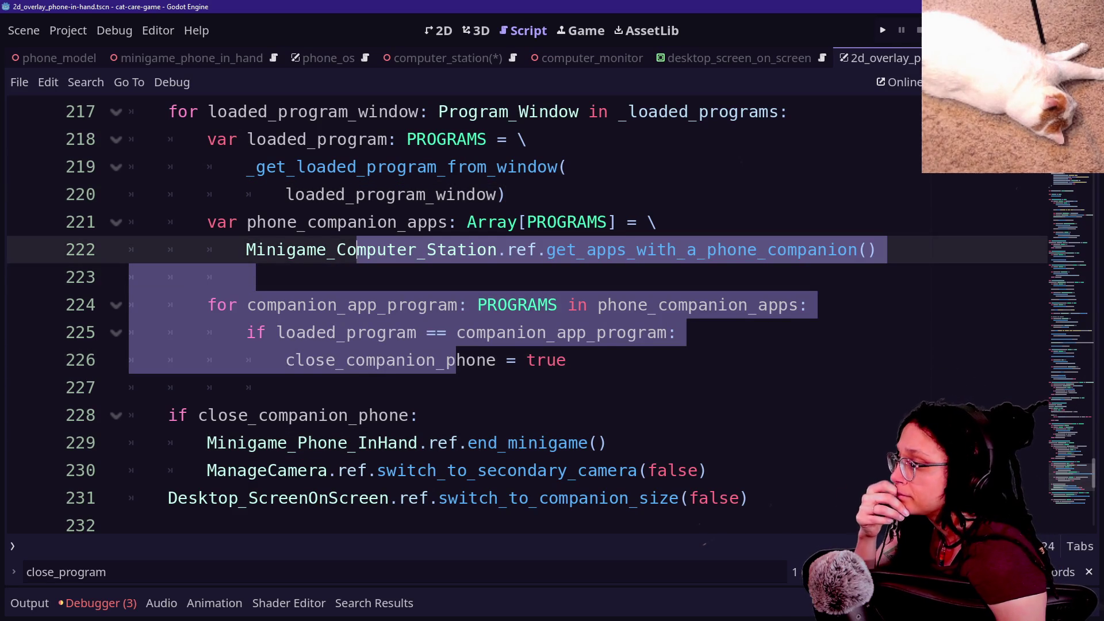
left_click(286, 387)
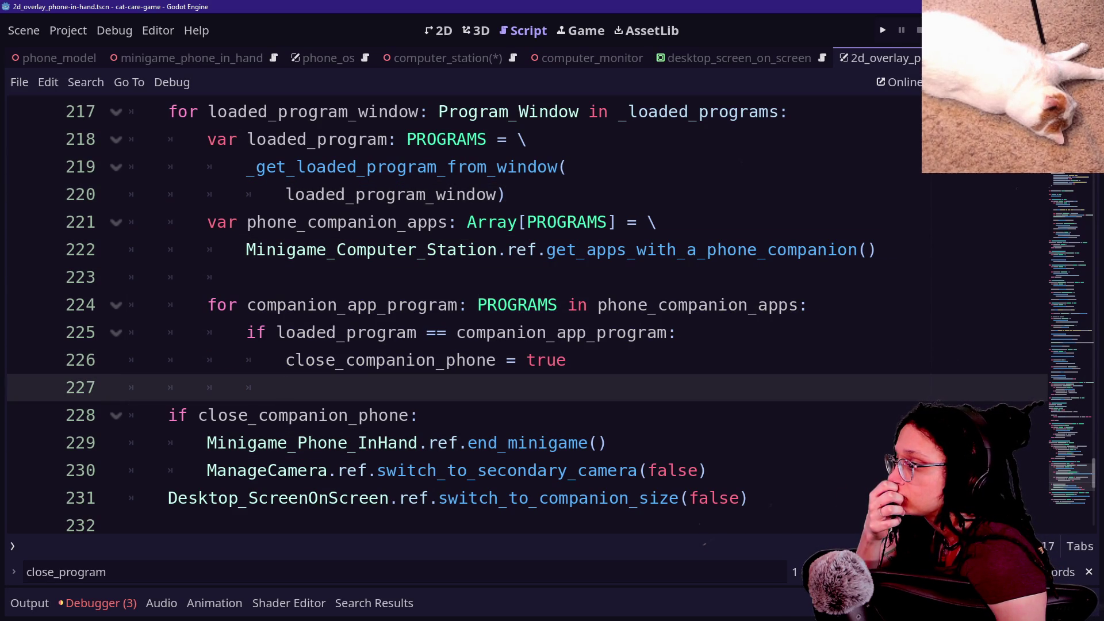
key("Down")
key("Down")
key("Down")
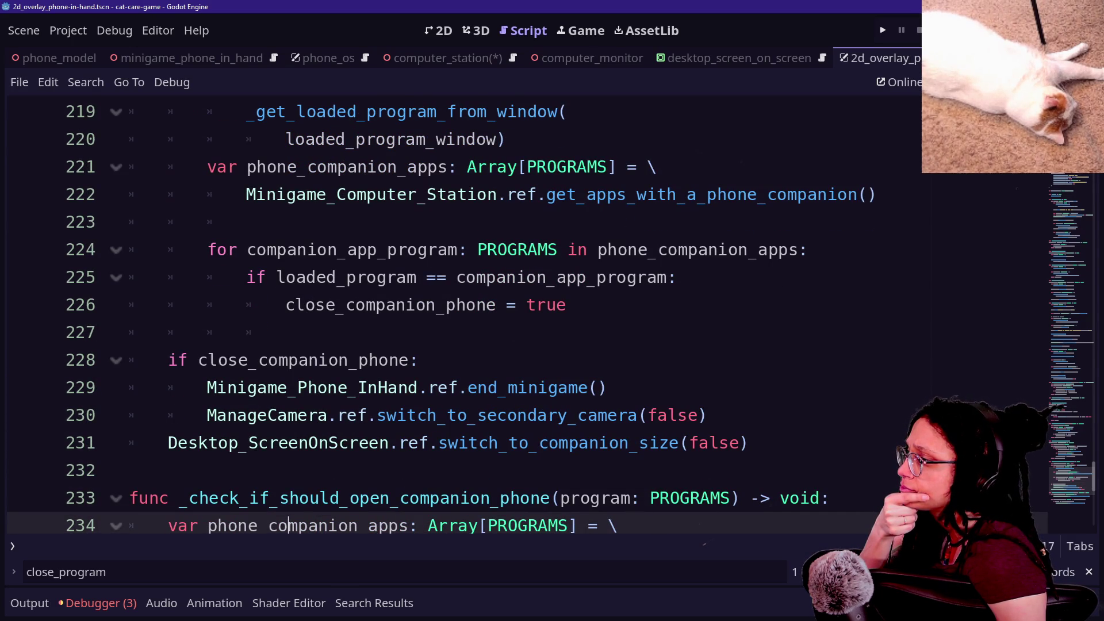
left_click(535, 388, "ctrl")
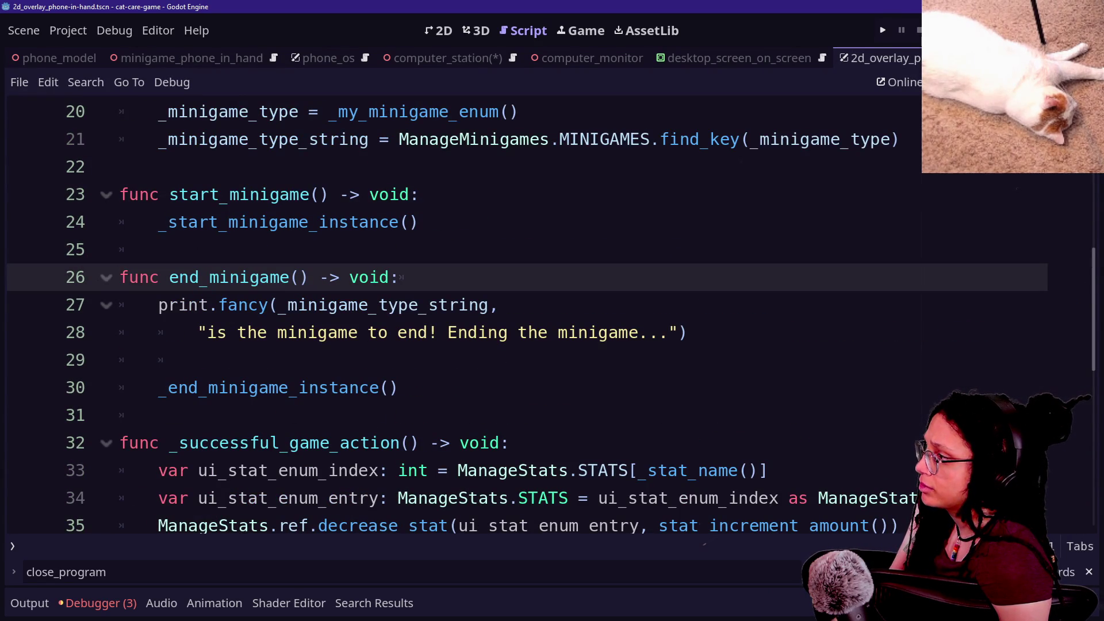
Check the abstract _end_minigame_instance declaration, then quick-open minigame_phone_in_hand.gd.
left_click(299, 387, "ctrl")
scroll(447, 357, "down", 1)
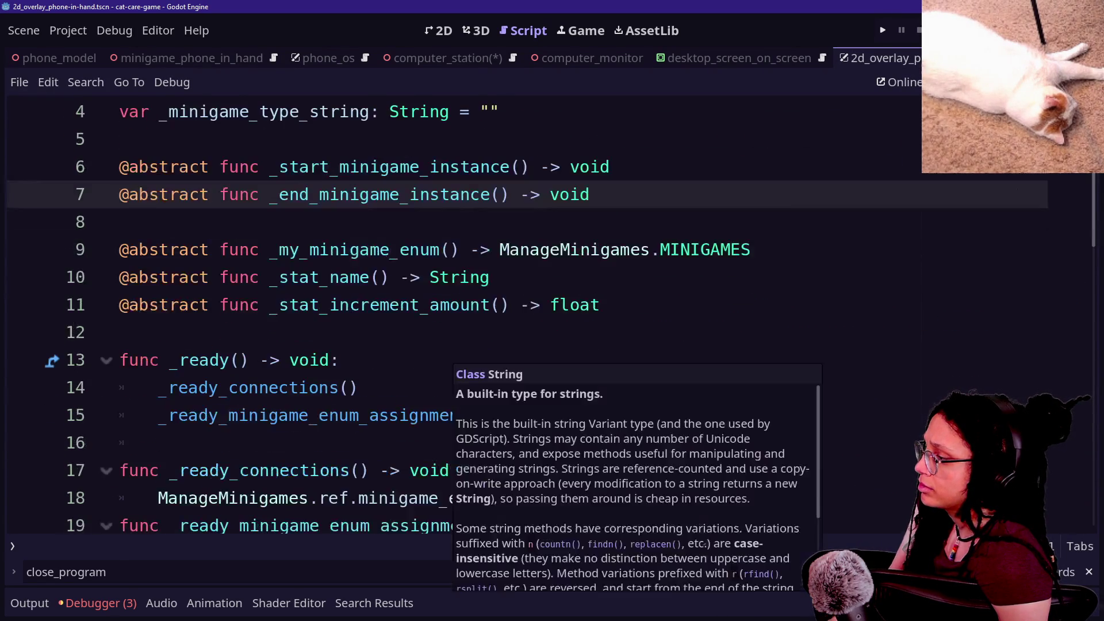
key("shift+alt+o")
type("phone_s")
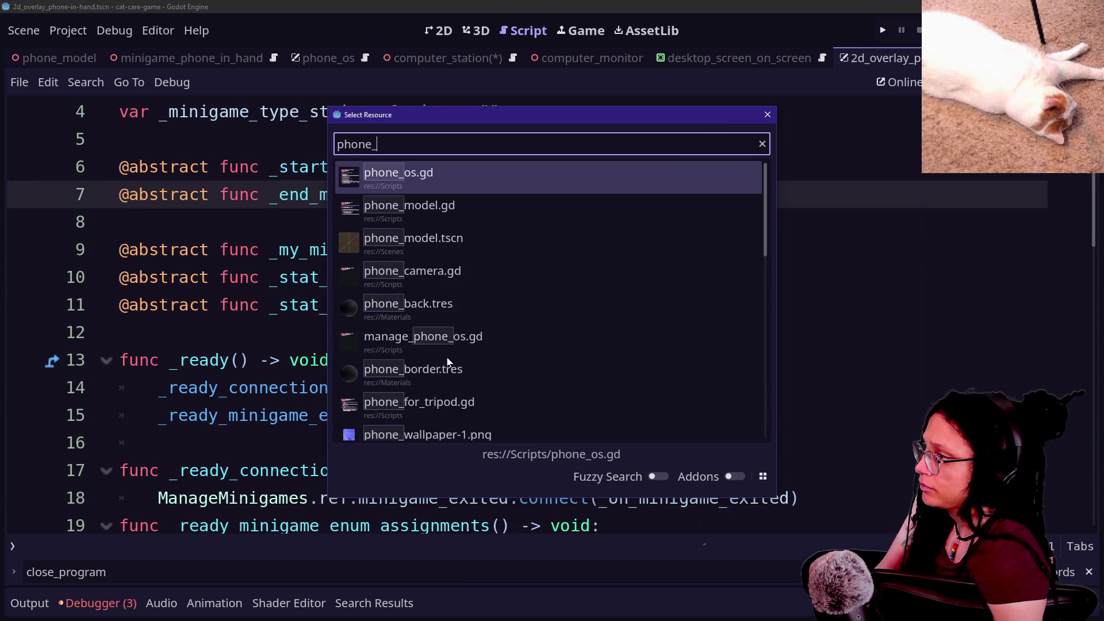
key("BackSpace")
key("BackSpace")
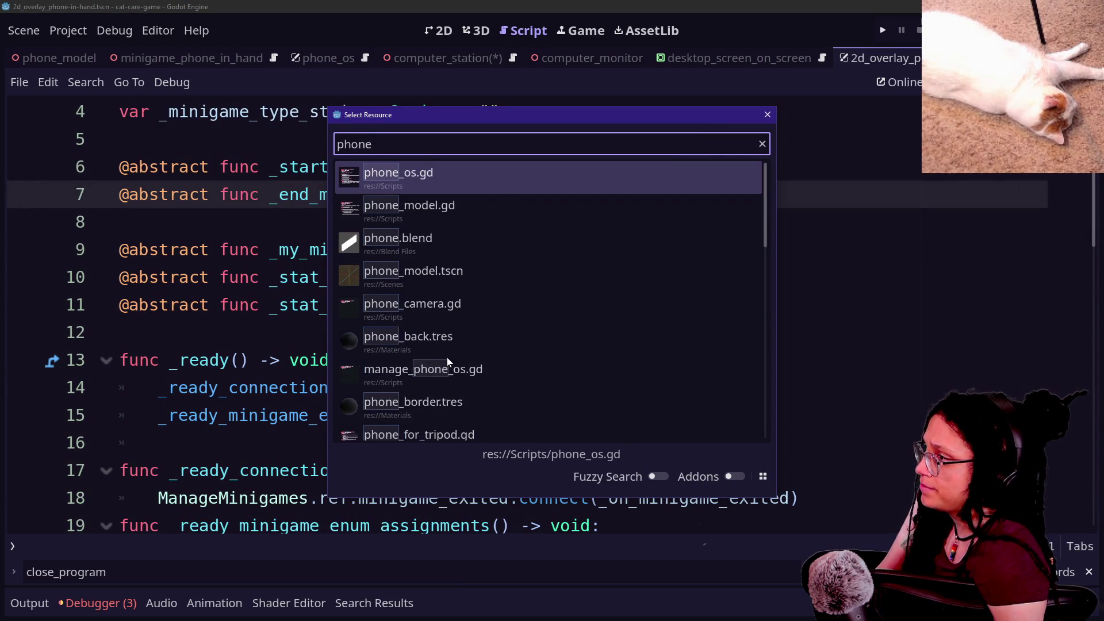
type("in")
left_click(423, 175)
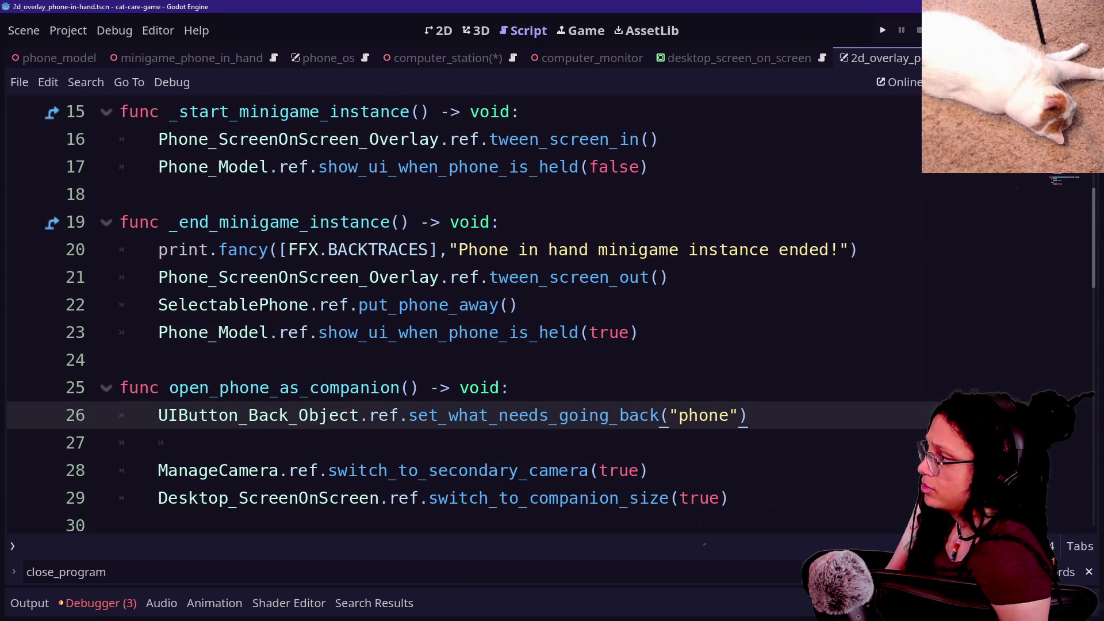
Review the SelectablePhone and show_ui_when_phone_is_held calls on lines 19–27 of minigame_phone_in_hand.gd.
scroll(380, 253, "down", 2)
scroll(380, 253, "up", 1)
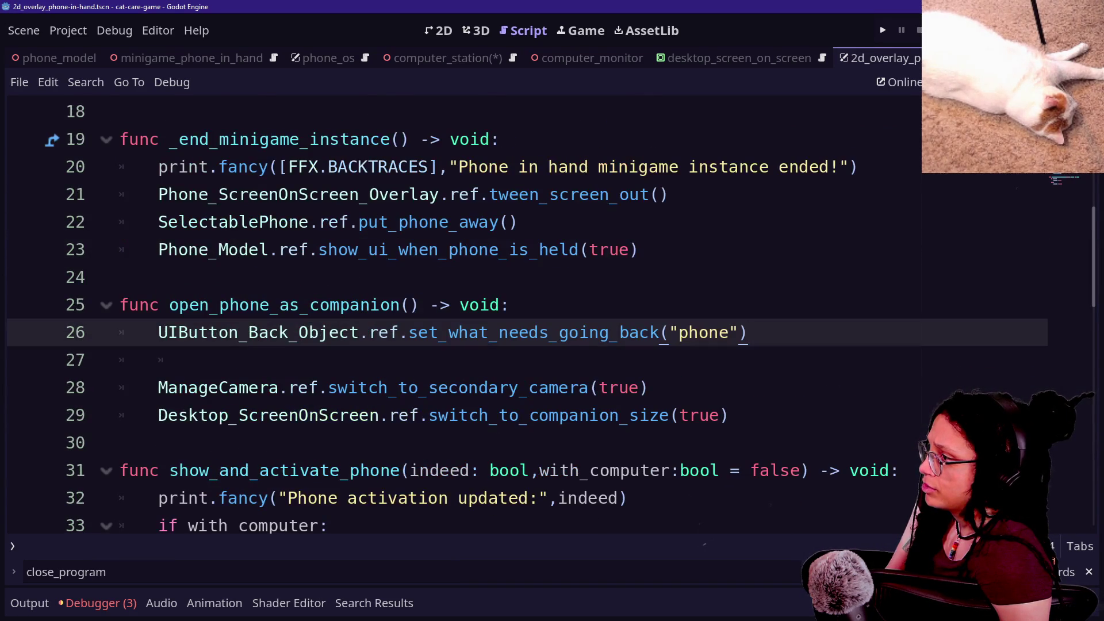
left_click_drag(639, 250, 321, 250)
left_click(638, 249)
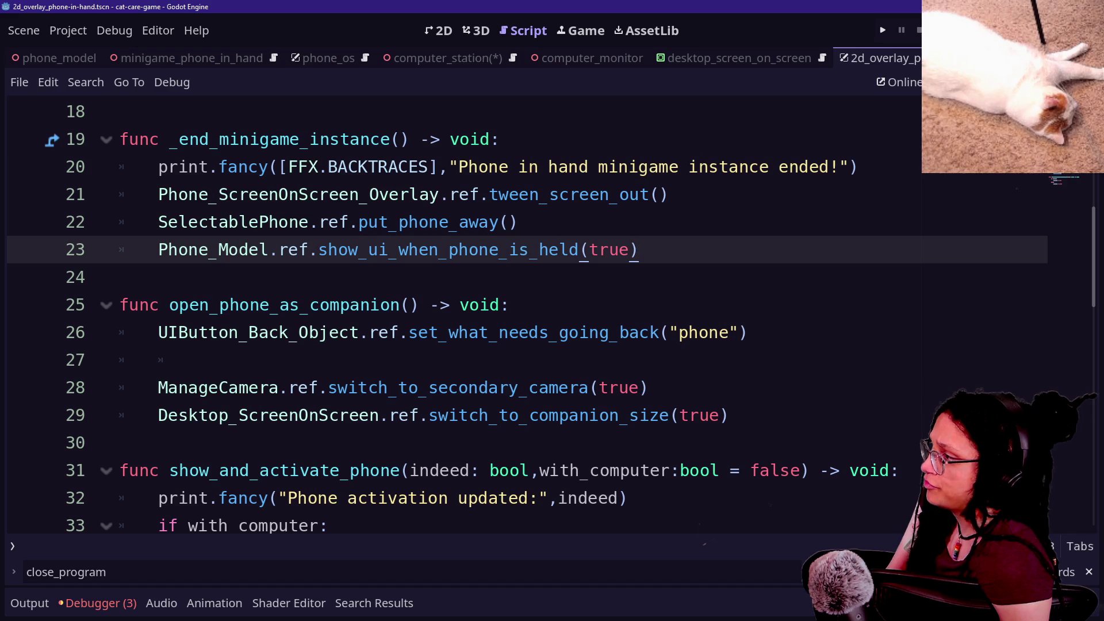
left_click_drag(520, 222, 248, 222)
left_click(248, 222)
mouse_move(252, 222)
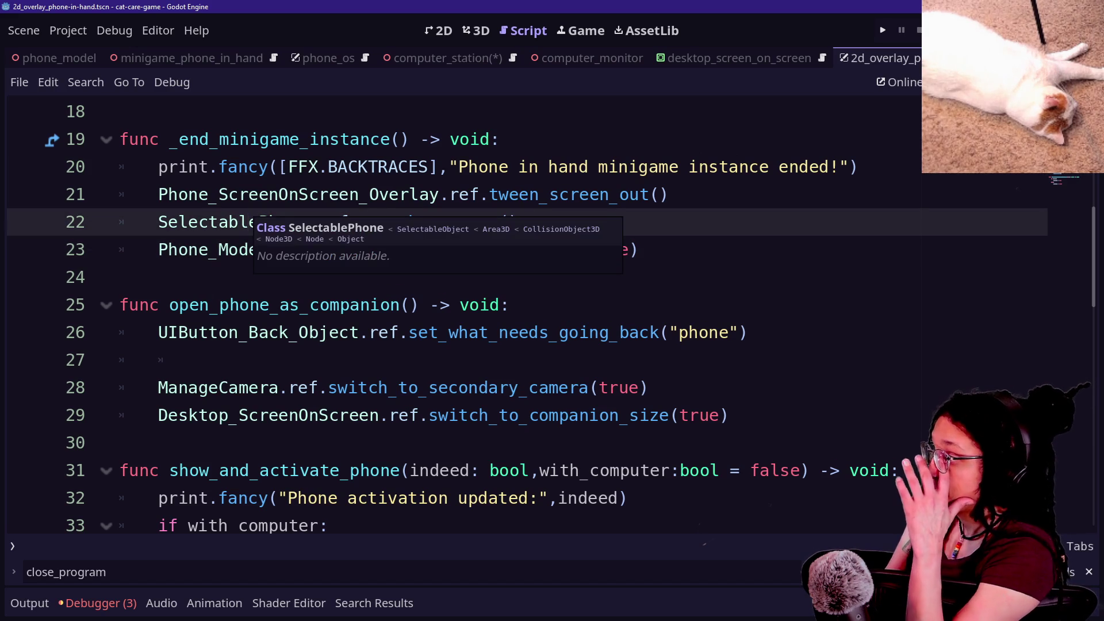
left_click(198, 360)
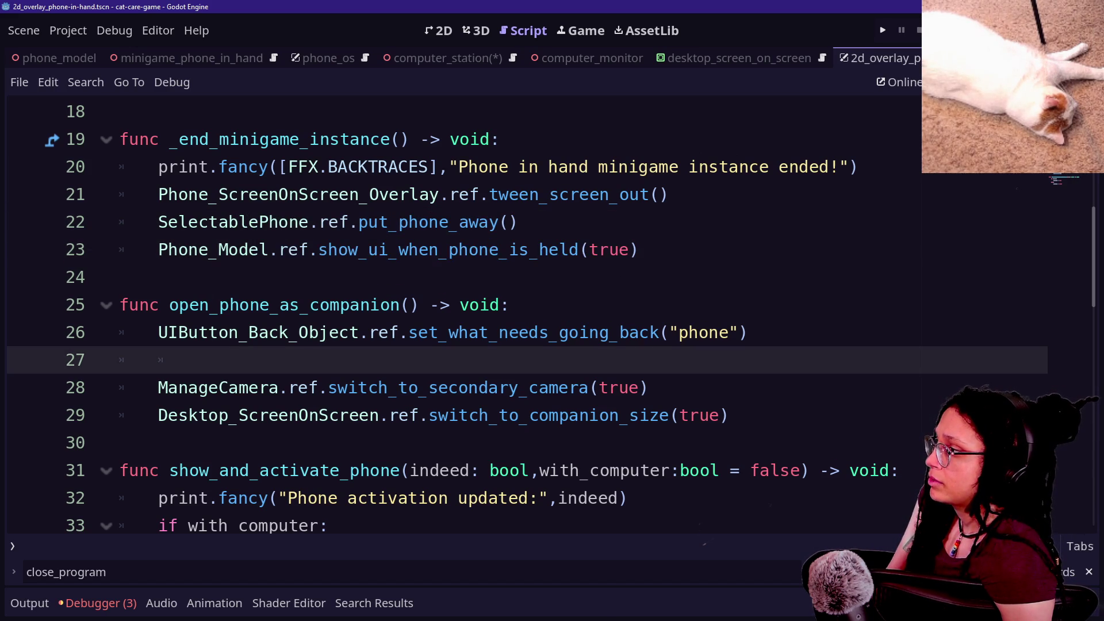
left_click_drag(638, 250, 279, 249)
left_click(119, 278)
left_click(398, 249)
left_click(548, 249)
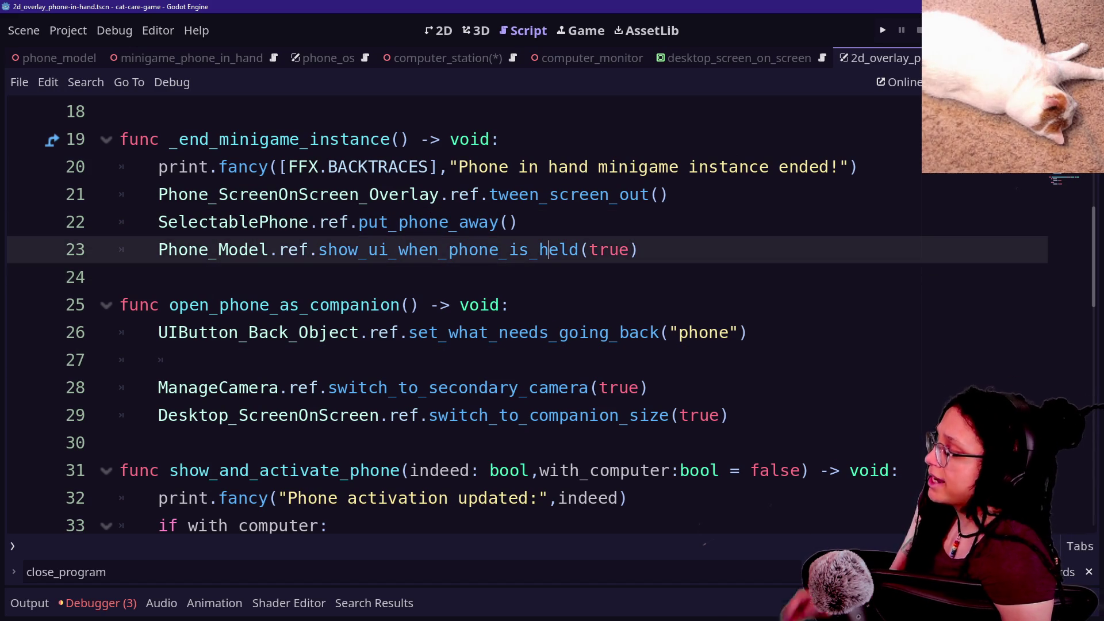
left_click(500, 140)
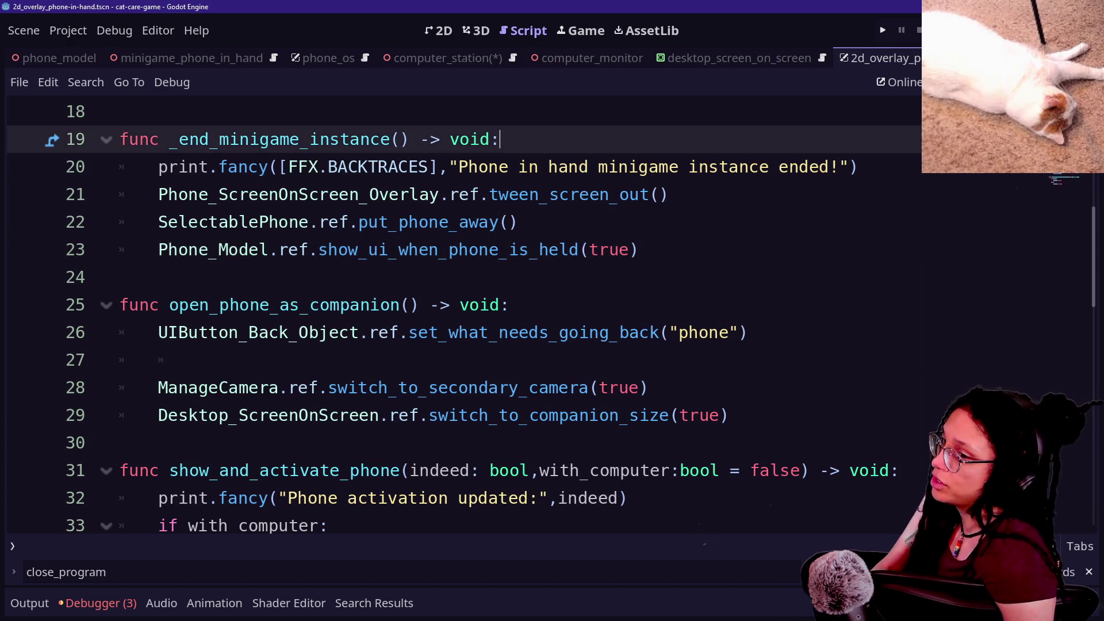
In manage_programs.gd, delete the end_minigame call on line 229, then save and run with F5.
key("shift+alt+o")
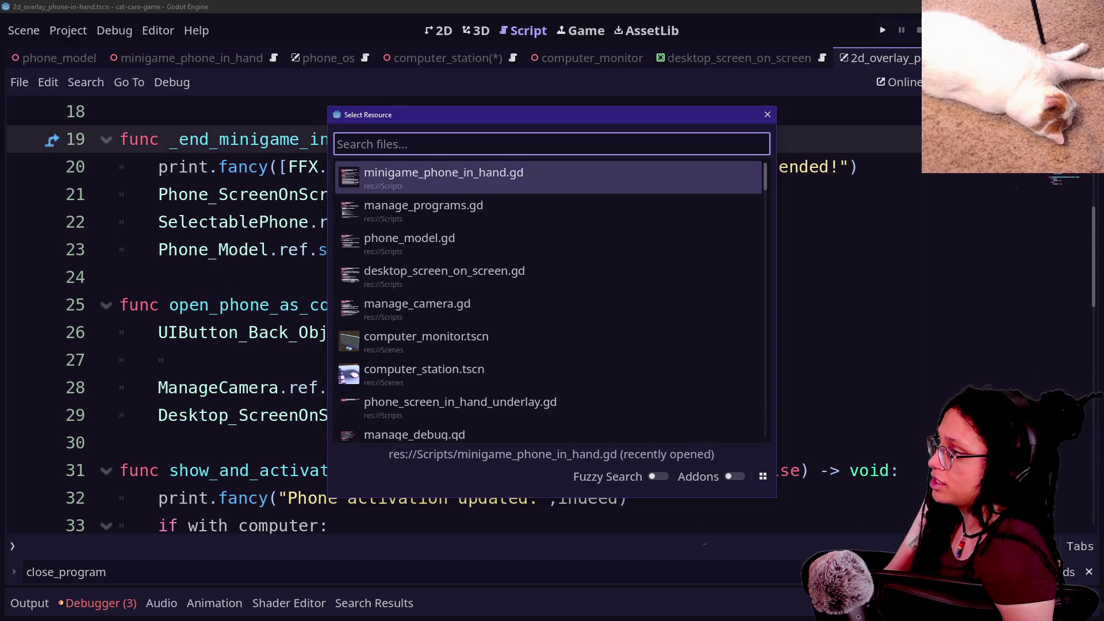
key("Down")
key("Return")
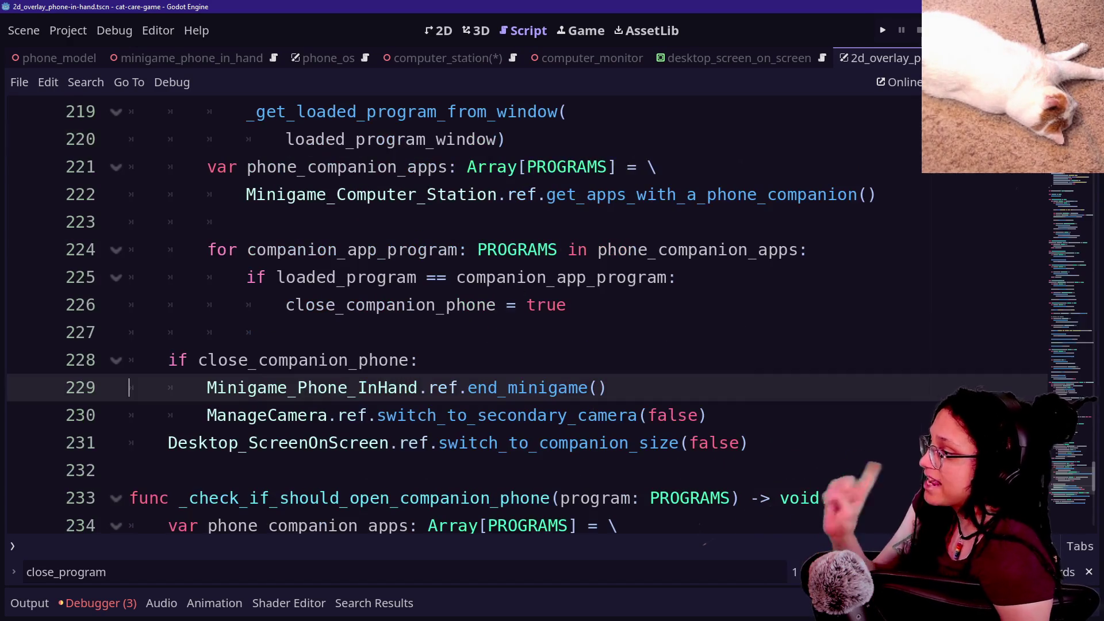
key("shift+Up")
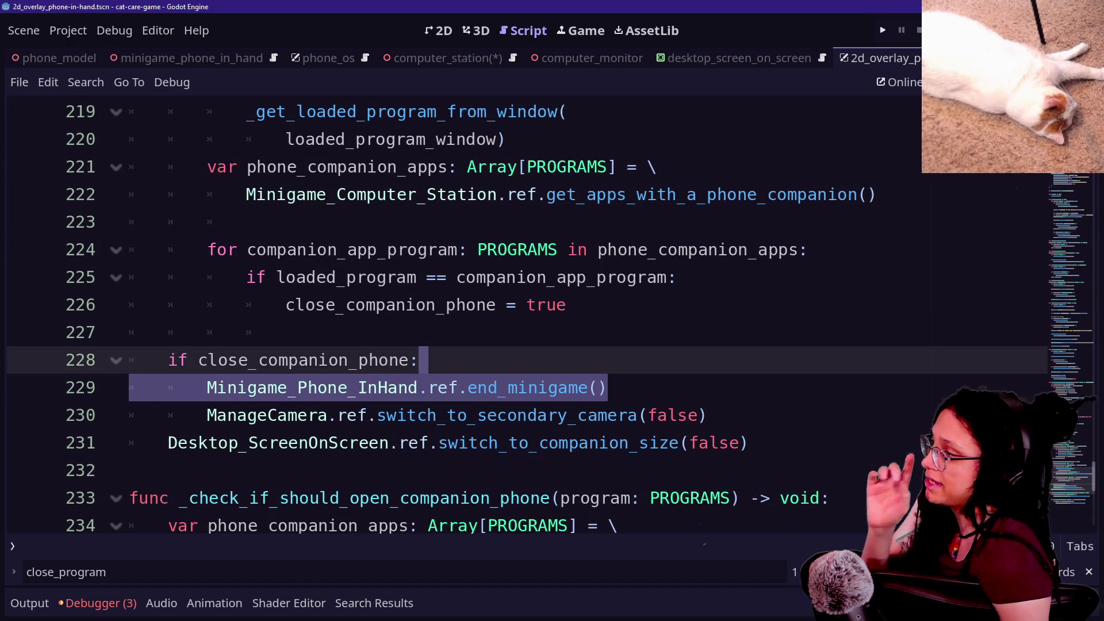
key("BackSpace")
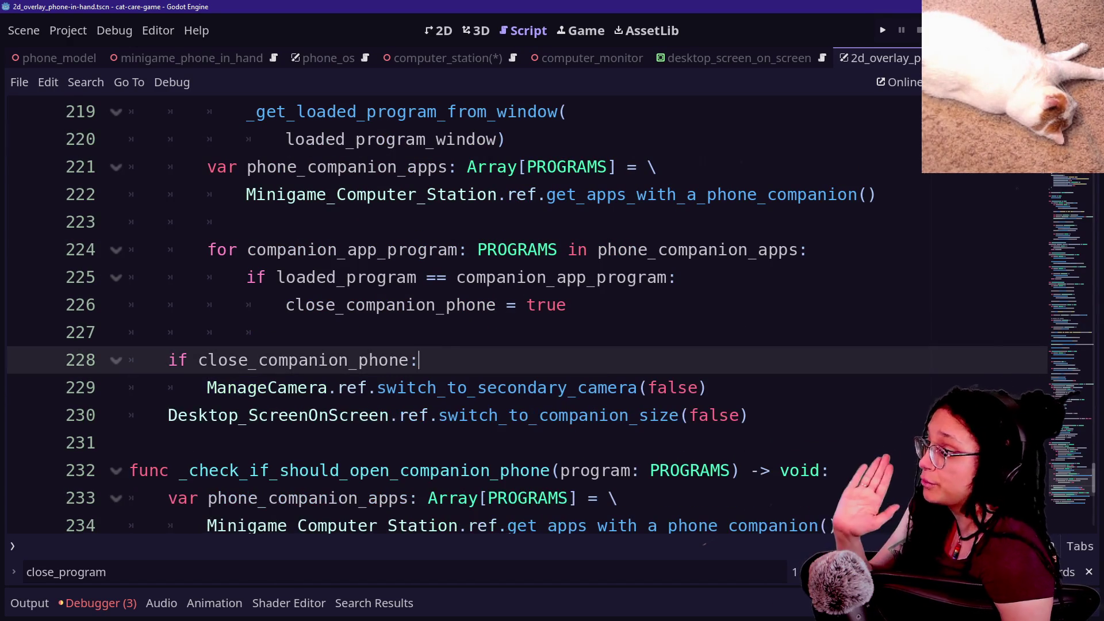
left_click(437, 305)
key("F5")
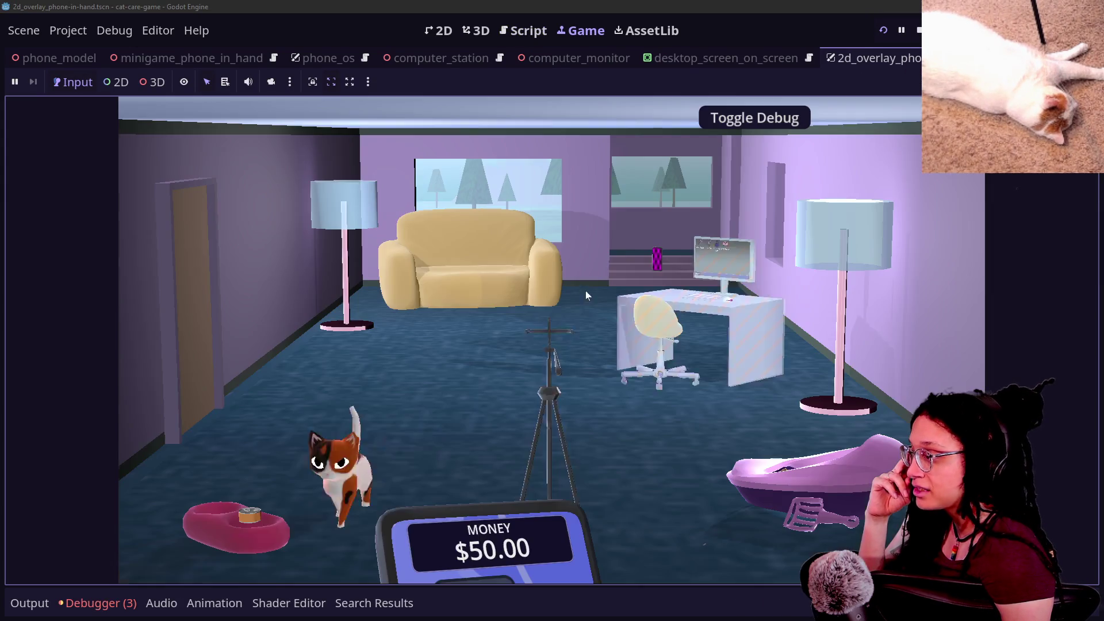
Sit at the computer station, open the Shopping App, close it, and reopen it.
left_click(709, 291)
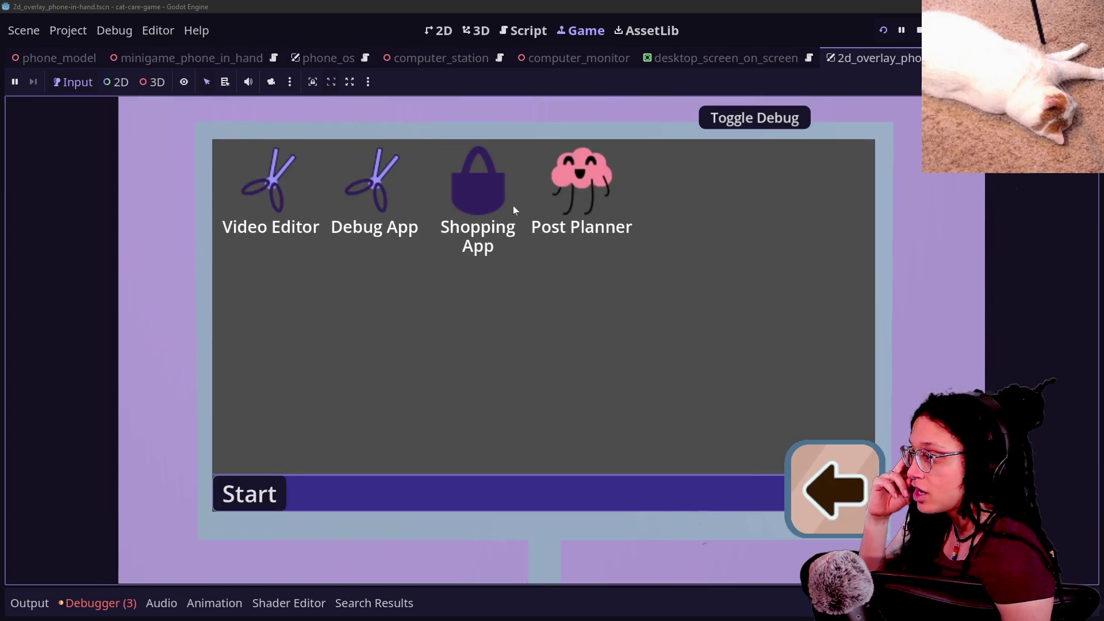
double_click(514, 210)
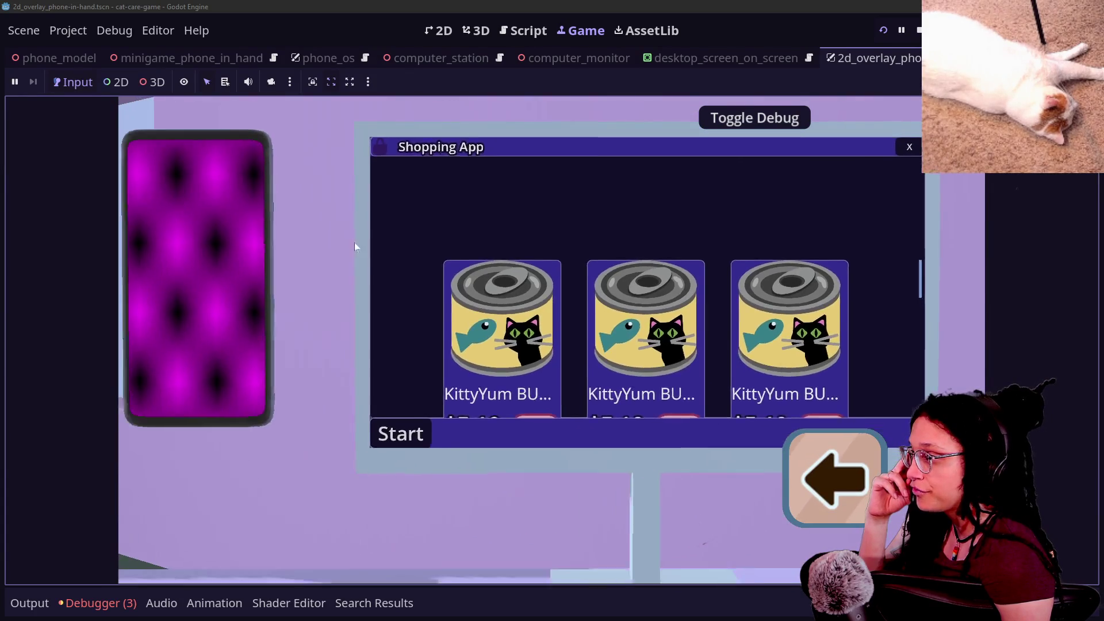
left_click(912, 149)
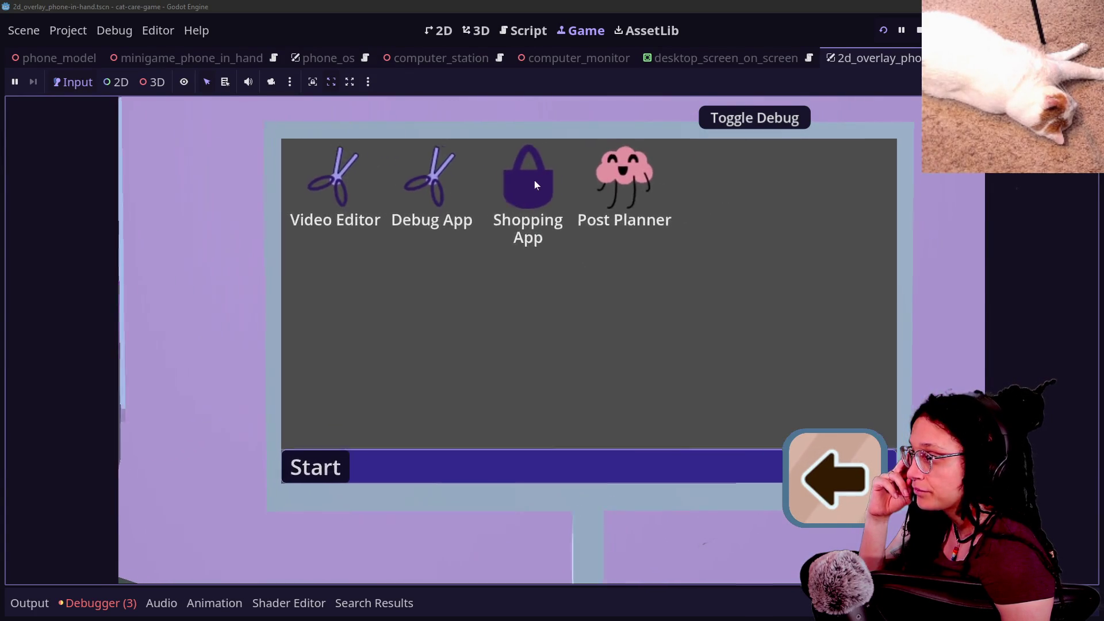
double_click(505, 202)
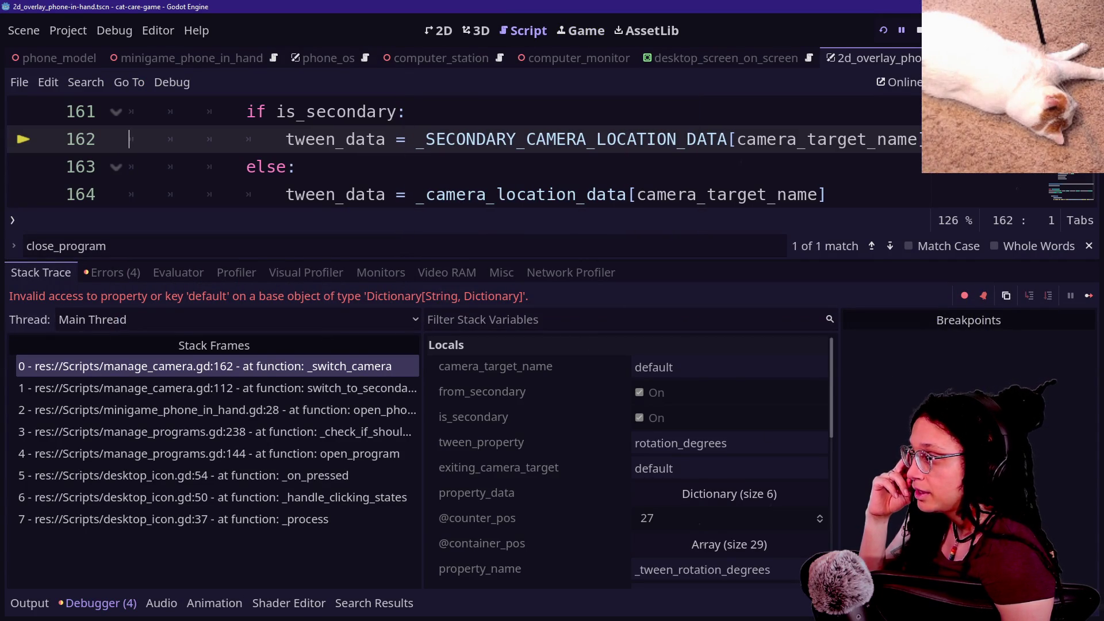
Inspect the failing tween_data line 162 and enlarge the code editor above the debugger.
left_click(316, 139)
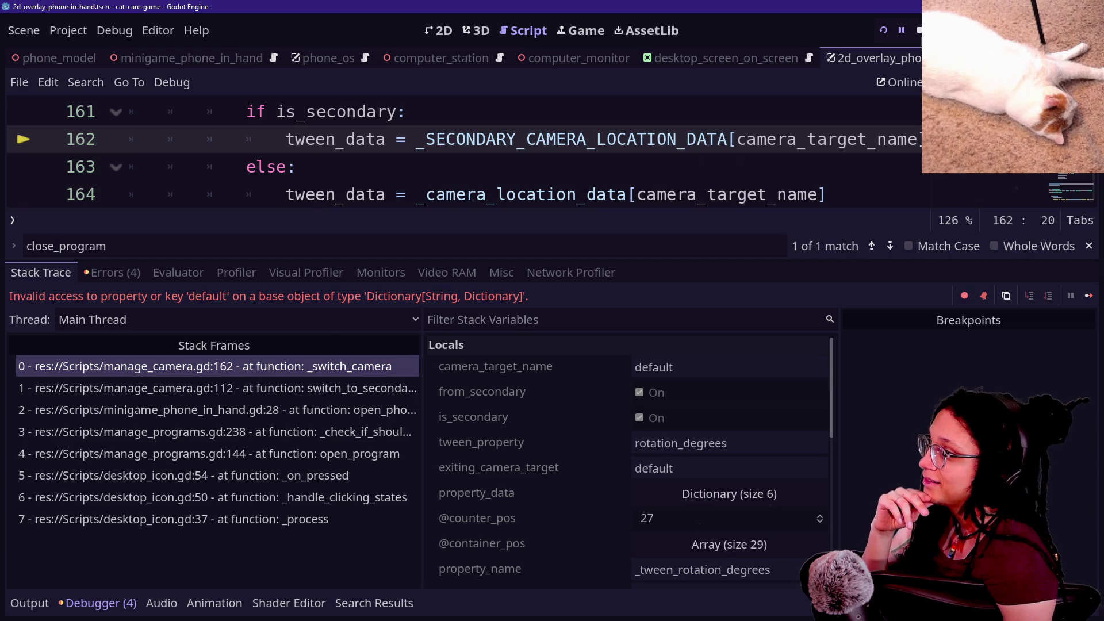
mouse_move(316, 139)
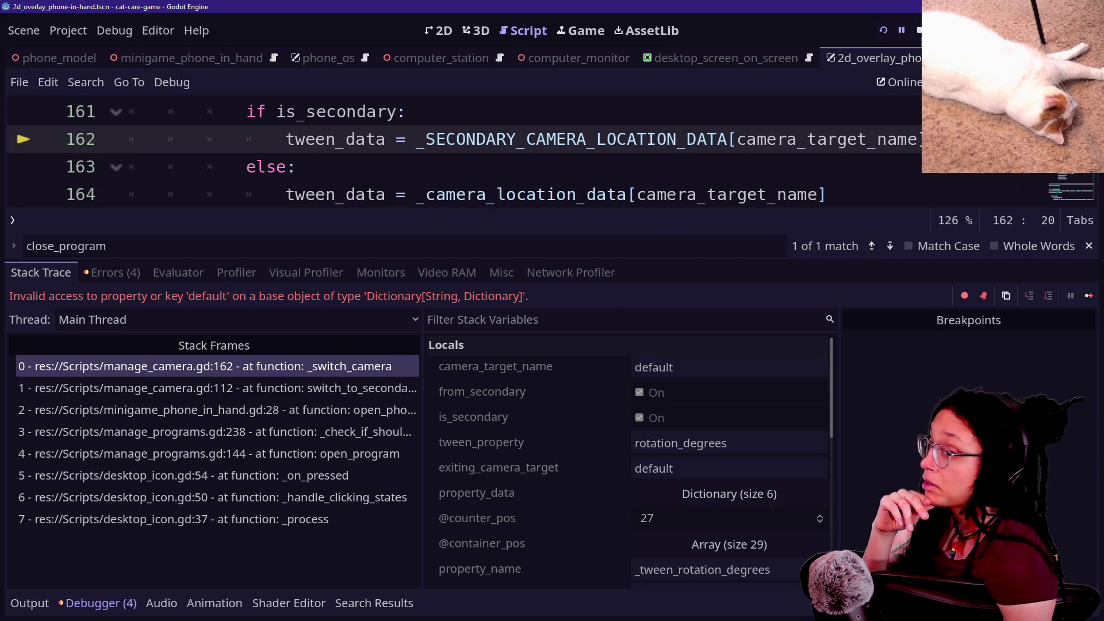
mouse_move(489, 139)
left_click(417, 139)
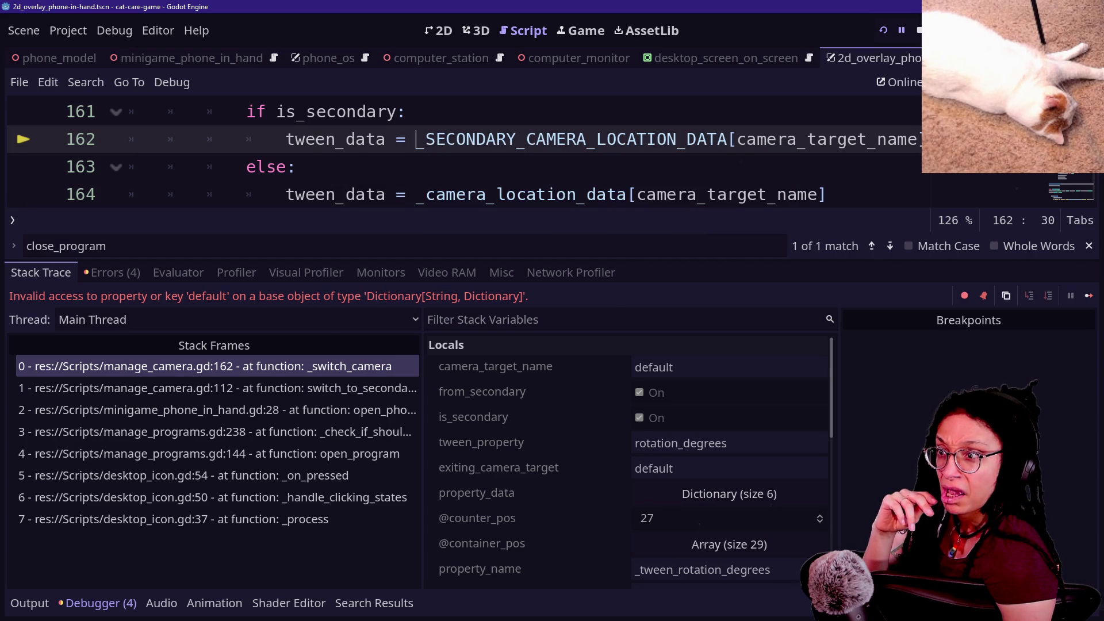
left_click_drag(363, 260, 362, 446)
left_click(460, 249)
scroll(461, 250, "up", 2)
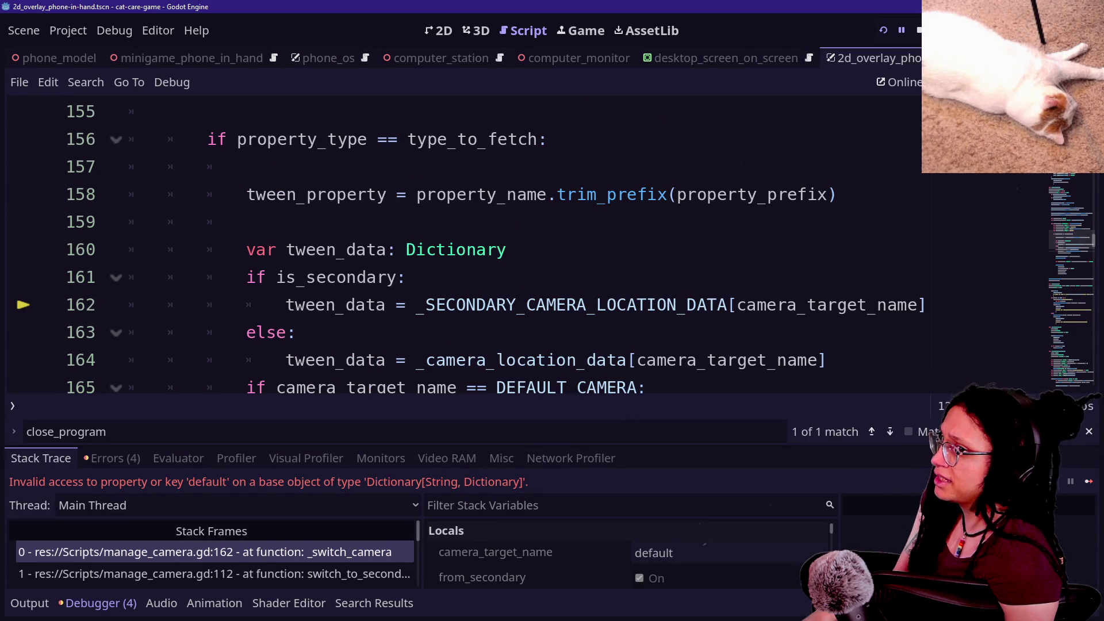
scroll(667, 305, "down", 1)
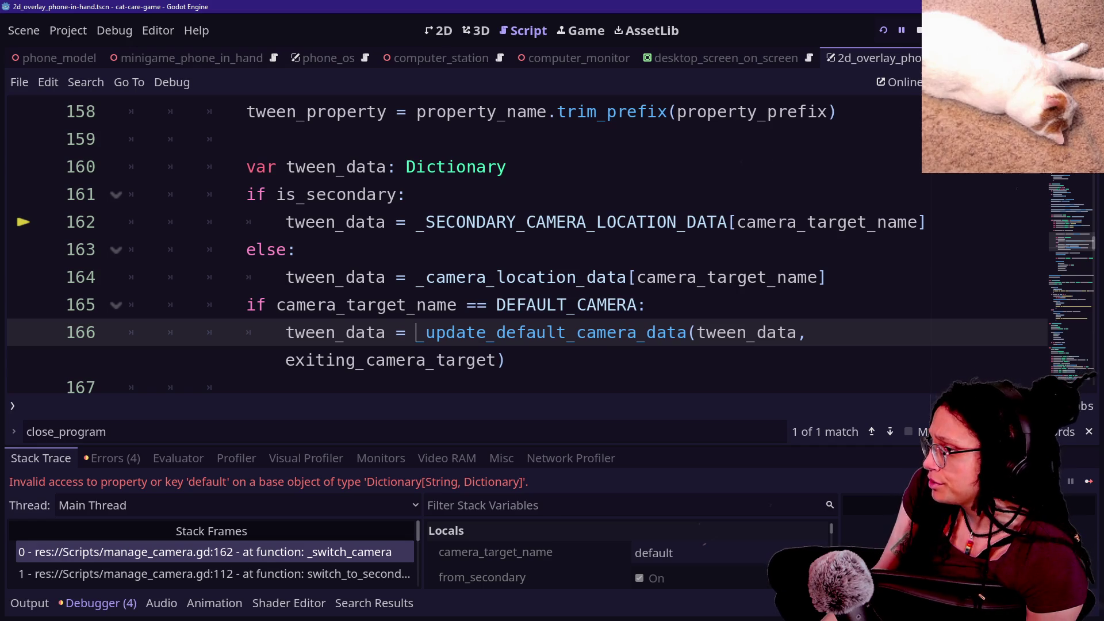
left_click_drag(305, 195, 587, 222)
left_click(587, 222)
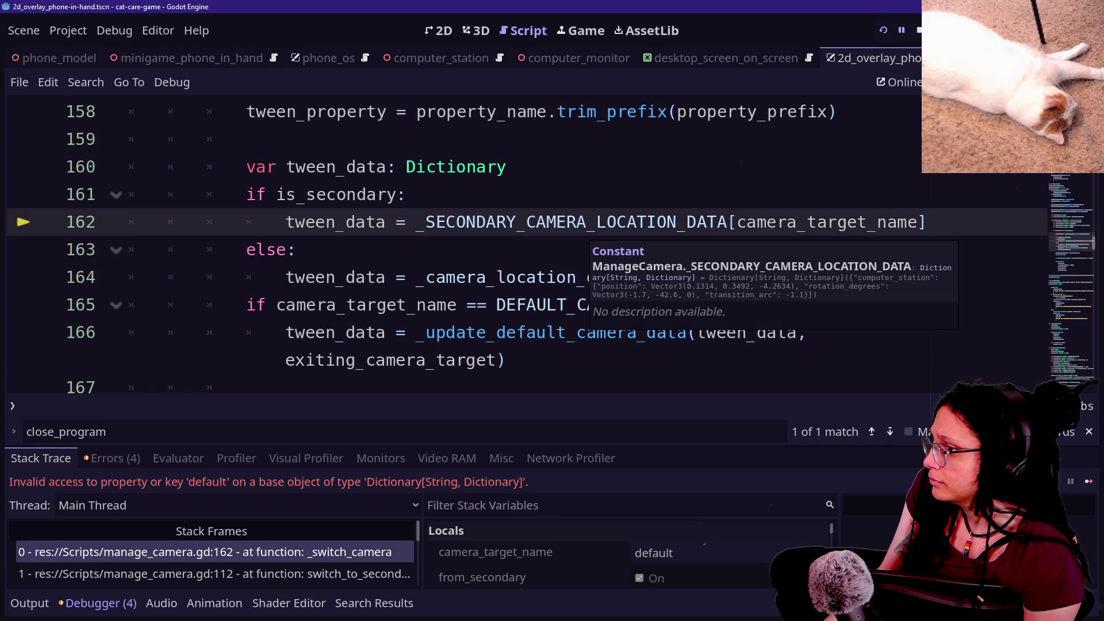
scroll(1066, 247, "up", 1)
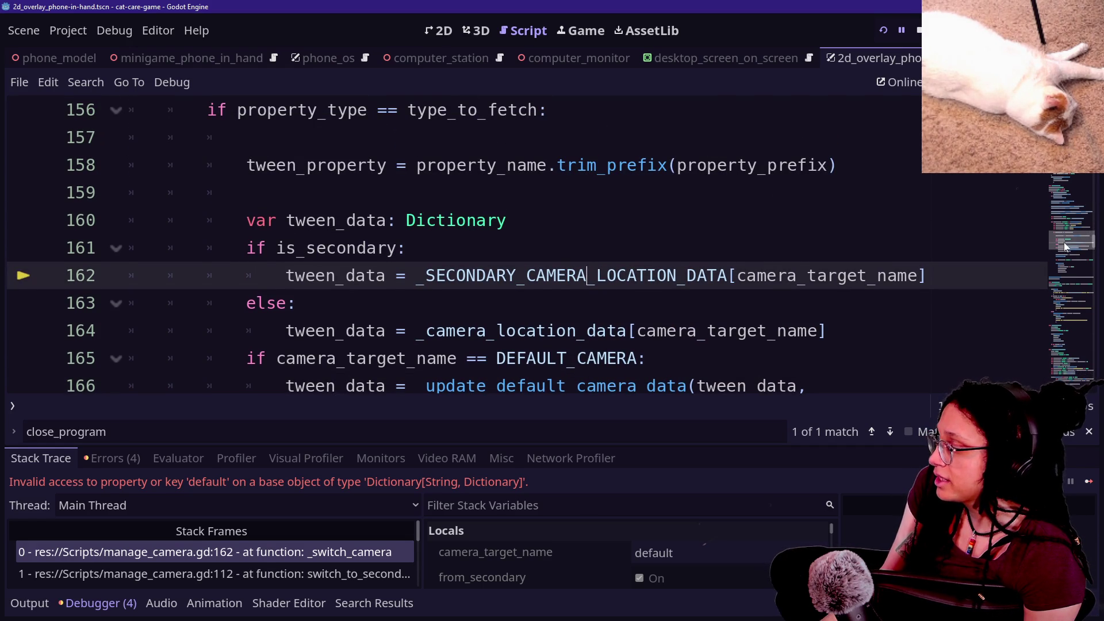
key("Up")
key("Up")
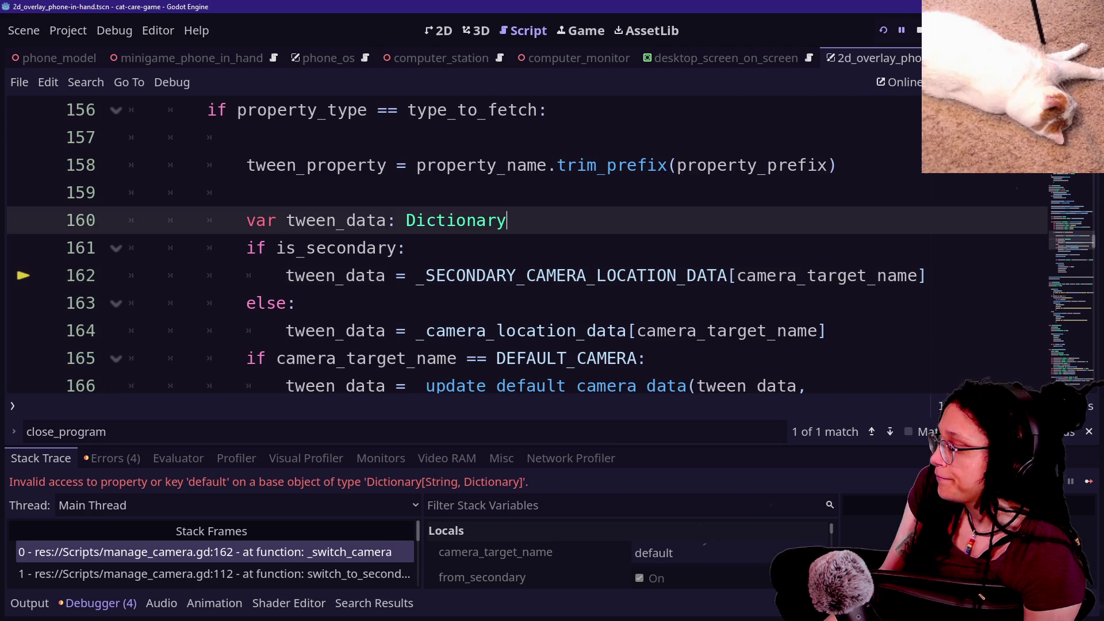
Append 'and not camera_target_name == "default"' to line 161's is_secondary check, then run the game.
left_click(386, 248)
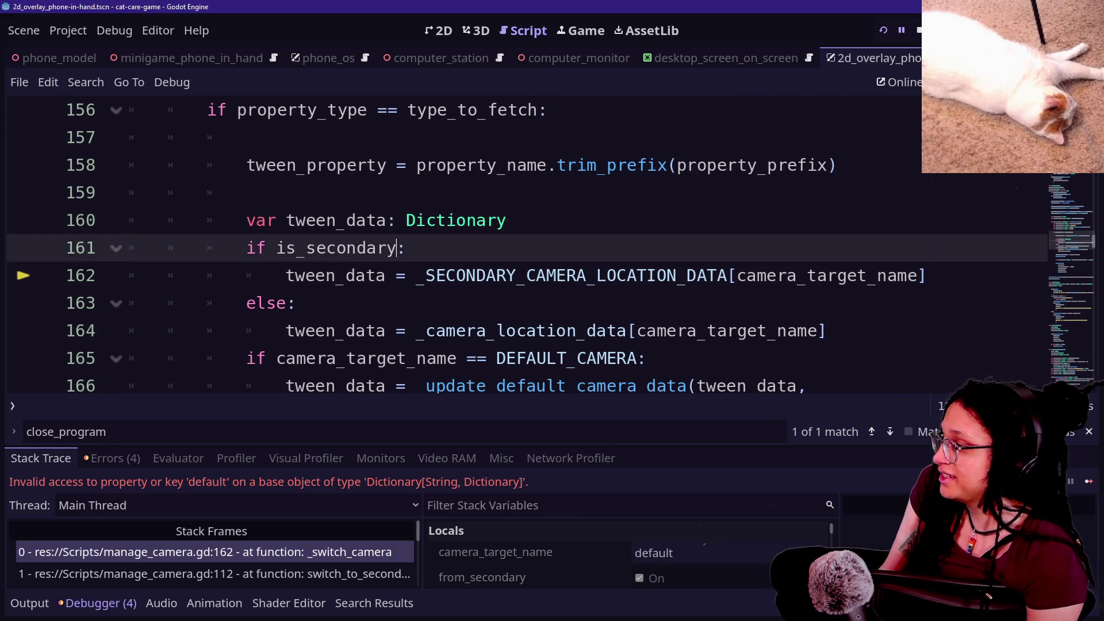
type("and n")
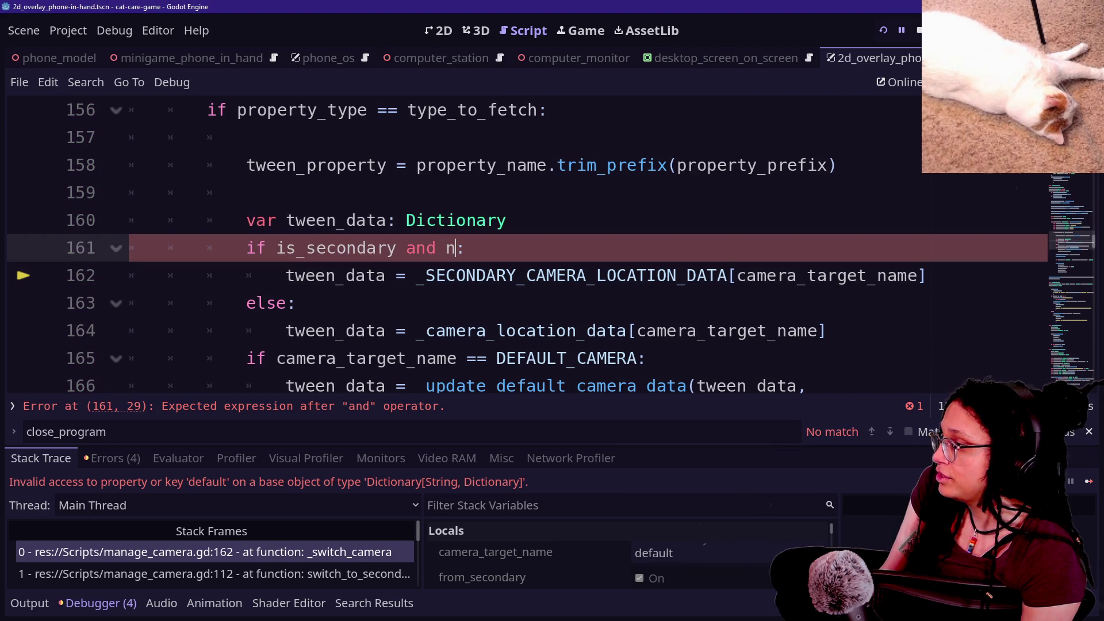
type("ot")
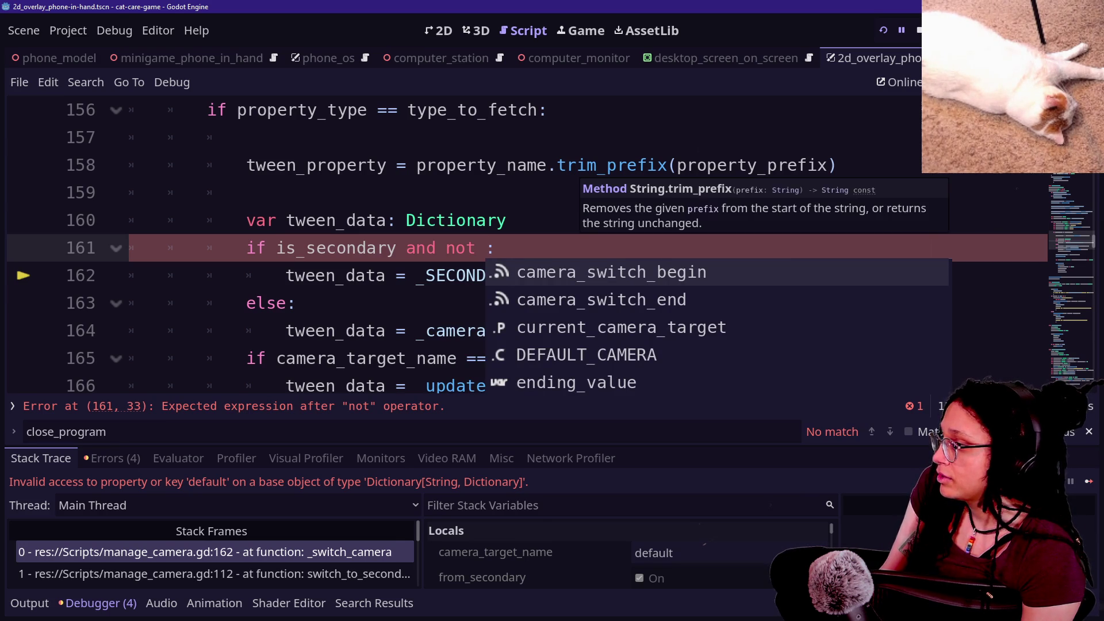
key("Down")
key("Down")
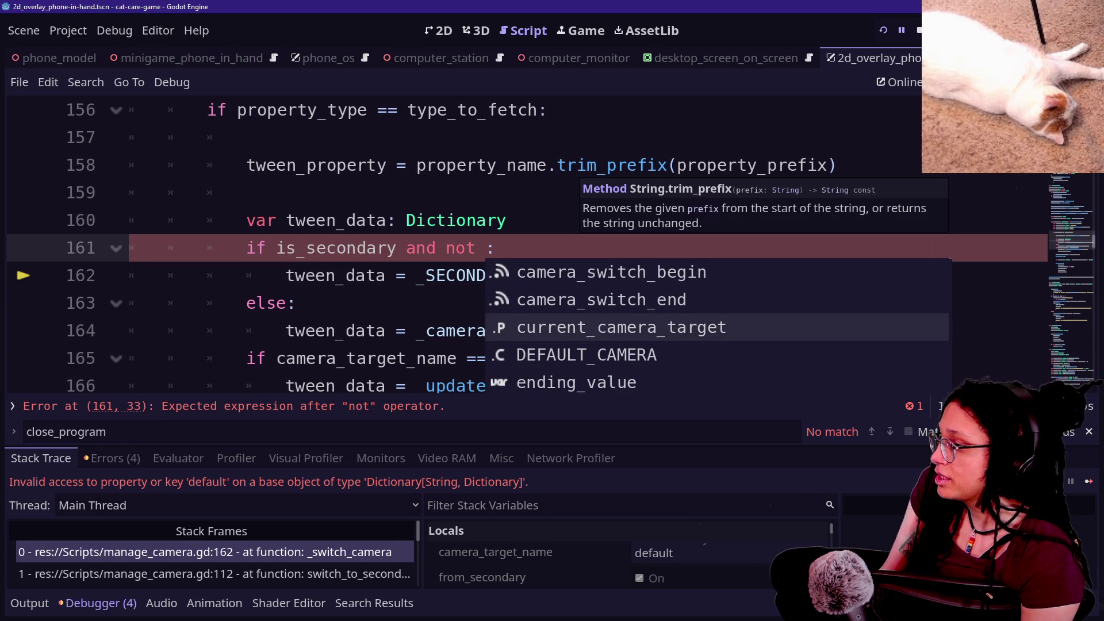
key("Return")
key("BackSpace")
key("BackSpace")
key("BackSpace")
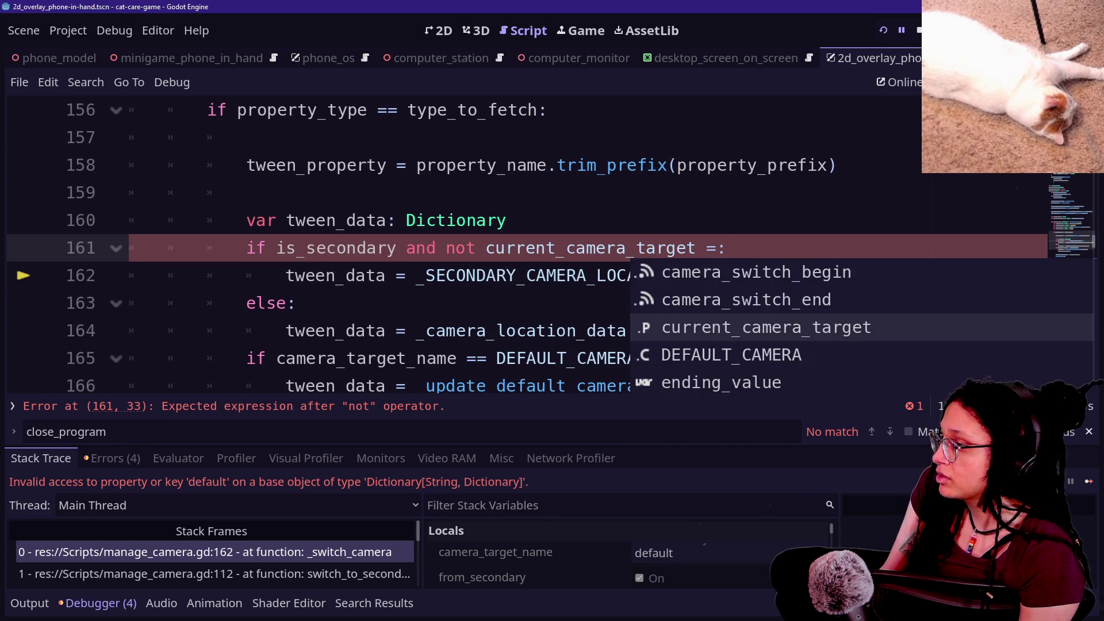
key("BackSpace")
type("t")
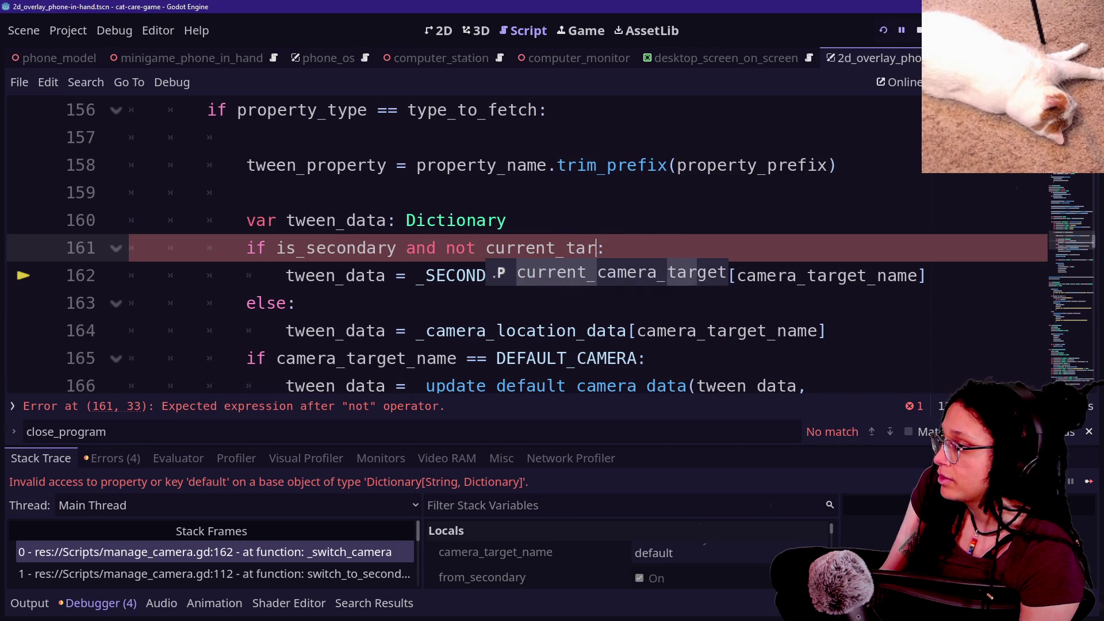
type("_name == \"default")
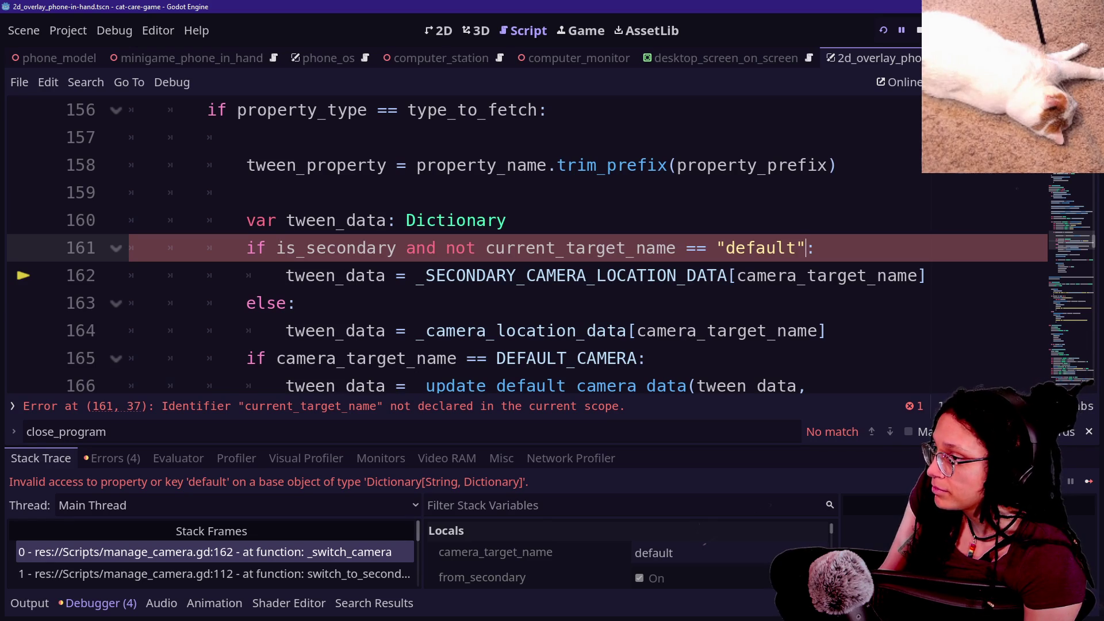
key("BackSpace")
key("BackSpace")
key("BackSpace")
key("Delete")
key("Delete")
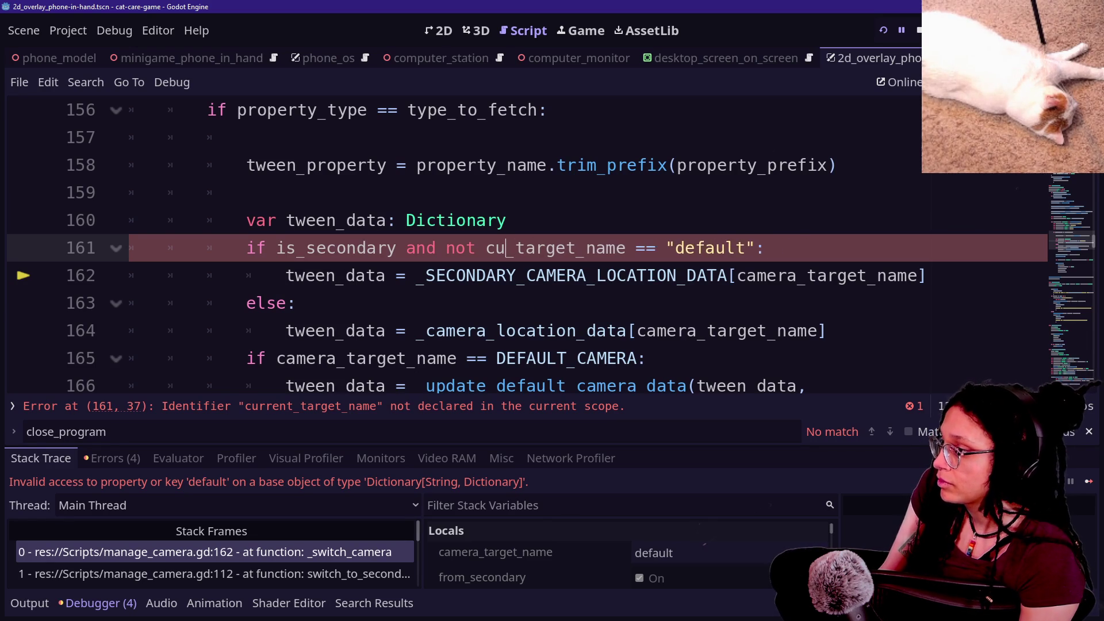
type("amera")
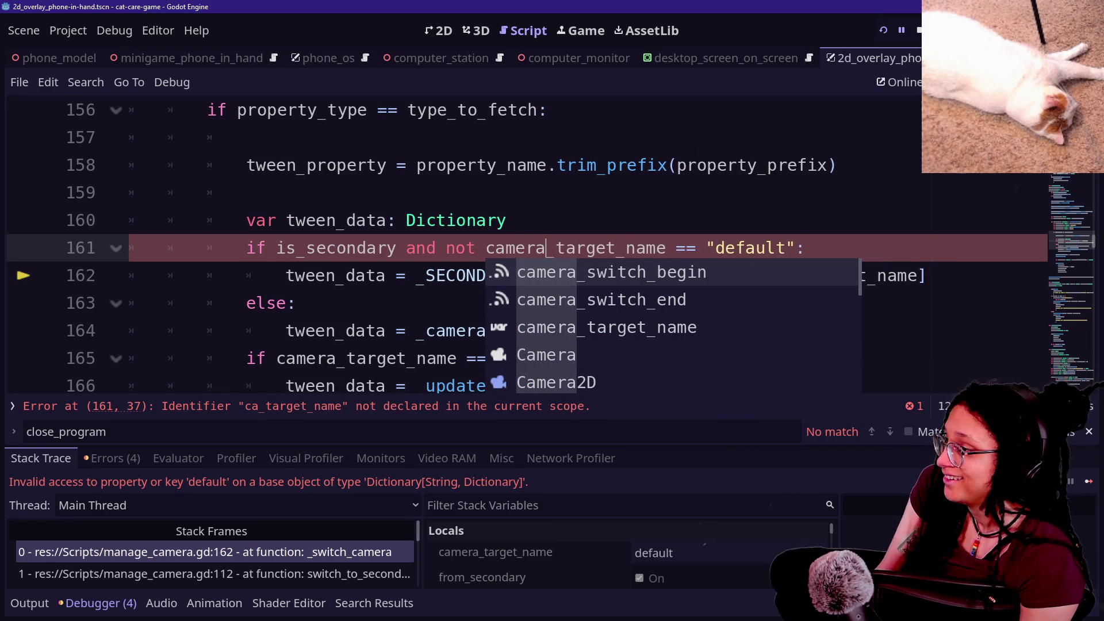
key("Escape")
key("Up")
key("Up")
key("Up")
left_click(882, 31)
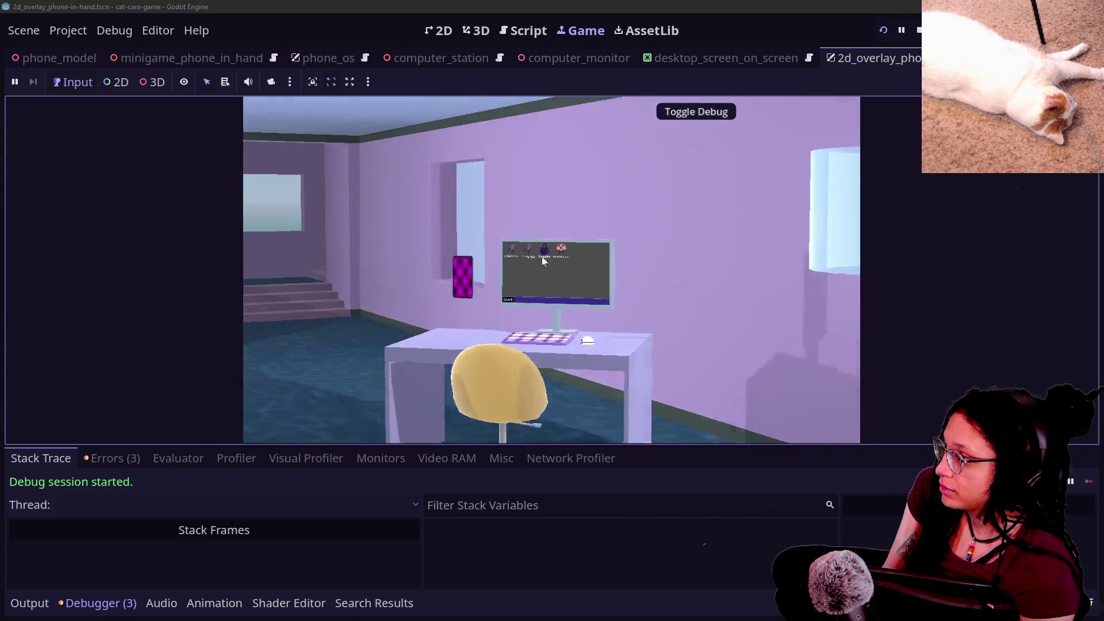
Open the in-game Shopping App, step back to the room view, then stop the game with F8.
left_click(498, 162)
left_click(743, 398)
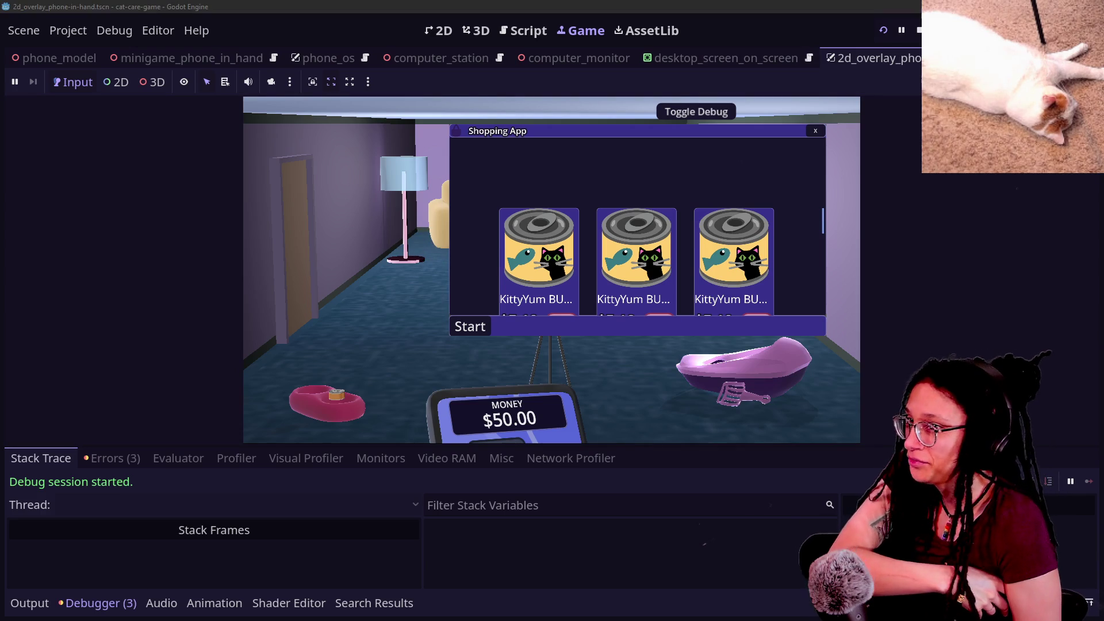
key("F8")
Back in manage_camera.gd, select and review the new not-default check on line 161.
left_click(686, 249)
key("Down")
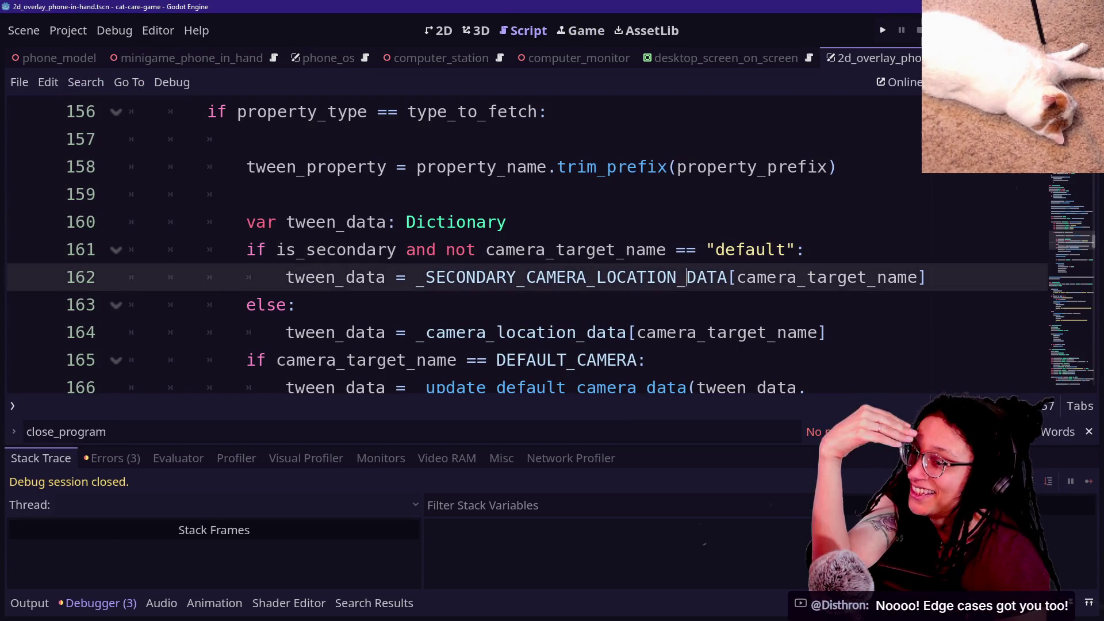
left_click(687, 332)
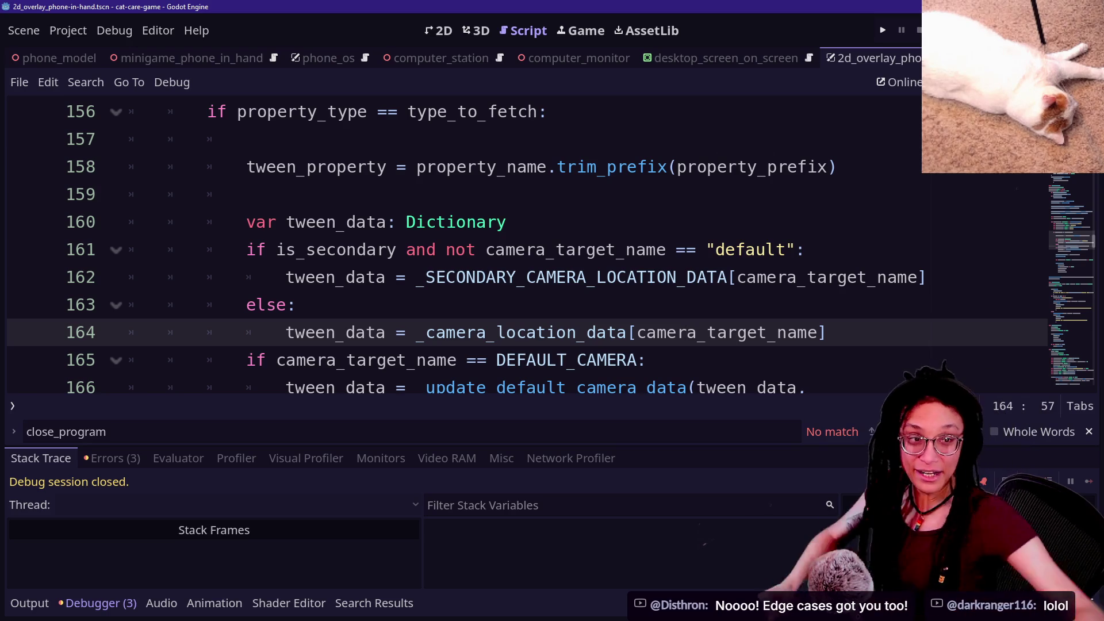
mouse_move(446, 250)
left_mouse_down()
mouse_move(806, 278)
mouse_move(807, 250)
left_mouse_up()
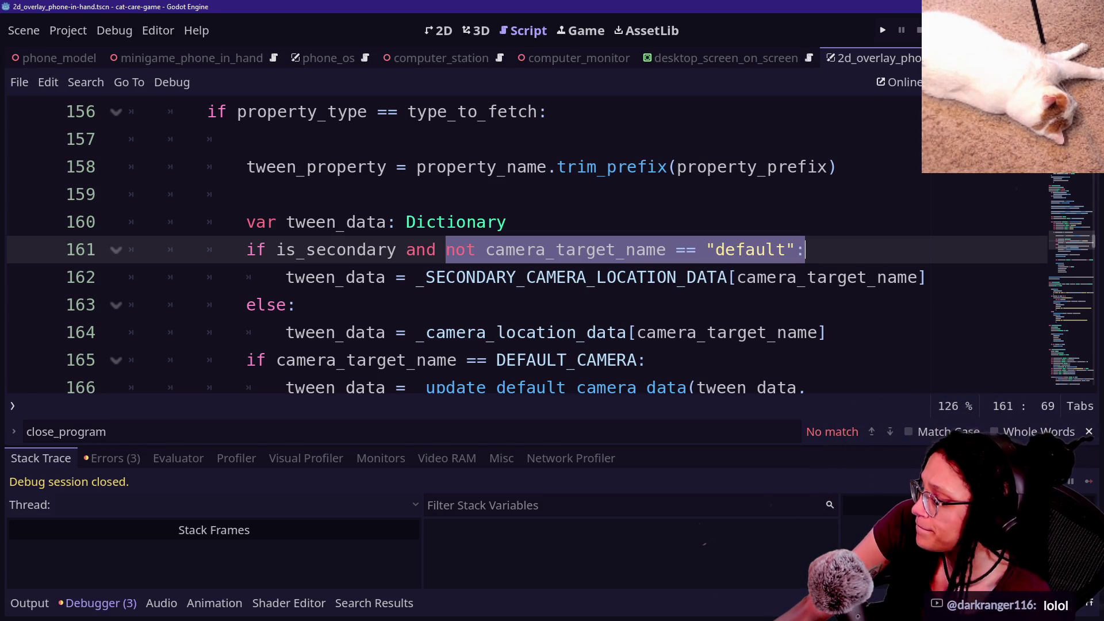
left_click(345, 388)
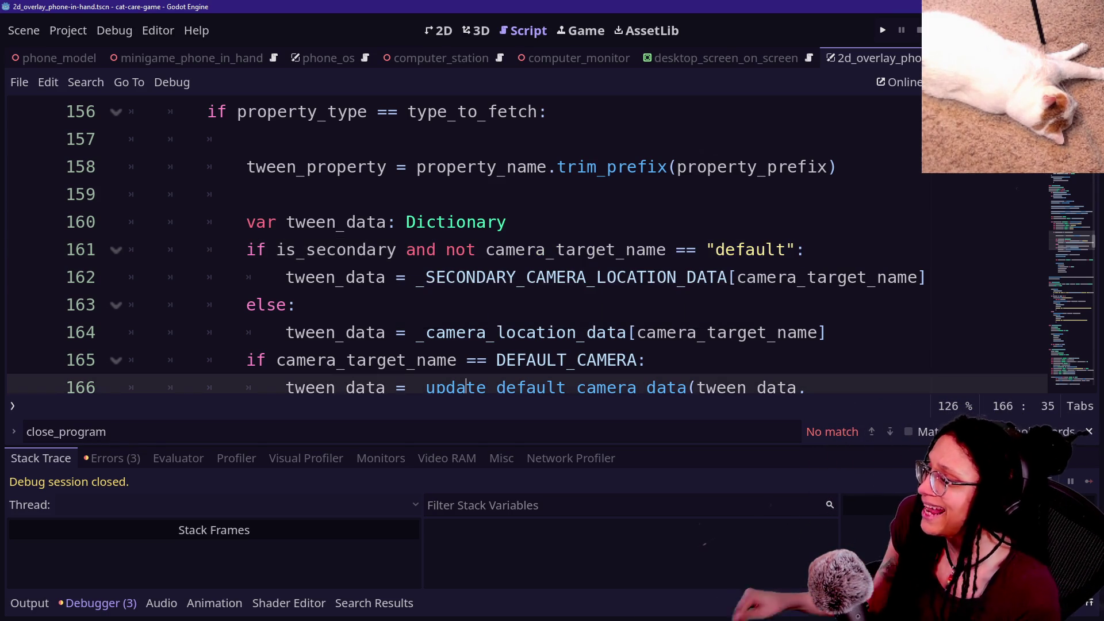
left_click(345, 305)
key("shift+alt+o")
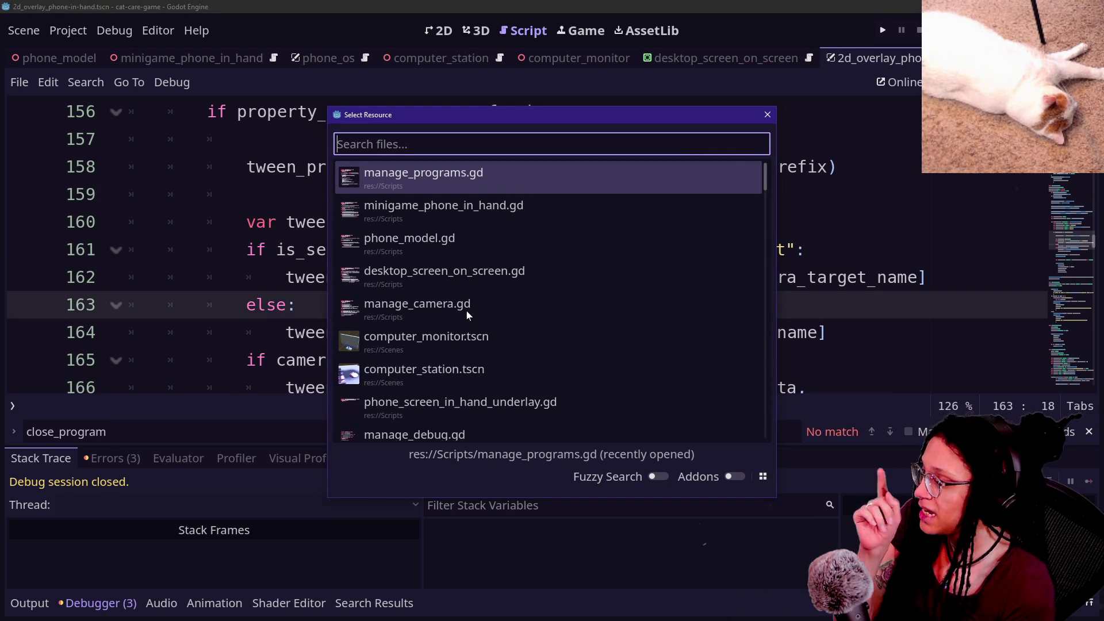
Search 'desktop_sc' in Quick Open to open desktop_screen_on_screen.gd.
key("Down")
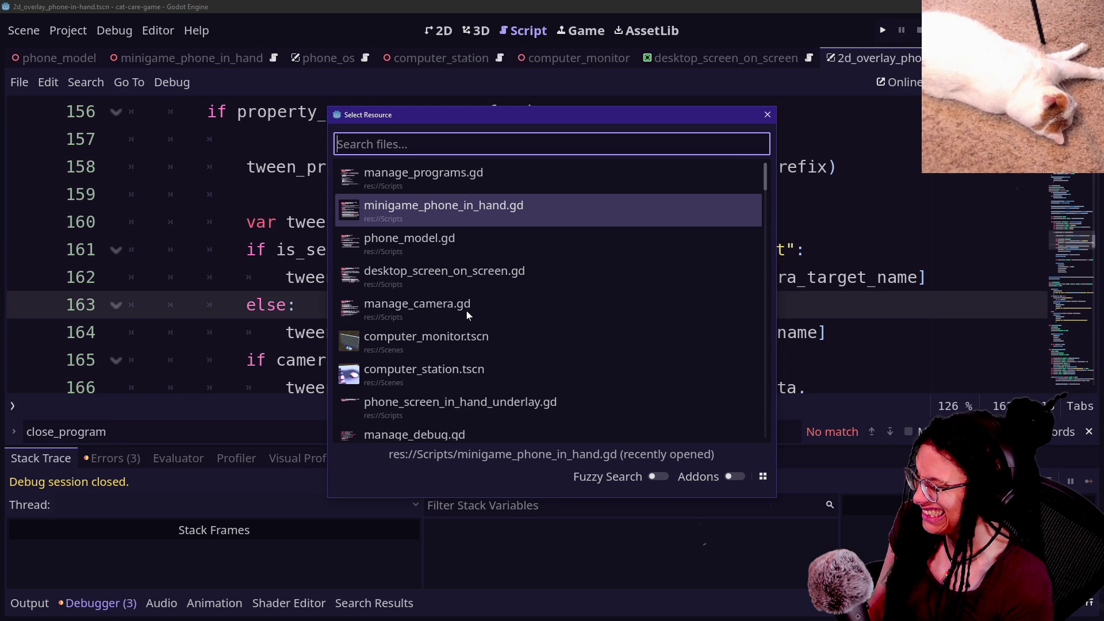
type("desktop_sc")
key("Return")
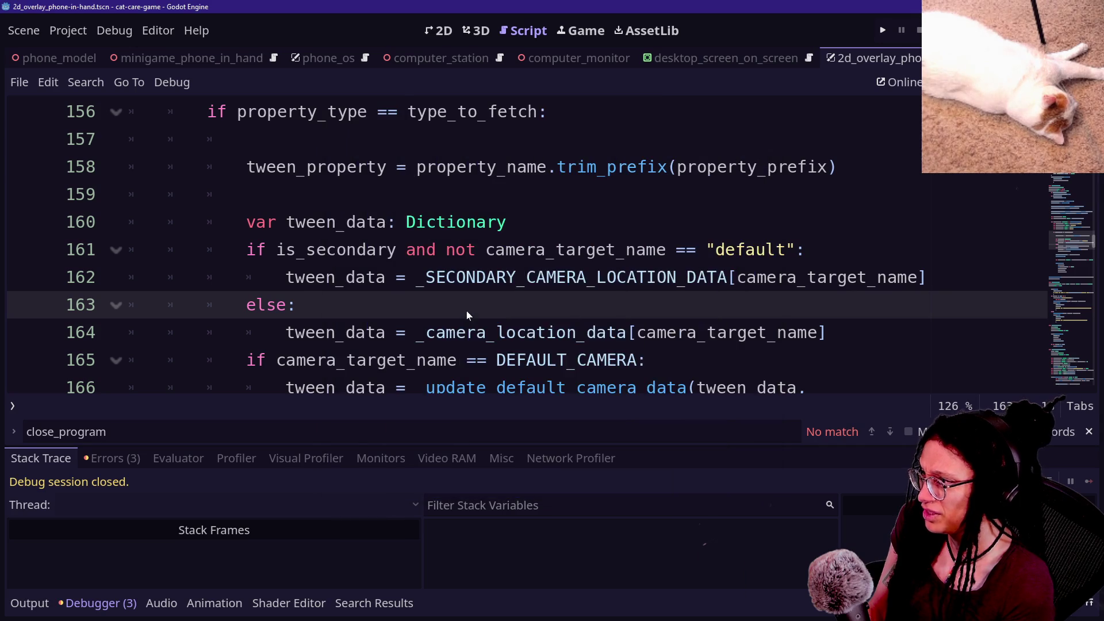
key("alt+o")
key("alt+o")
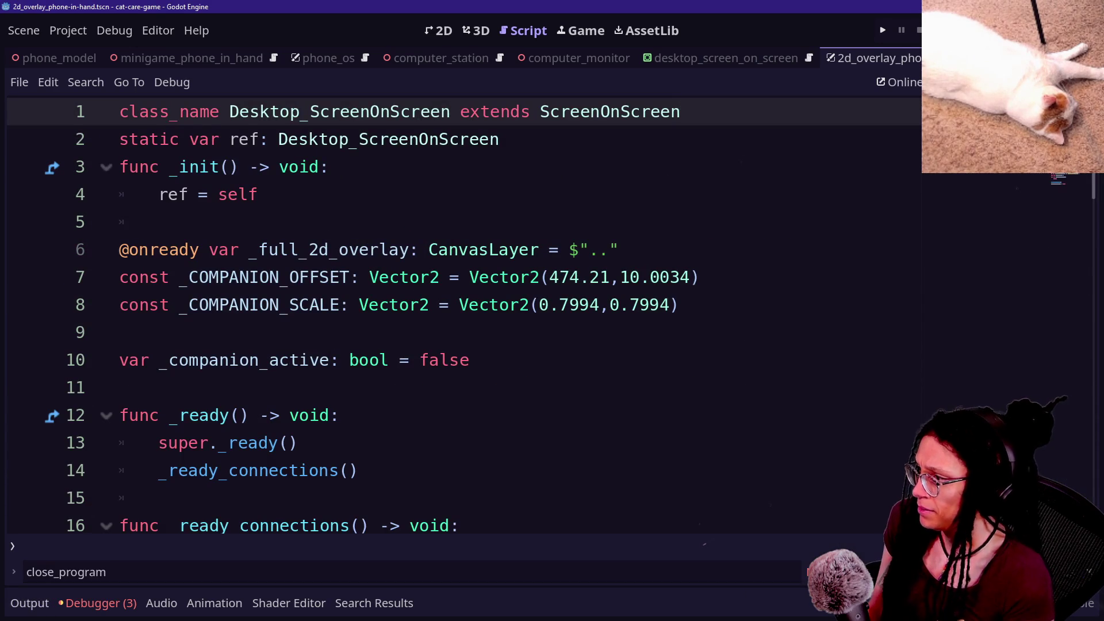
scroll(460, 317, "down", 2)
scroll(461, 316, "down", 3)
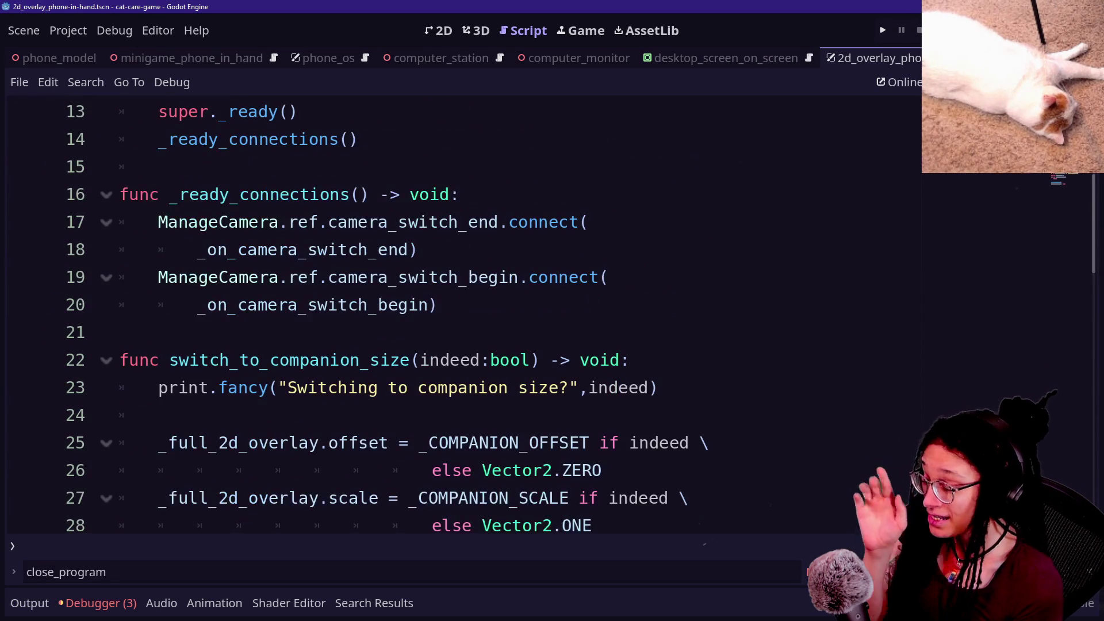
scroll(461, 316, "down", 4)
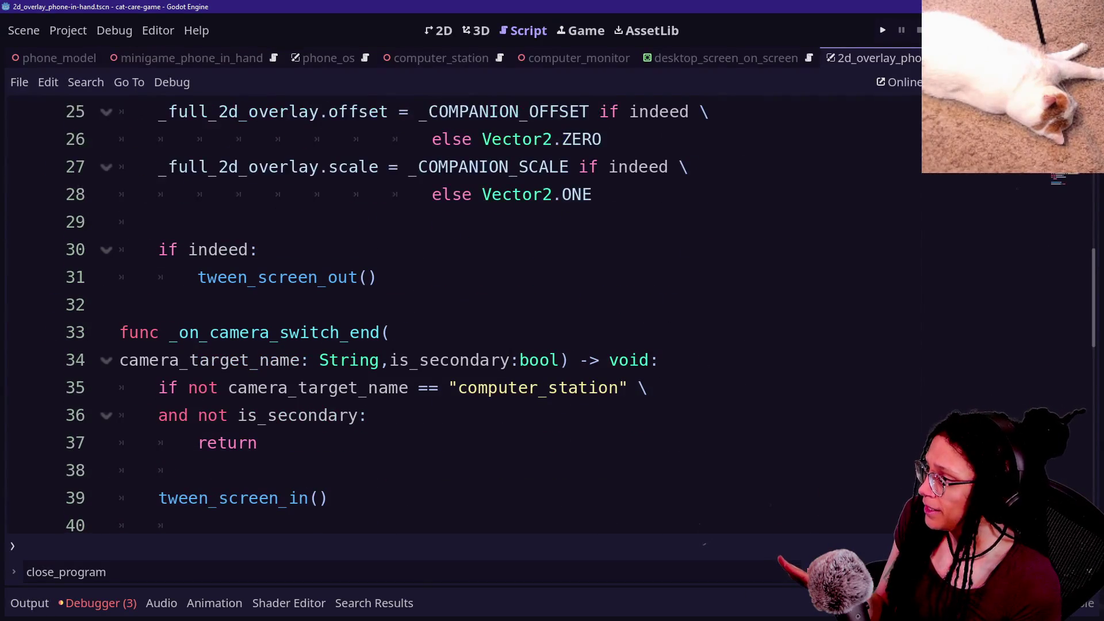
left_click_drag(170, 333, 197, 471)
left_click(197, 470)
scroll(517, 317, "down", 2)
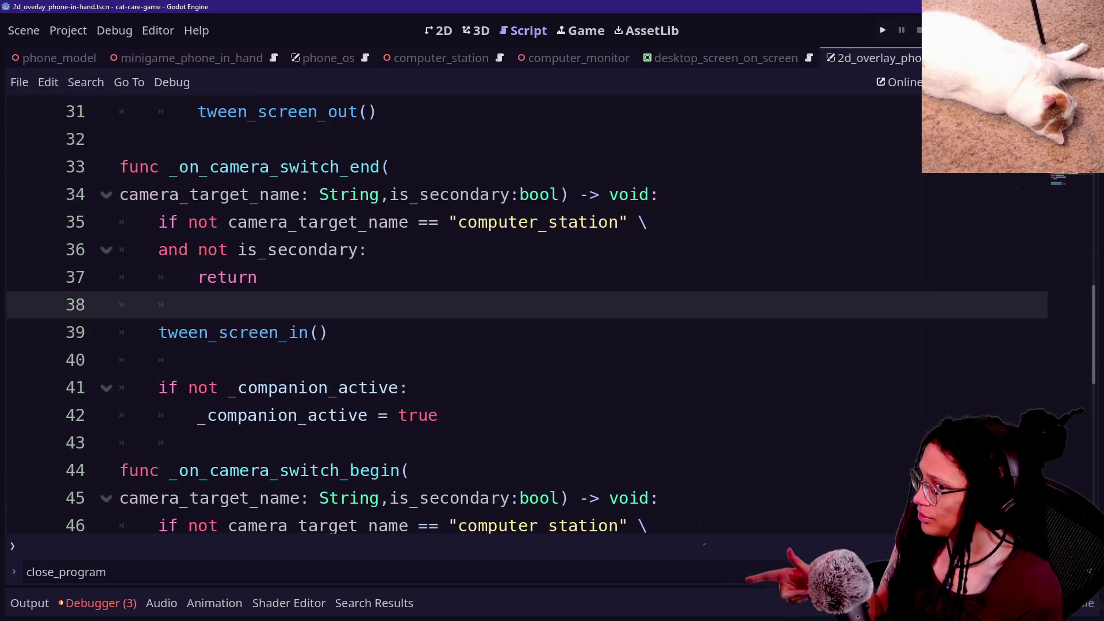
left_click(159, 333)
left_click_drag(159, 333, 197, 360)
left_click(329, 333)
left_click(366, 250)
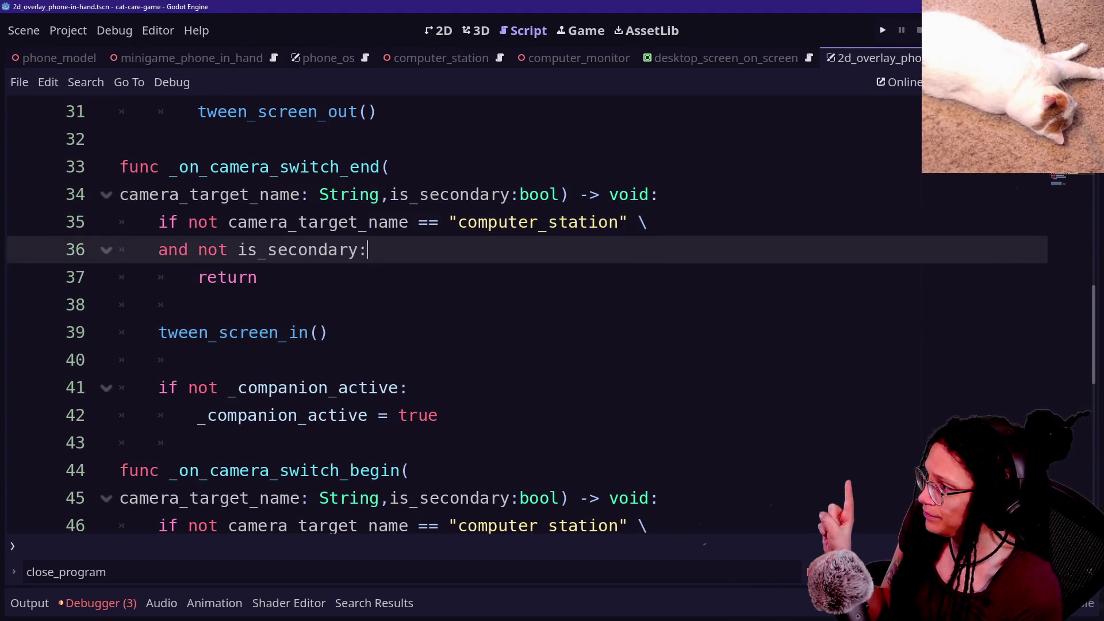
left_click_drag(367, 250, 229, 222)
left_click(258, 278)
left_click_drag(311, 222, 590, 222)
left_click(159, 249)
left_click_drag(158, 250, 368, 249)
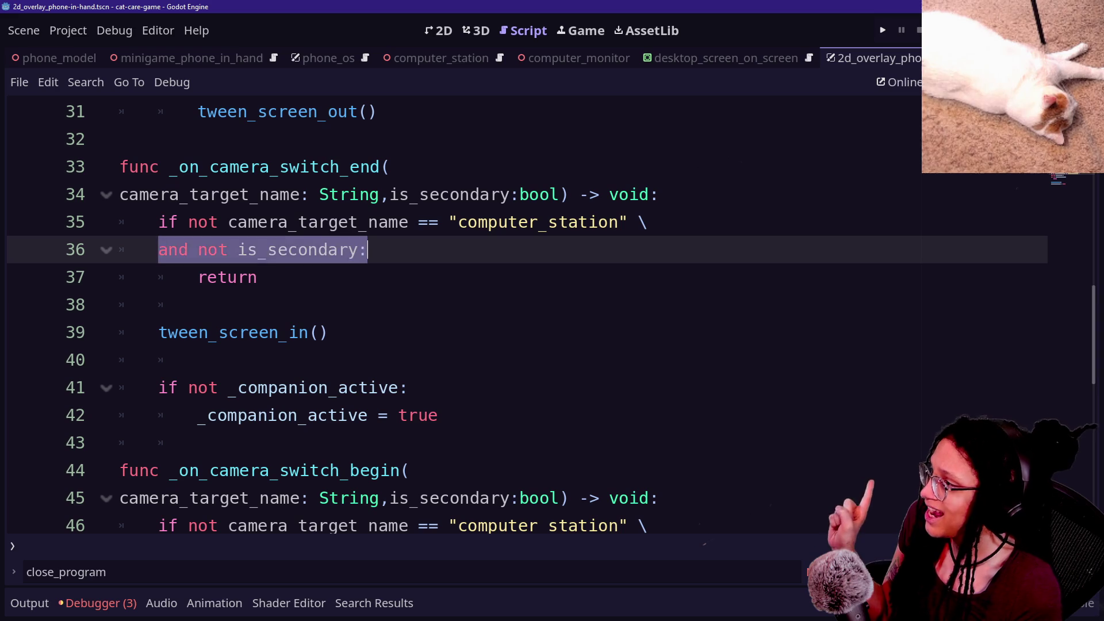
left_click(368, 250)
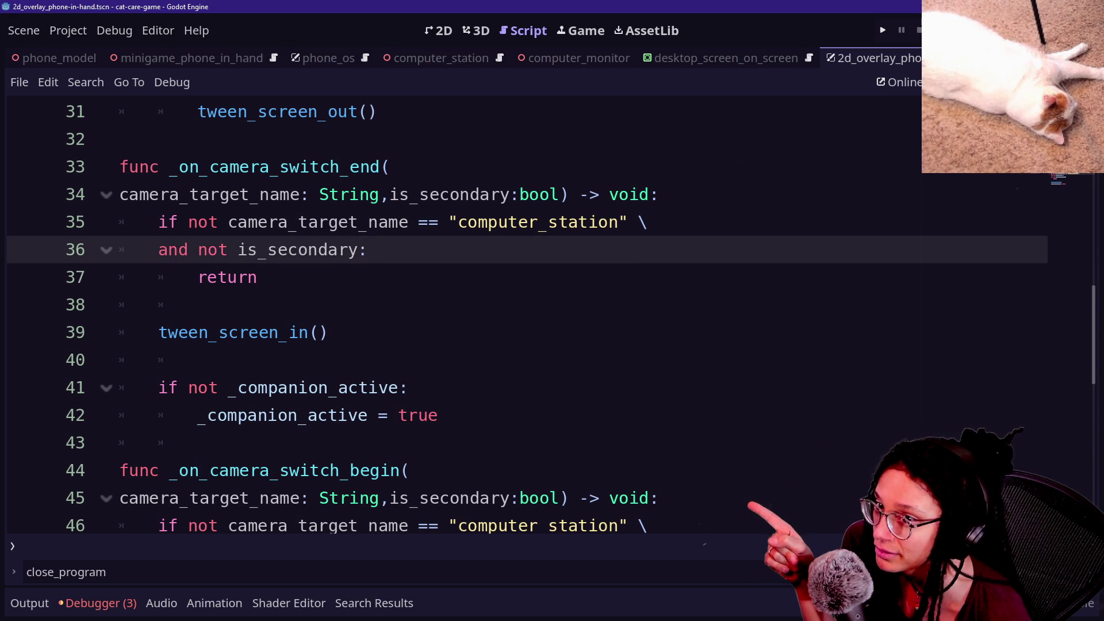
left_click(258, 277)
Add a print.fancy("IT's WHAT'S HAPPENING") debug line after the return in _on_camera_switch_end.
key("Return")
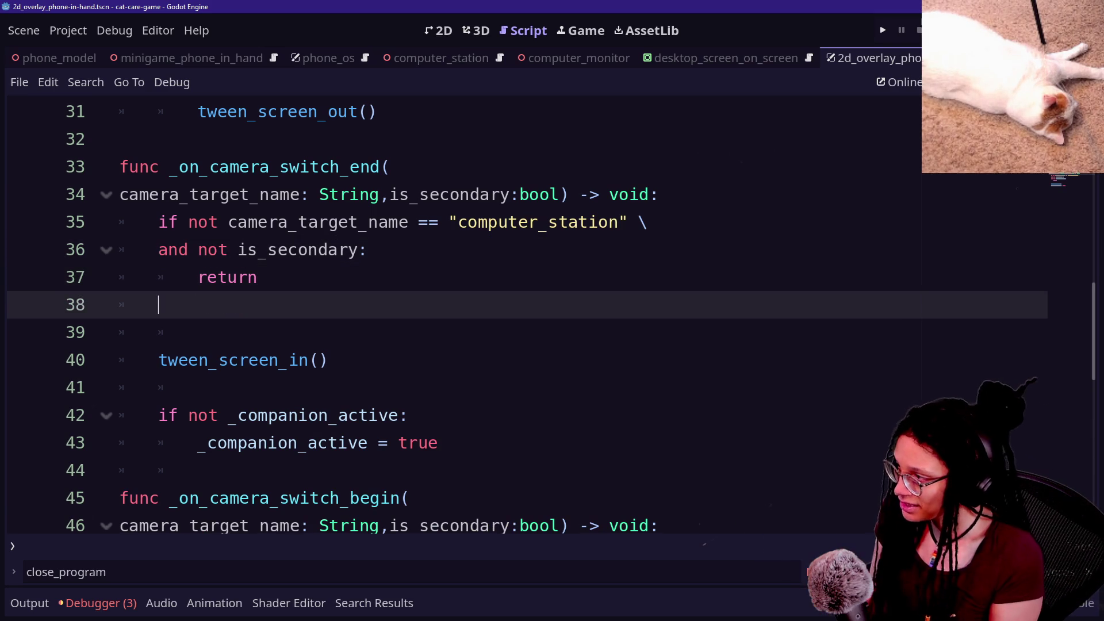
type("[ro.fanc")
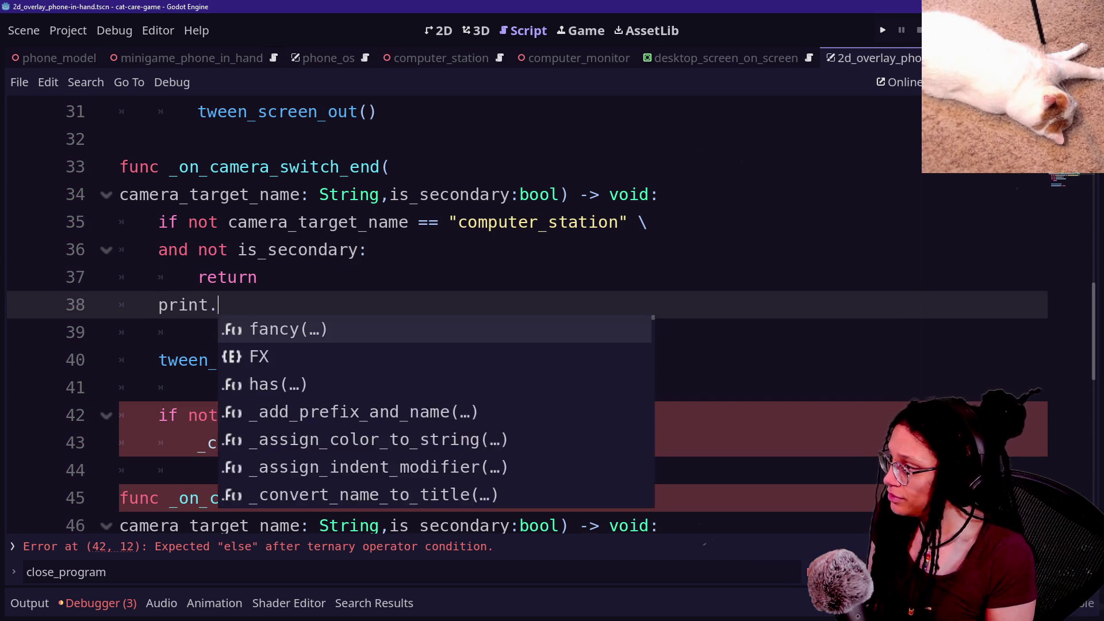
key("Return")
type("\"IT's WHAT'S HAPPEN")
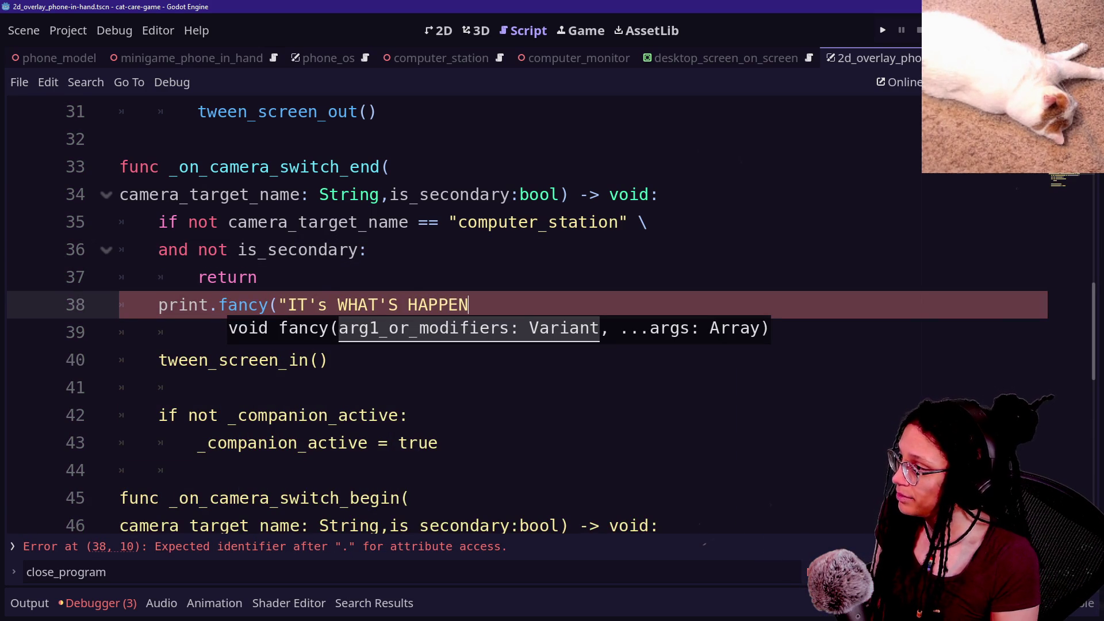
type("ING\")")
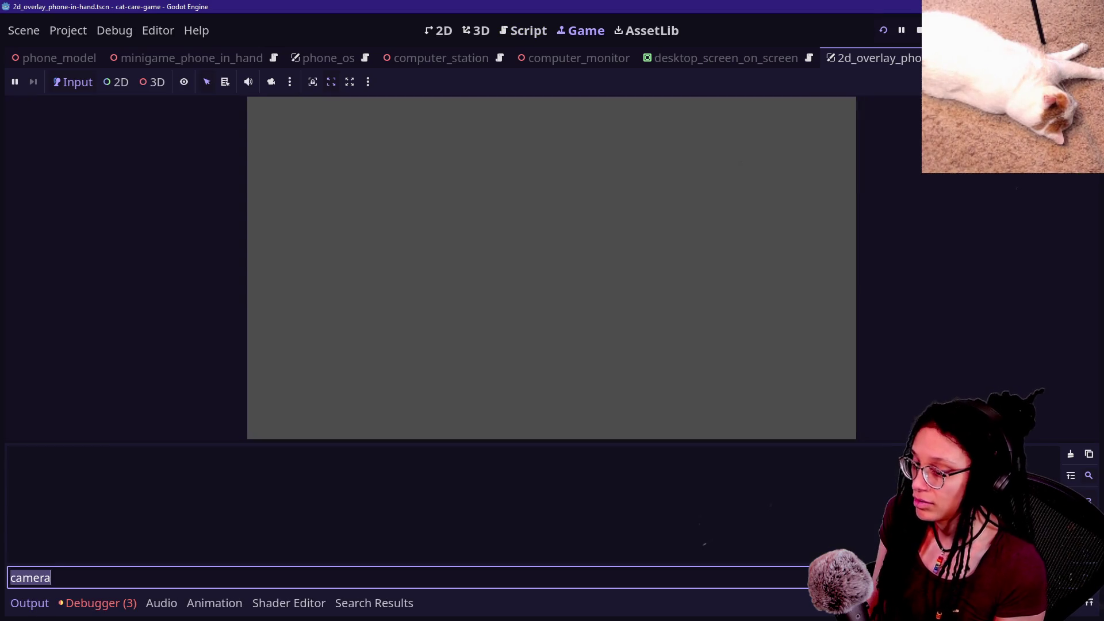
Filter the Output for 'happening', enter the computer station, and check the printed debug lines.
type("happening")
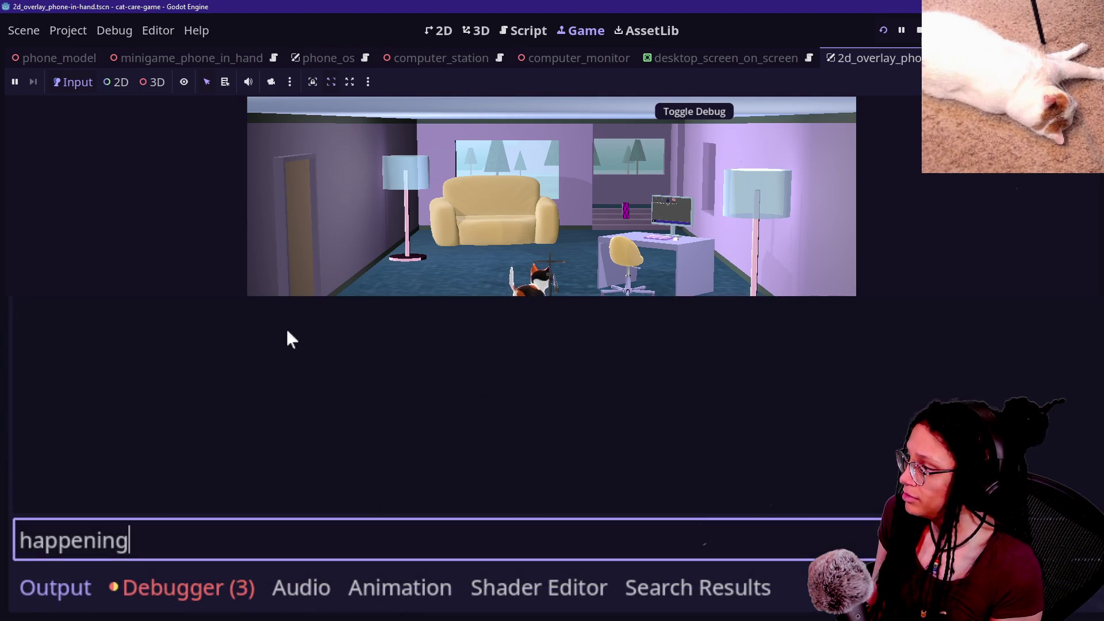
left_click(647, 247)
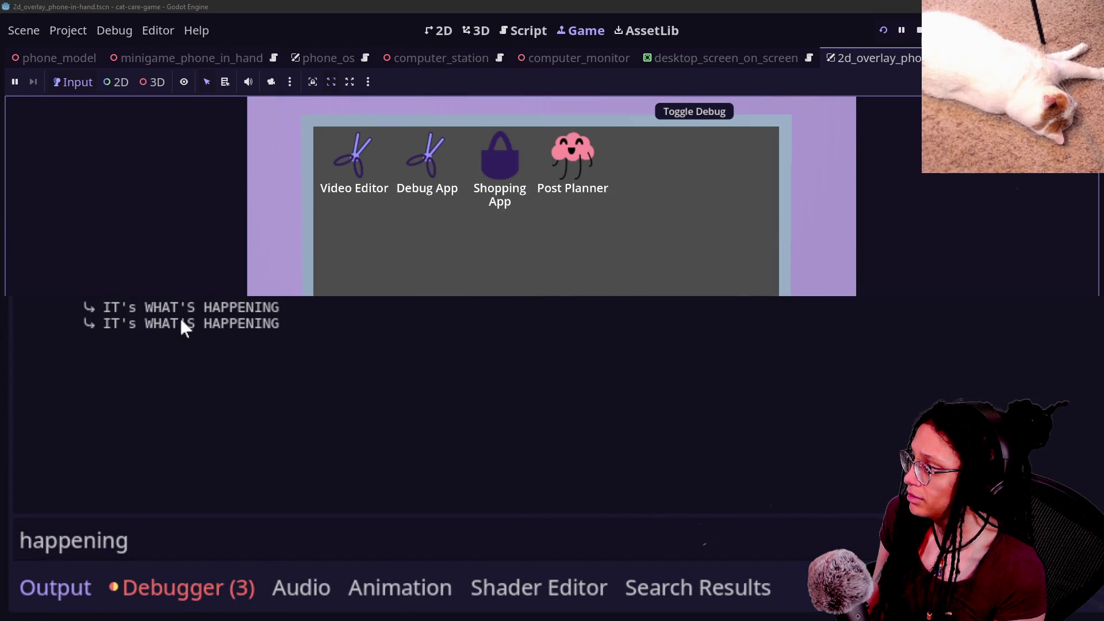
left_click_drag(78, 335, 96, 307)
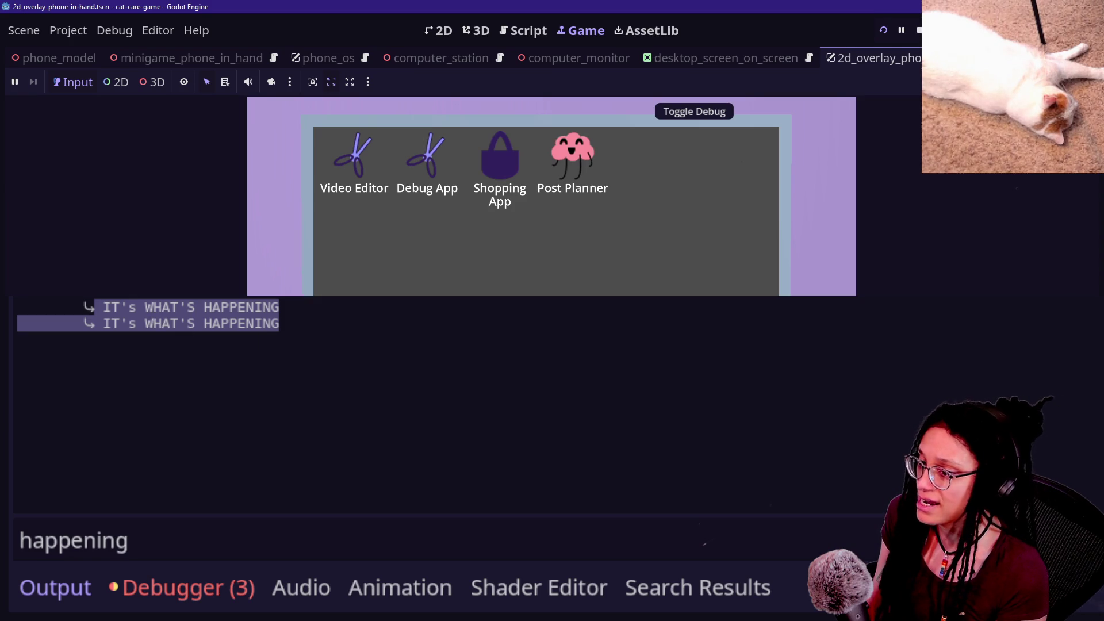
key("F5")
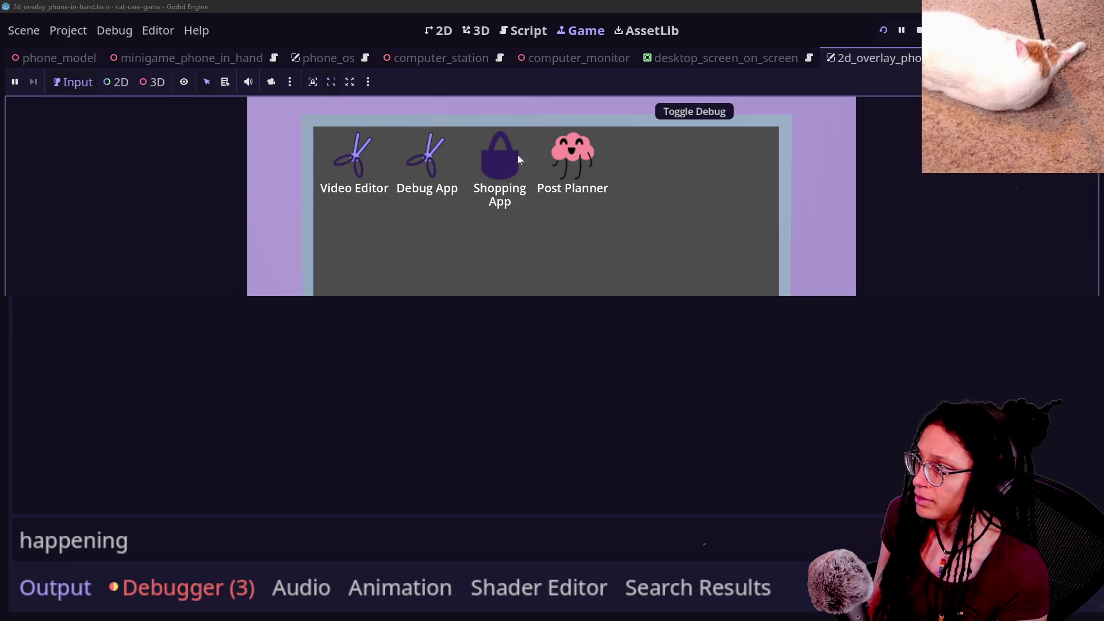
Repeatedly enter the computer, open and close the Shopping App, and return to the room view.
left_click(518, 157)
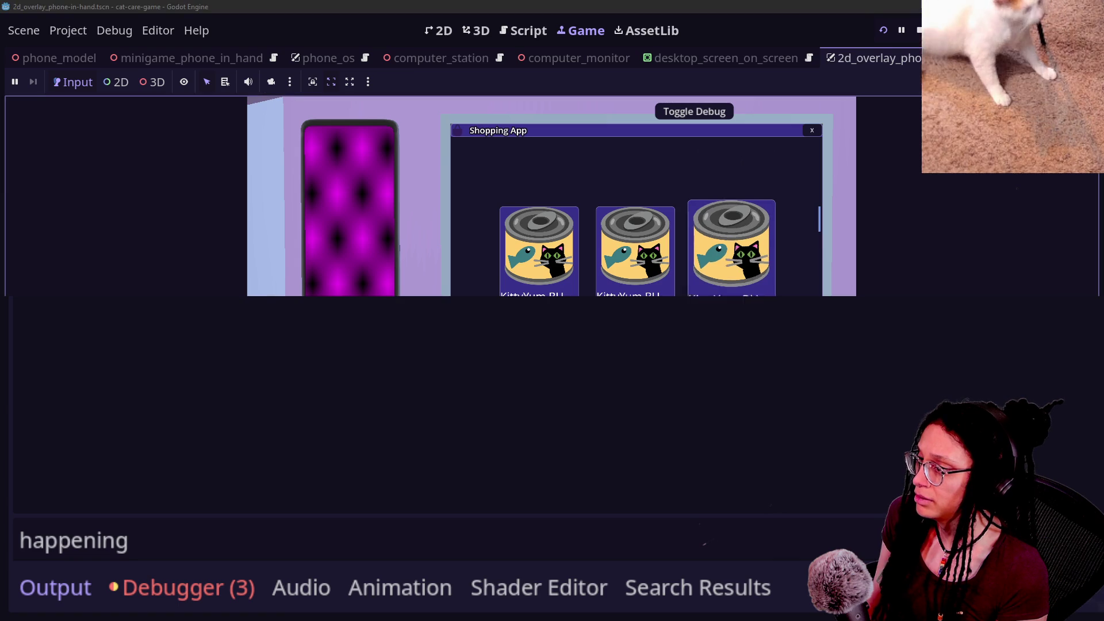
key("Escape")
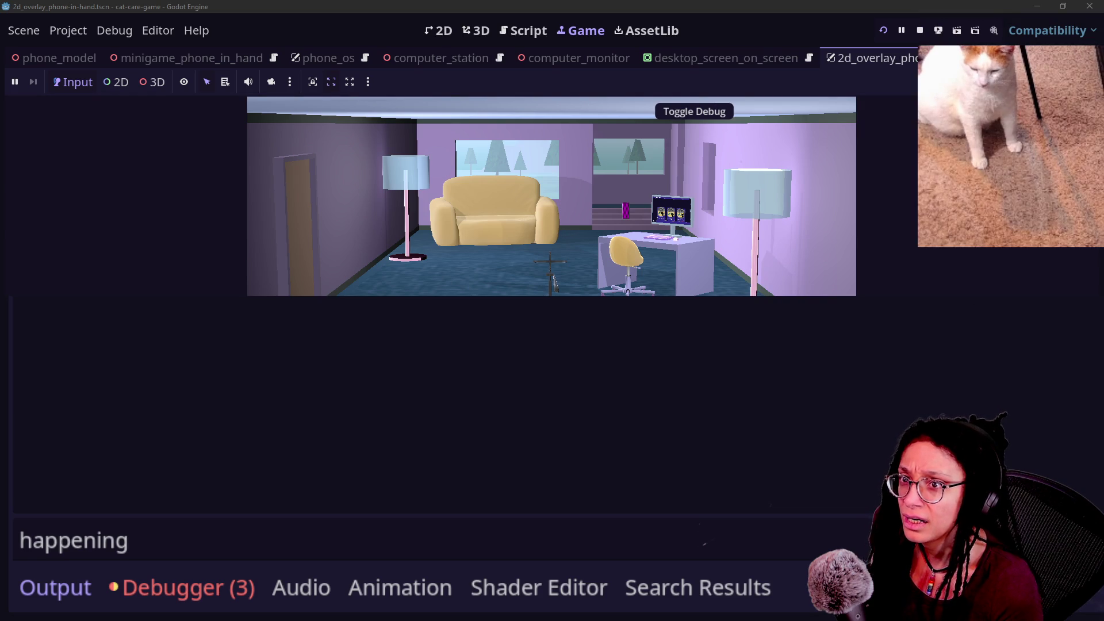
left_click(647, 244)
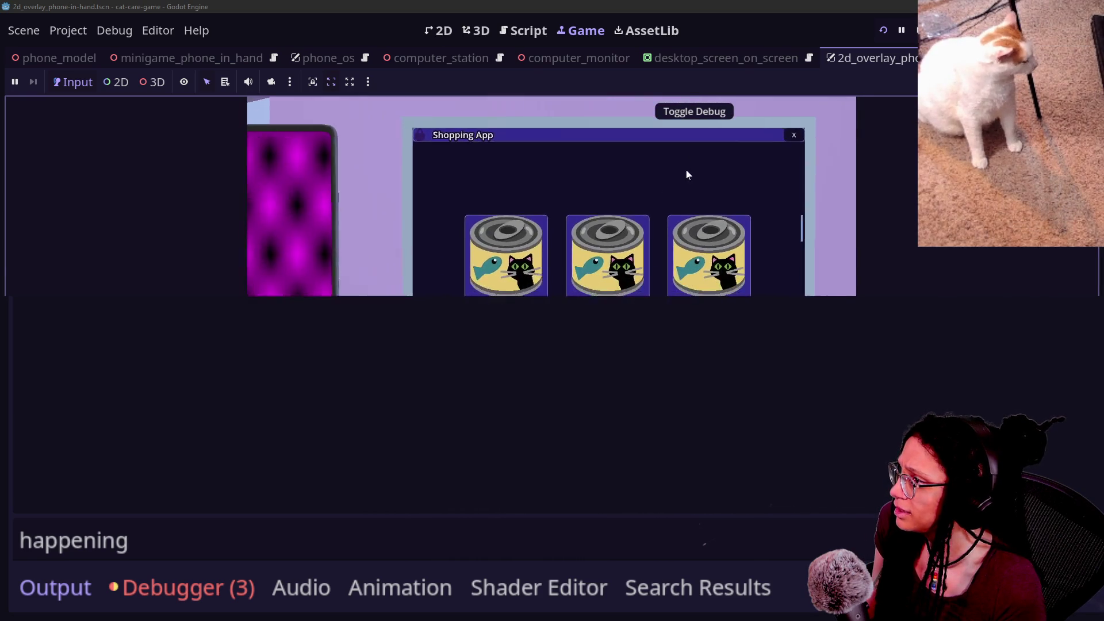
key("Escape")
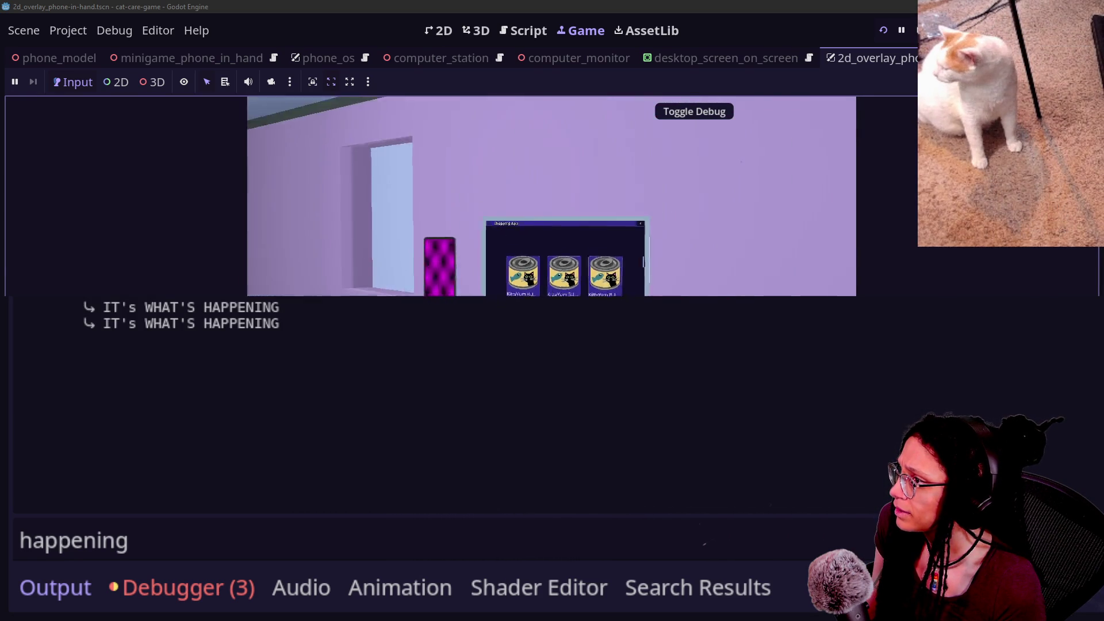
left_click(655, 285)
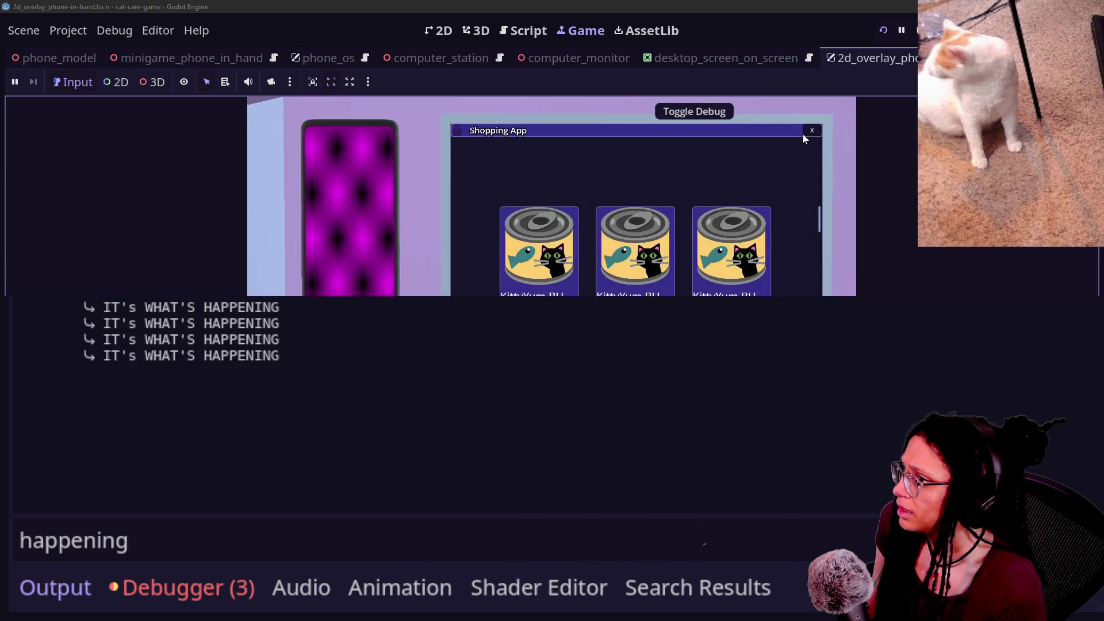
left_click(805, 133)
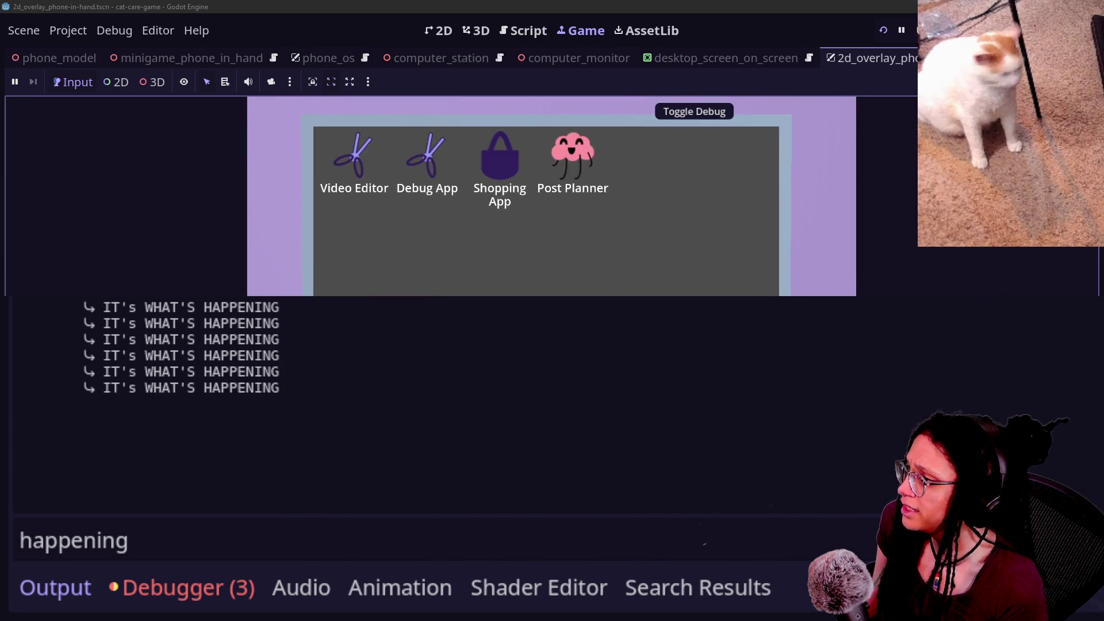
key("Escape")
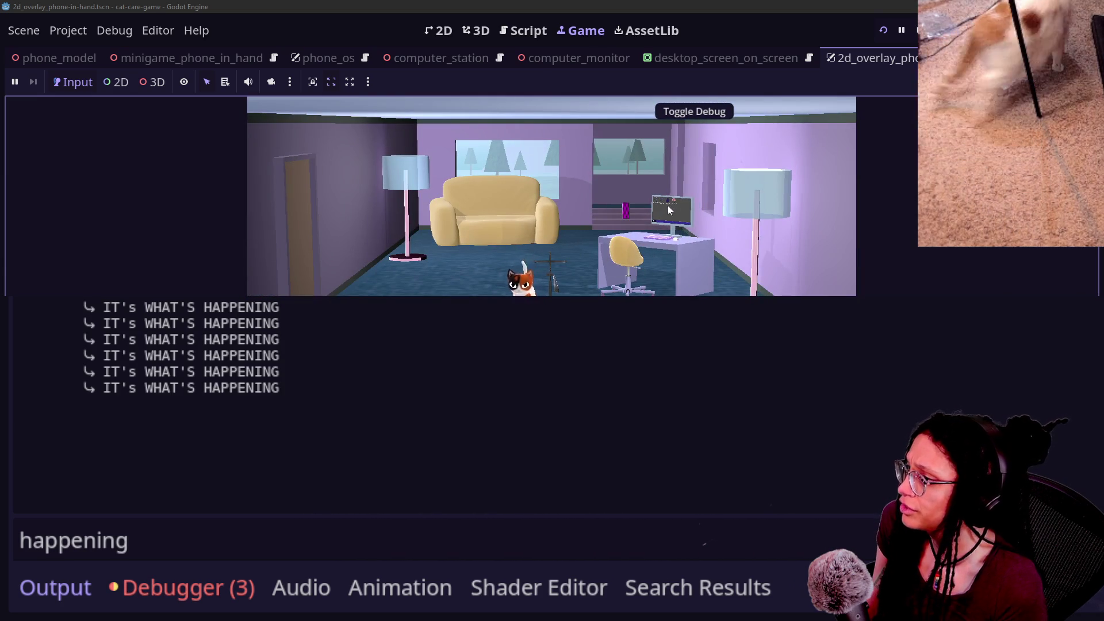
left_click(663, 238)
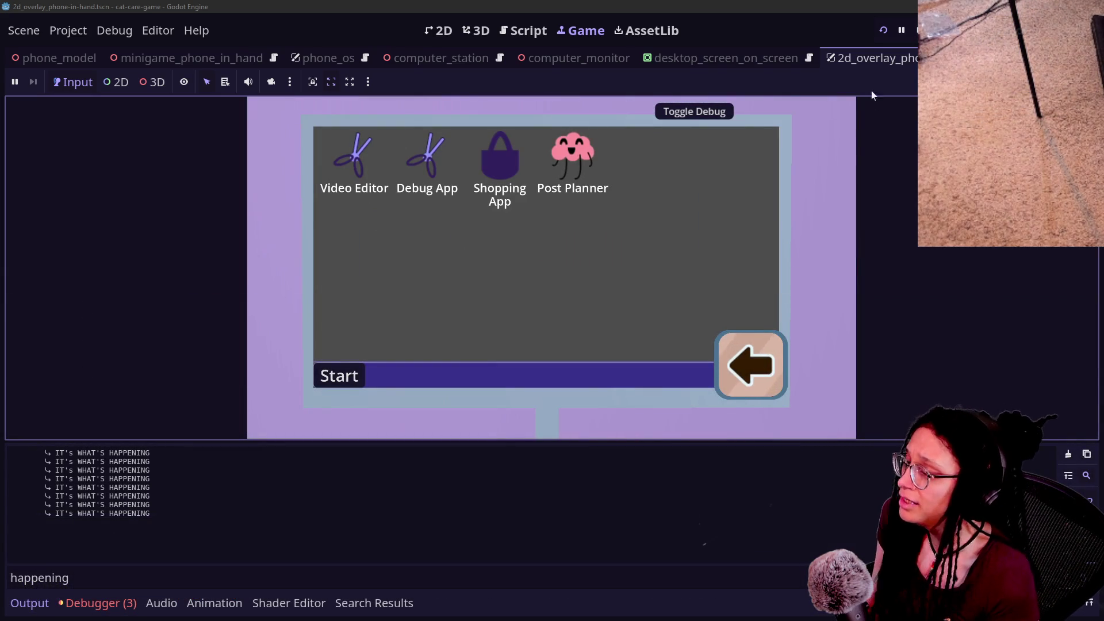
left_click(514, 151)
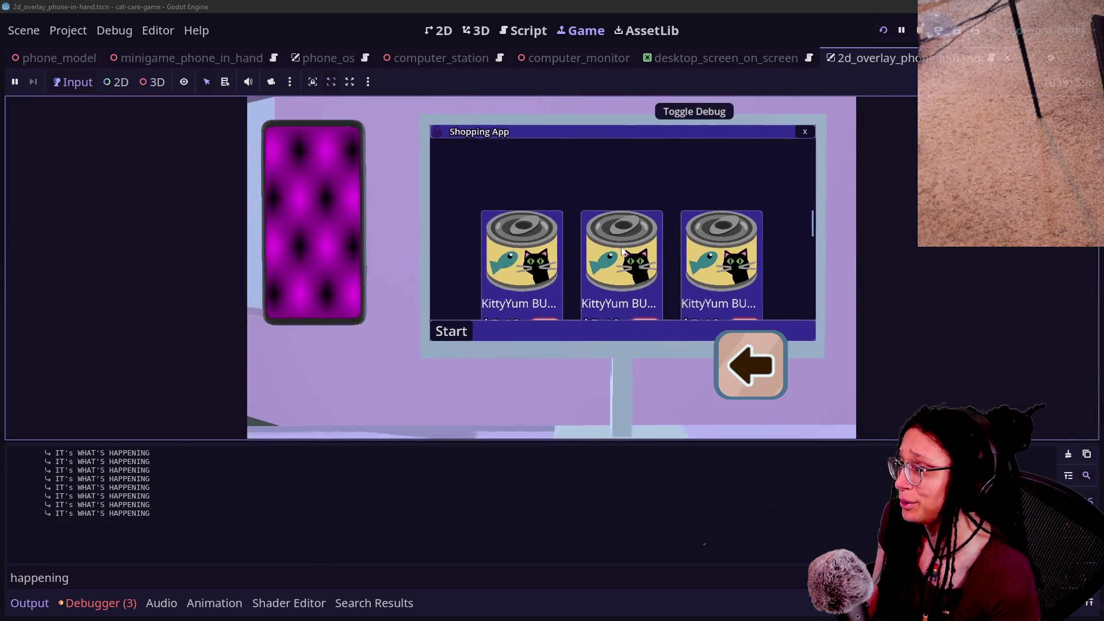
left_click(749, 364)
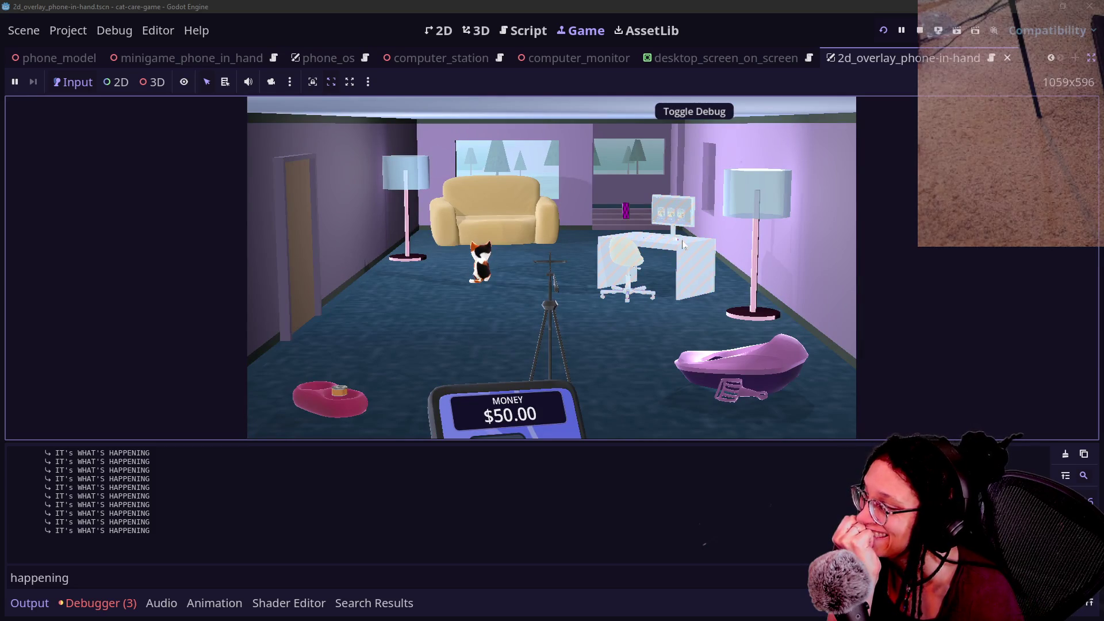
Expand the three entries in the Debugger's Errors list, then restore the side docks.
left_click(99, 603)
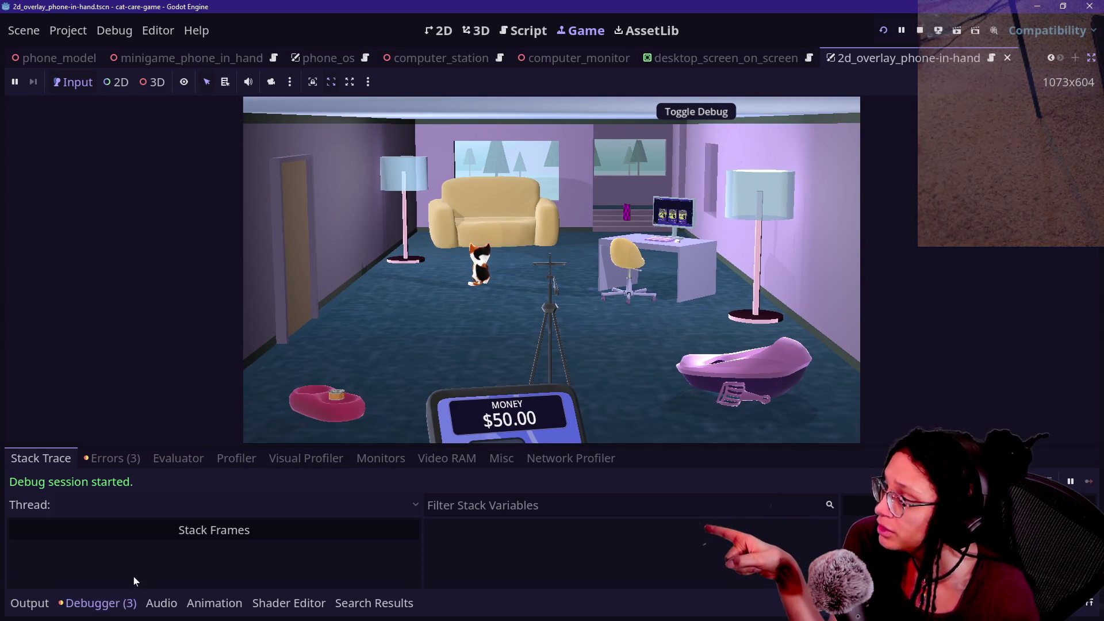
left_click(112, 459)
left_click(312, 539)
double_click(312, 540)
double_click(274, 538)
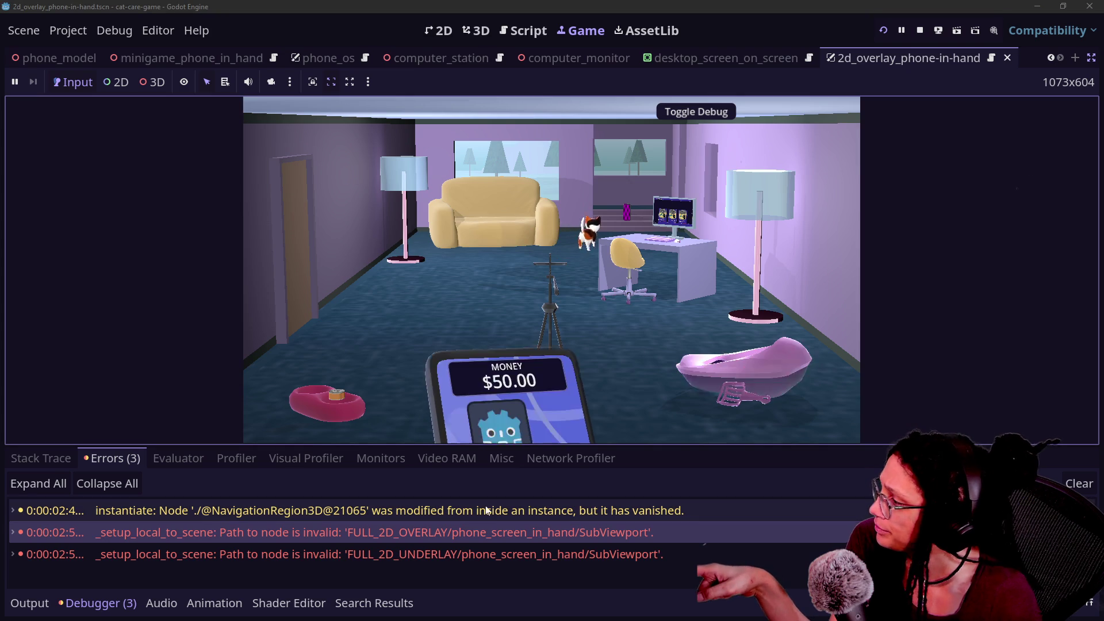
double_click(338, 548)
double_click(338, 547)
double_click(337, 533)
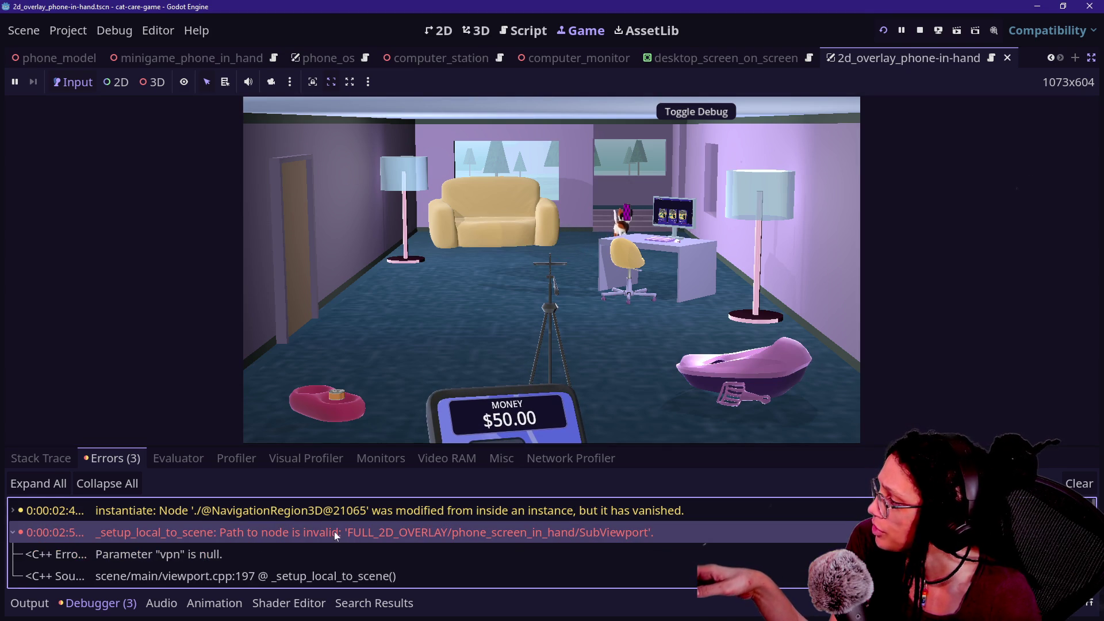
double_click(585, 536)
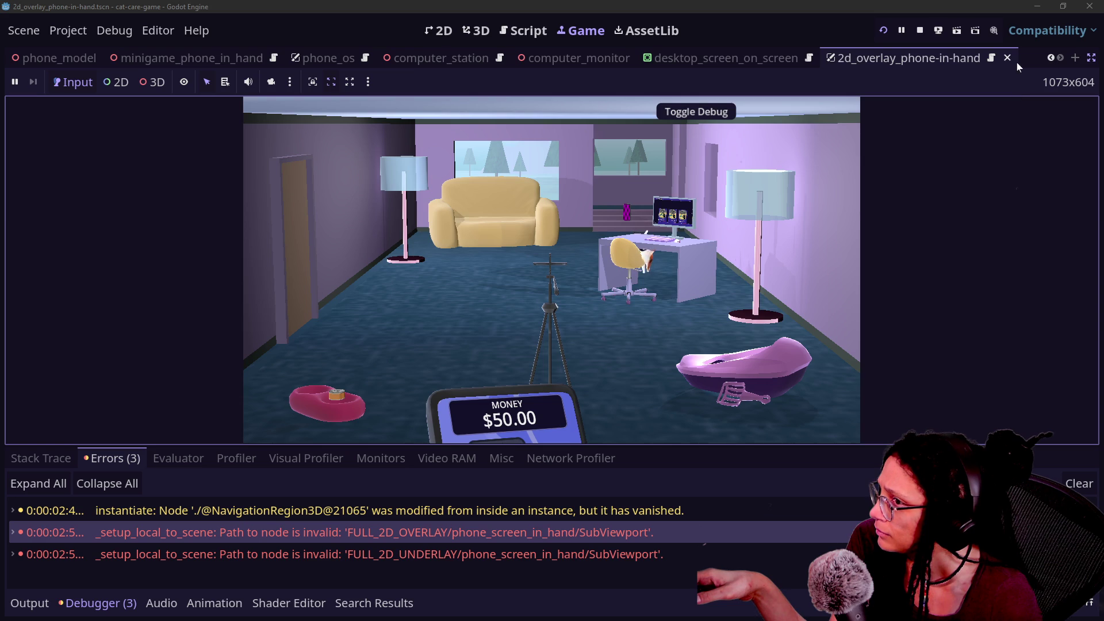
left_click(1089, 61)
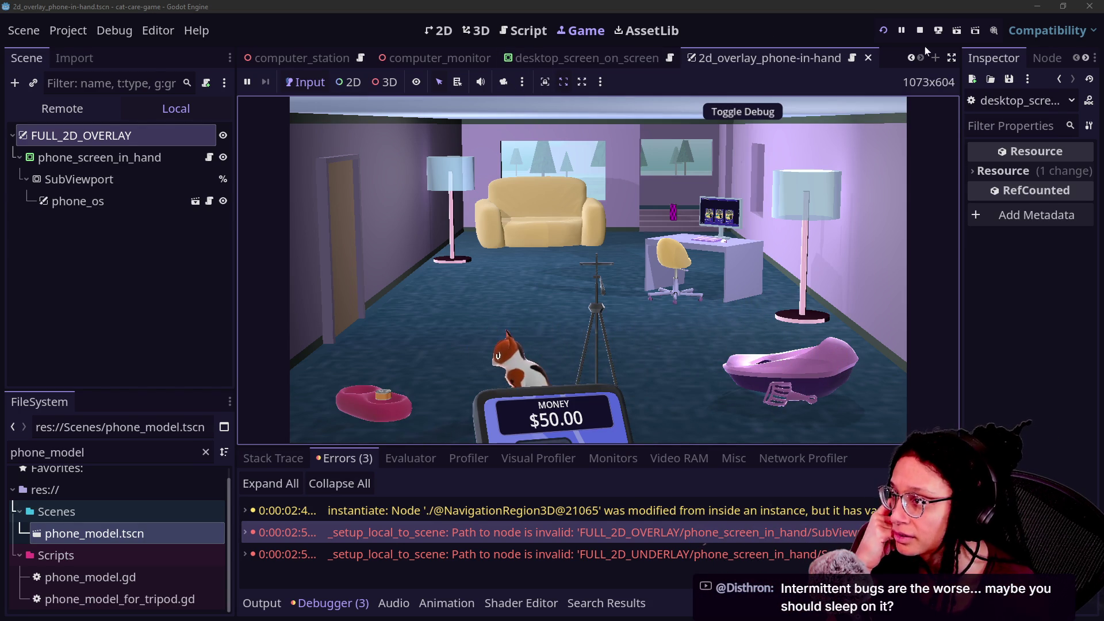
Restart the game and return to the desktop_screen_on_screen.gd script.
left_click(919, 32)
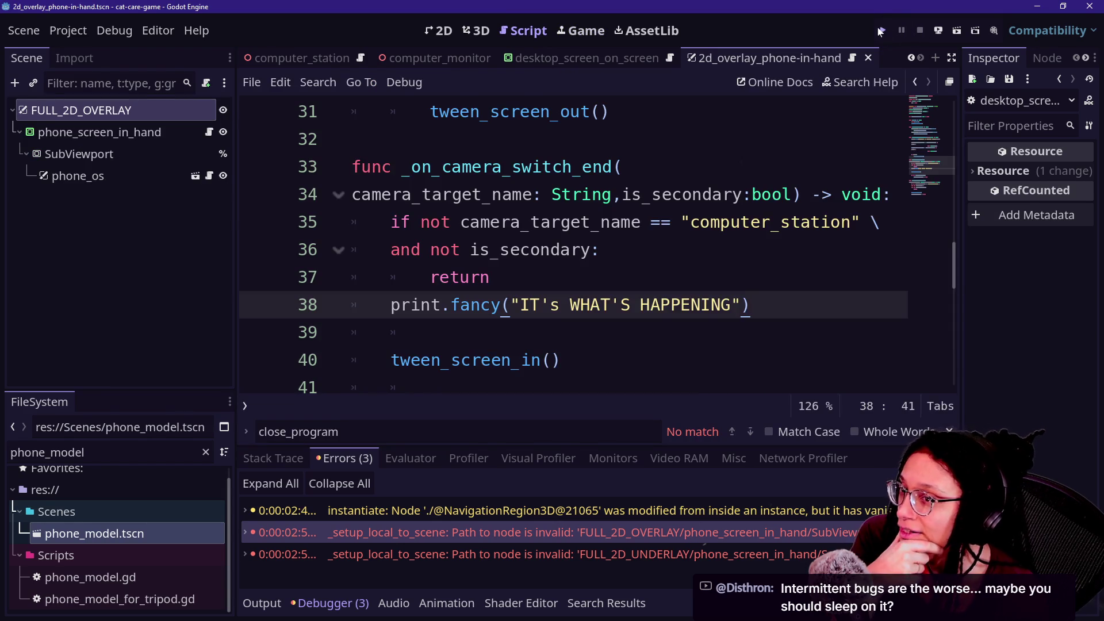
left_click(881, 31)
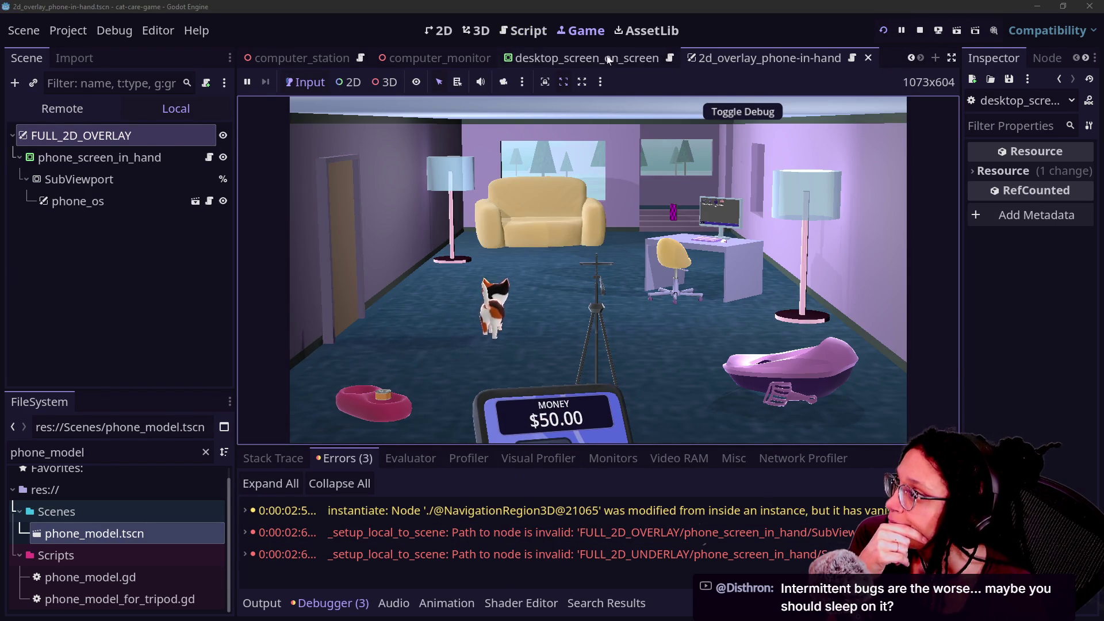
left_click(624, 57)
left_click(493, 32)
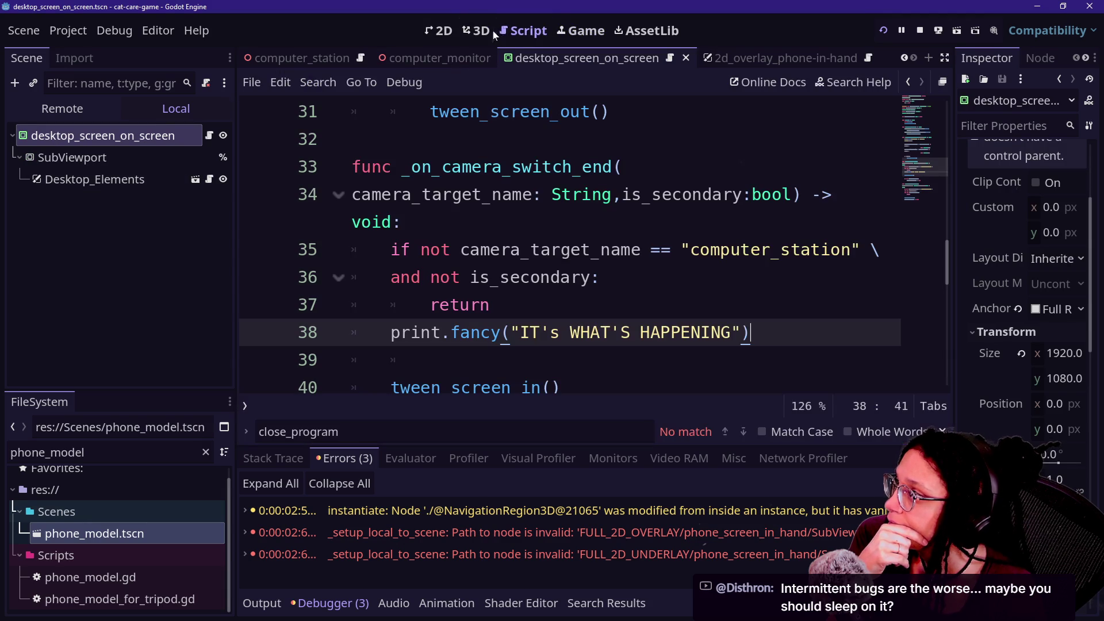
scroll(570, 247, "up", 10)
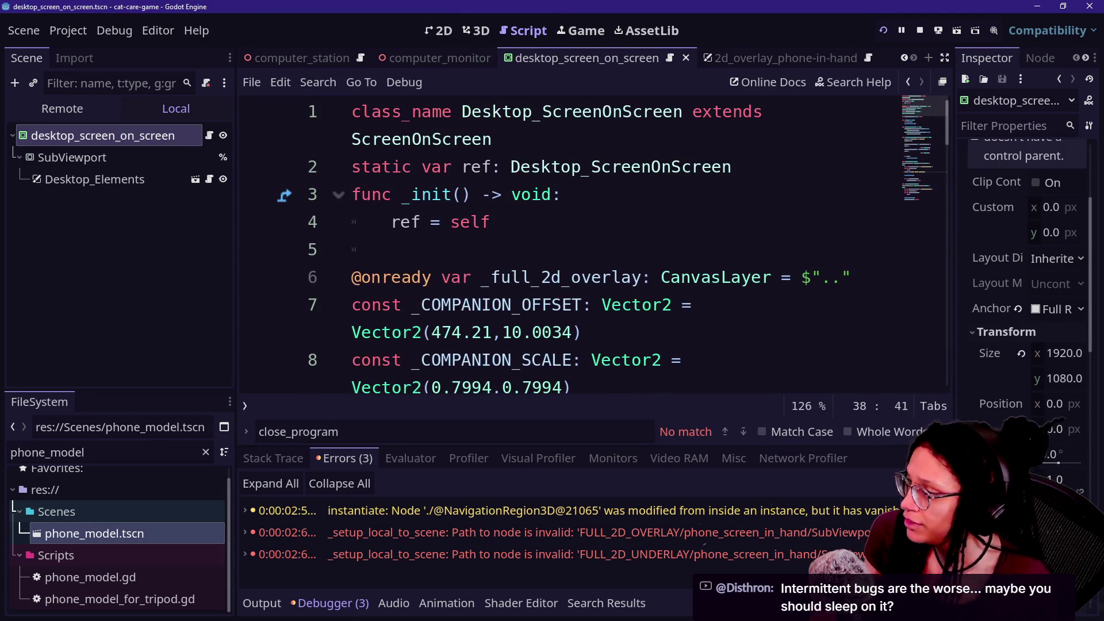
Comment out line 6 and lines 25–28 with Ctrl+K, then test-run and stop the game.
left_click(501, 277)
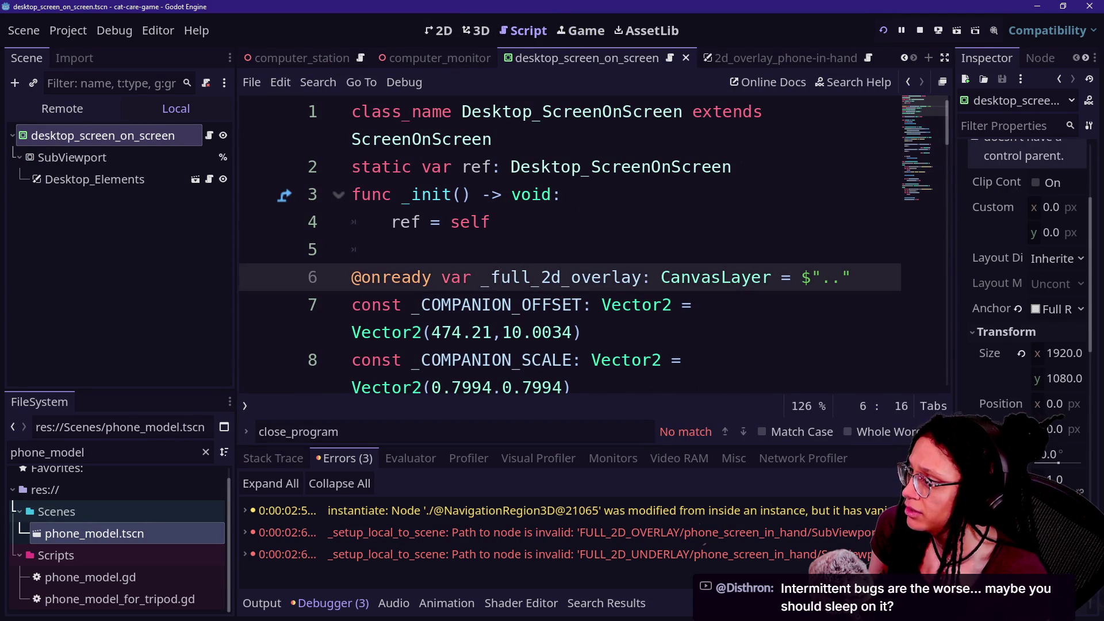
key("ctrl+k")
scroll(569, 248, "down", 7)
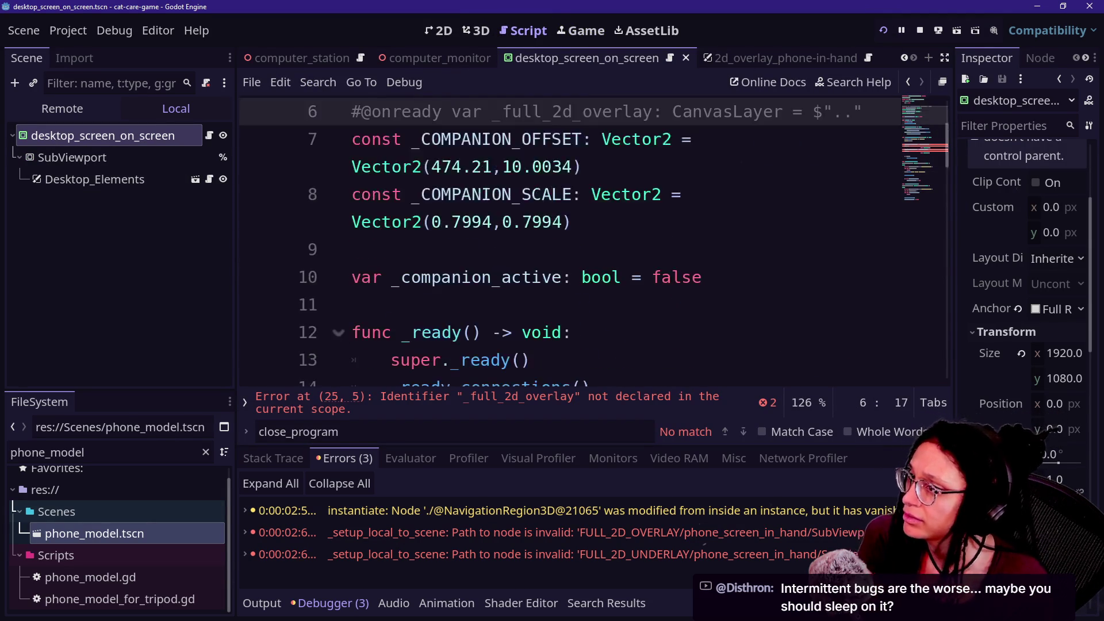
mouse_move(591, 222)
left_mouse_down()
mouse_move(472, 333)
mouse_move(704, 360)
left_mouse_up()
key("ctrl+k")
left_click(886, 31)
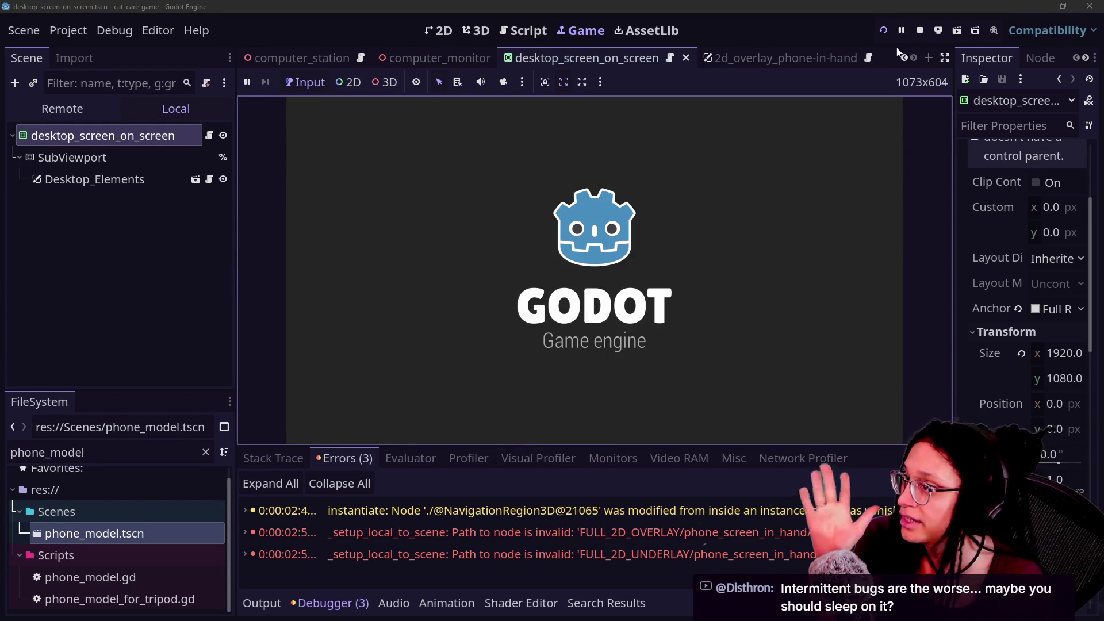
key("F8")
Uncomment lines 25–28 and save the script with Ctrl+S.
key("ctrl+k")
scroll(569, 242, "down", 3)
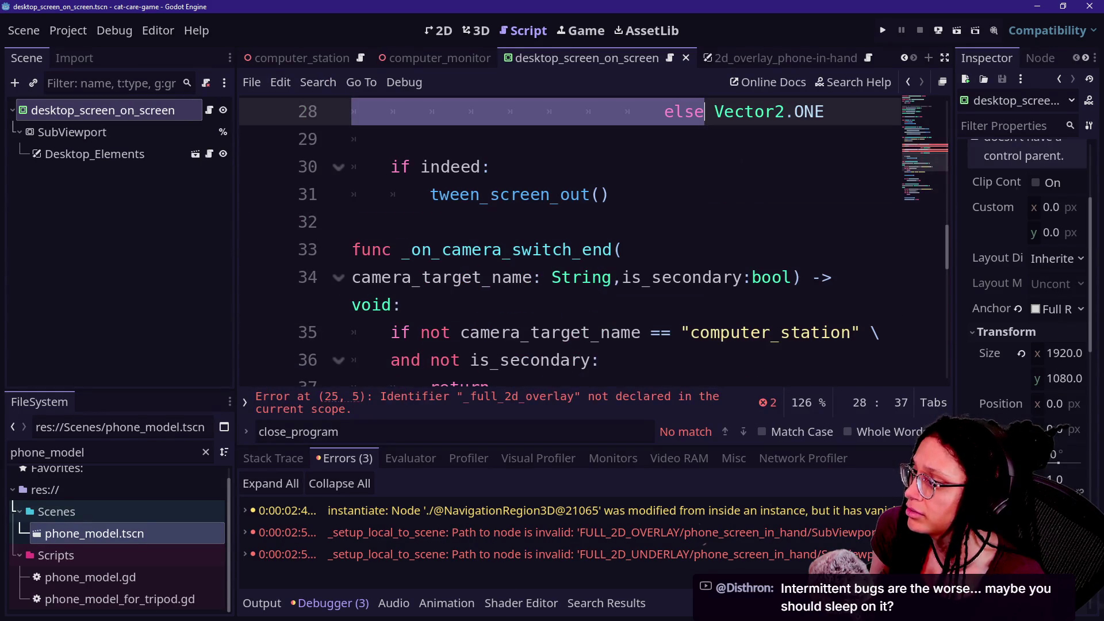
scroll(569, 241, "down", 1)
scroll(569, 242, "up", 4)
scroll(569, 242, "down", 2)
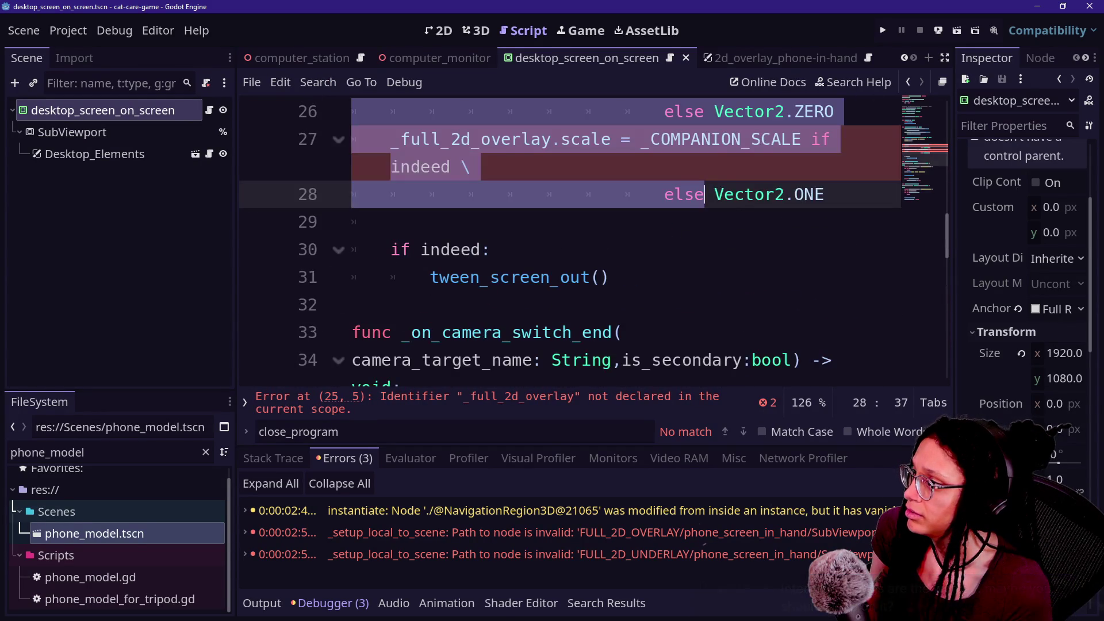
left_click(391, 222)
scroll(569, 242, "up", 7)
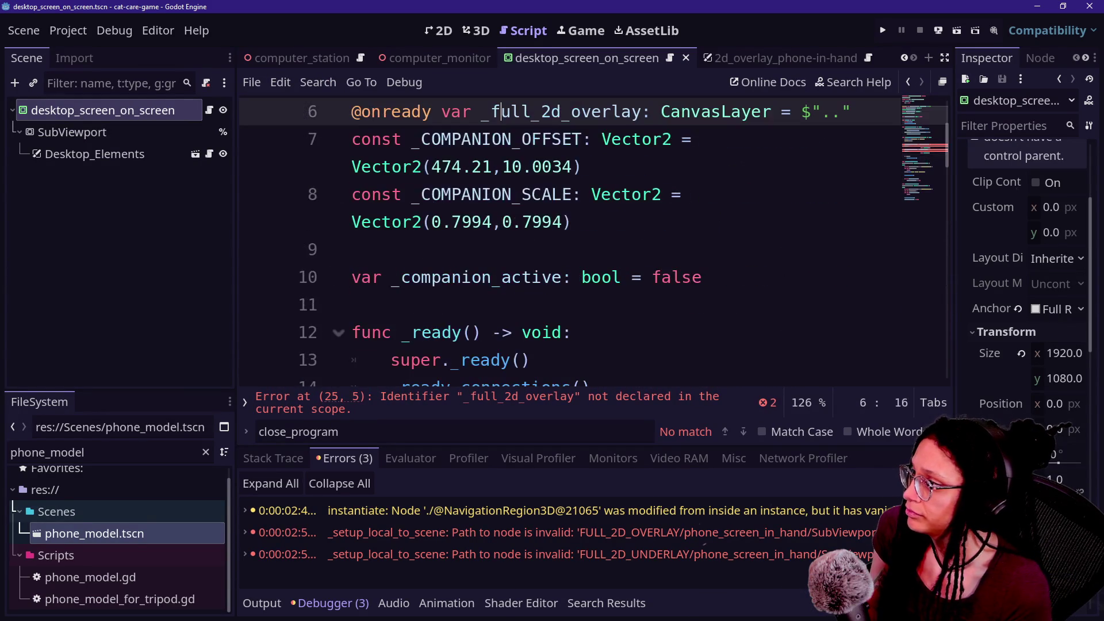
scroll(570, 242, "up", 1)
left_click(509, 198)
key("ctrl+s")
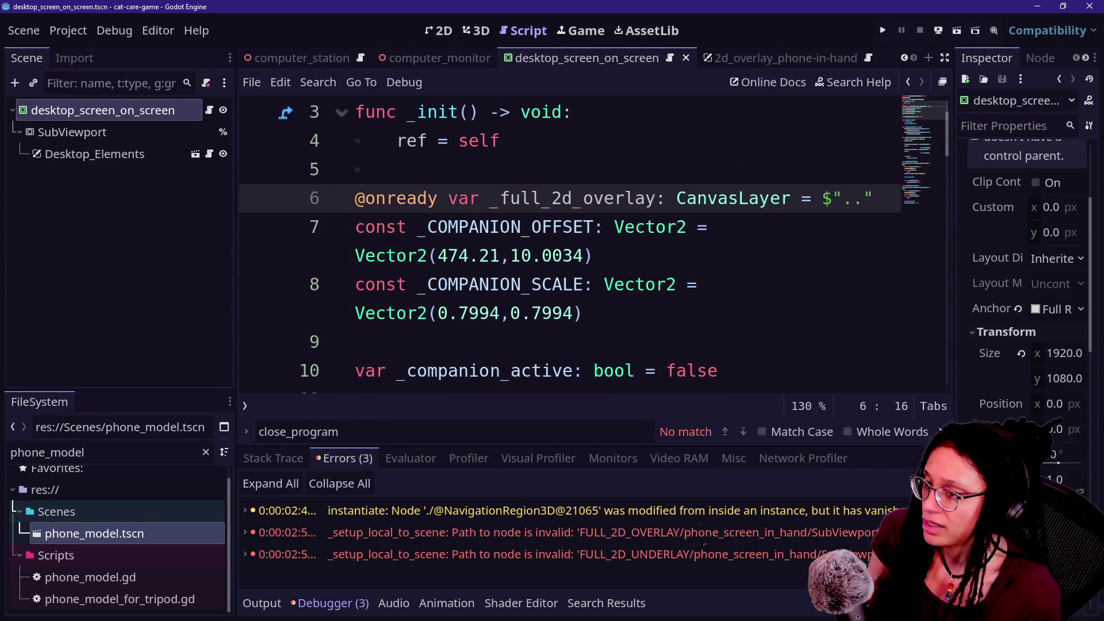
scroll(711, 214, "down", 2)
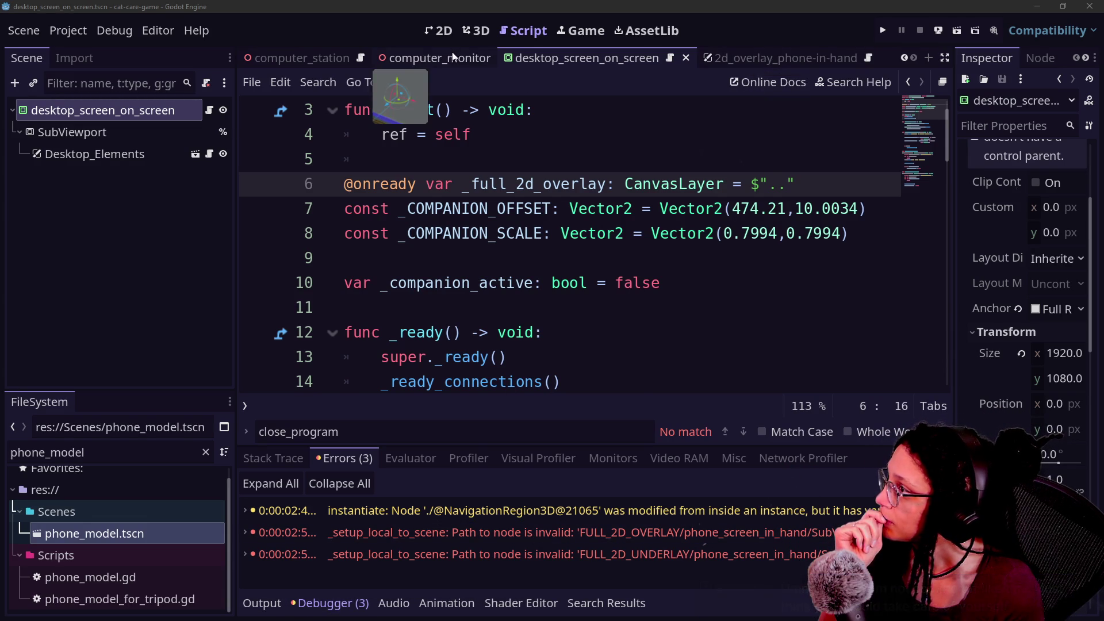
Open the computer_monitor scene and toggle between its 2D and 3D views.
left_click(414, 58)
left_click(478, 34)
left_click(454, 33)
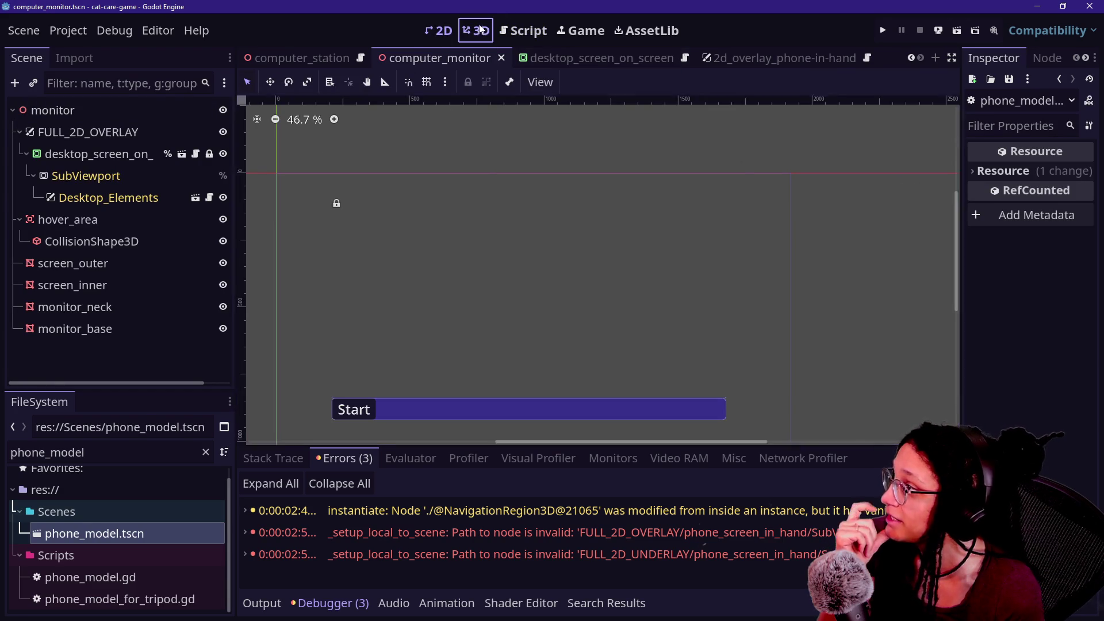
left_click(476, 30)
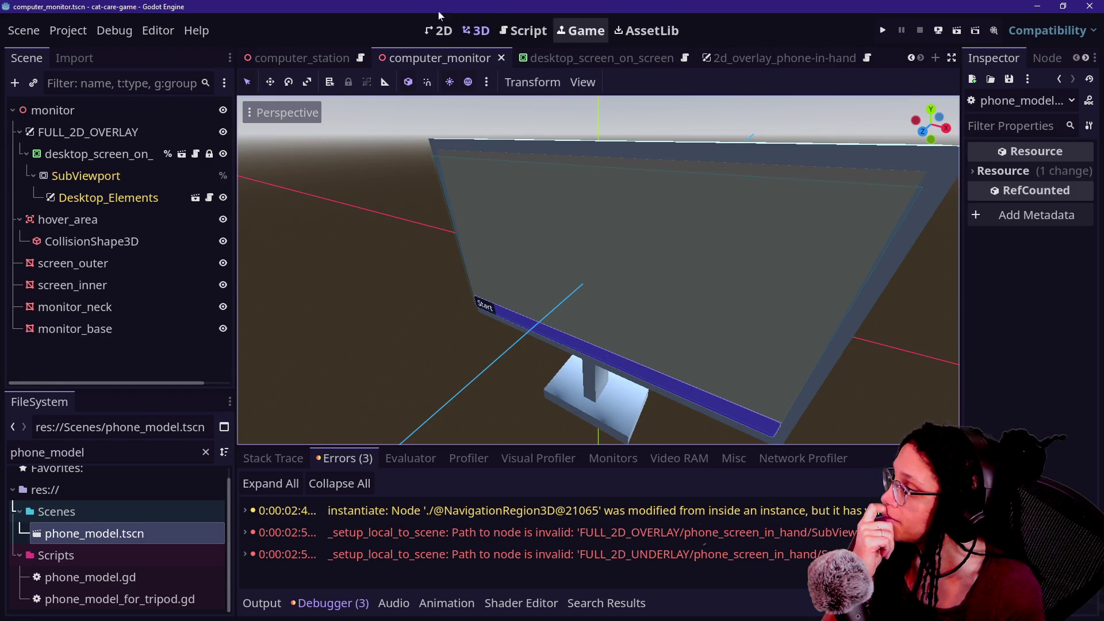
In computer_station, select the root, phone_in_hand, phone_screen_in_hand and FULL_2D_OVERLAY nodes.
left_click(300, 58)
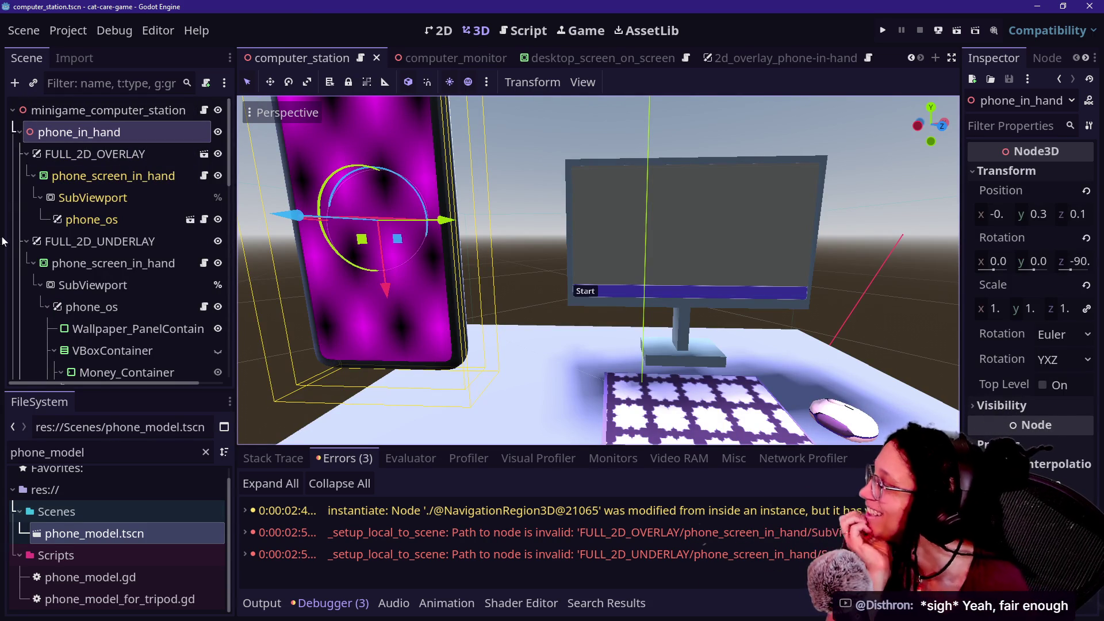
left_click(110, 113)
left_click(109, 137)
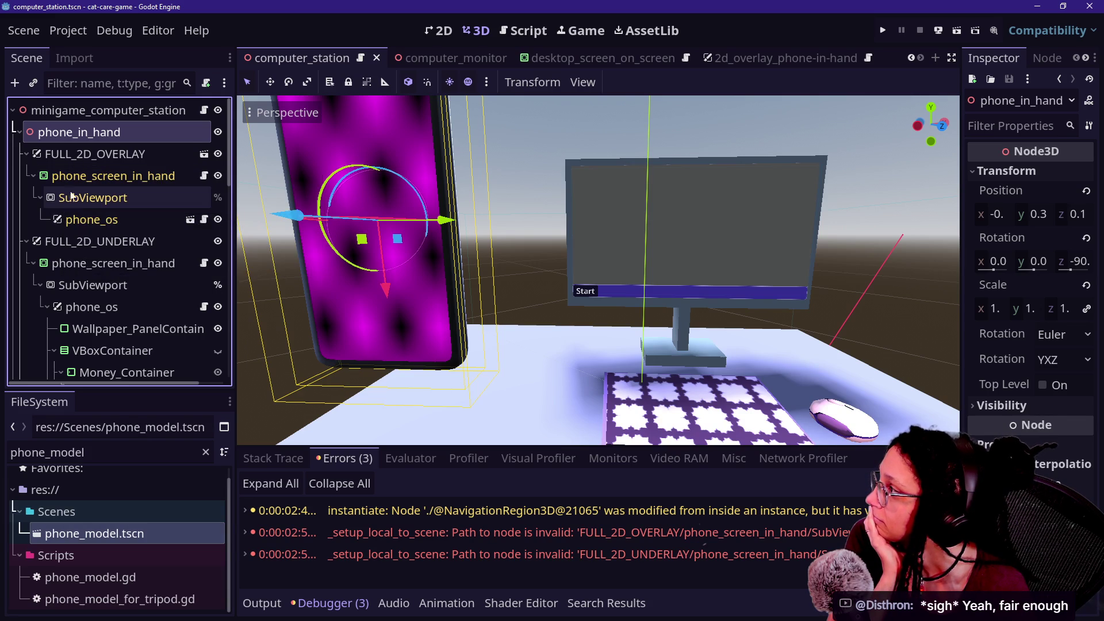
left_click(82, 176)
left_click(115, 155)
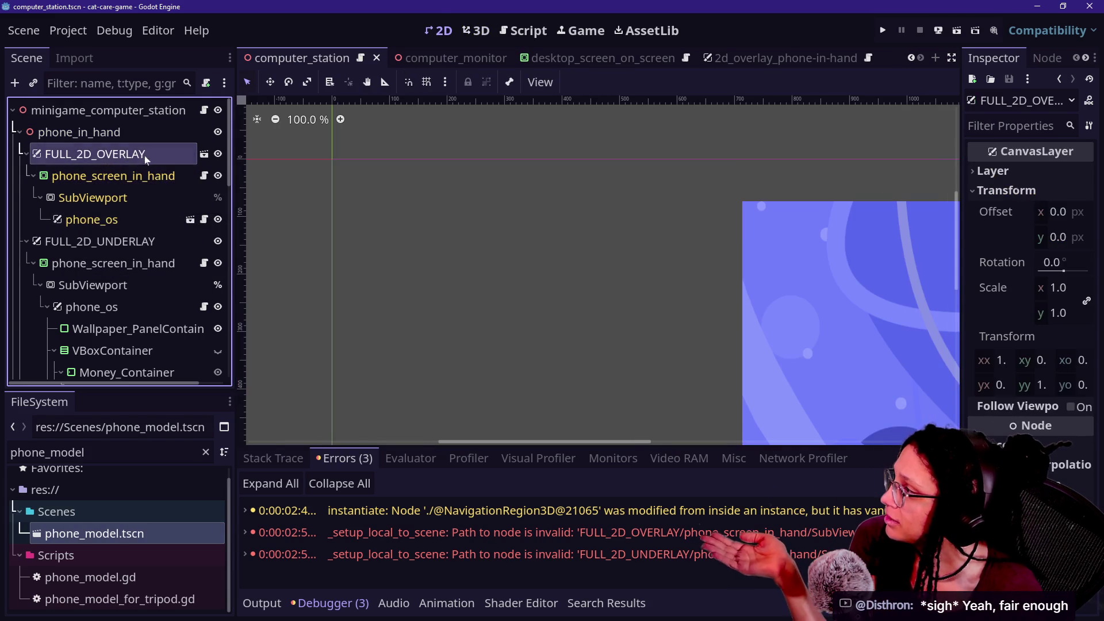
Open phone_screen_in_hand's script, then click through the tree to the overlay SubViewport.
left_click(155, 182)
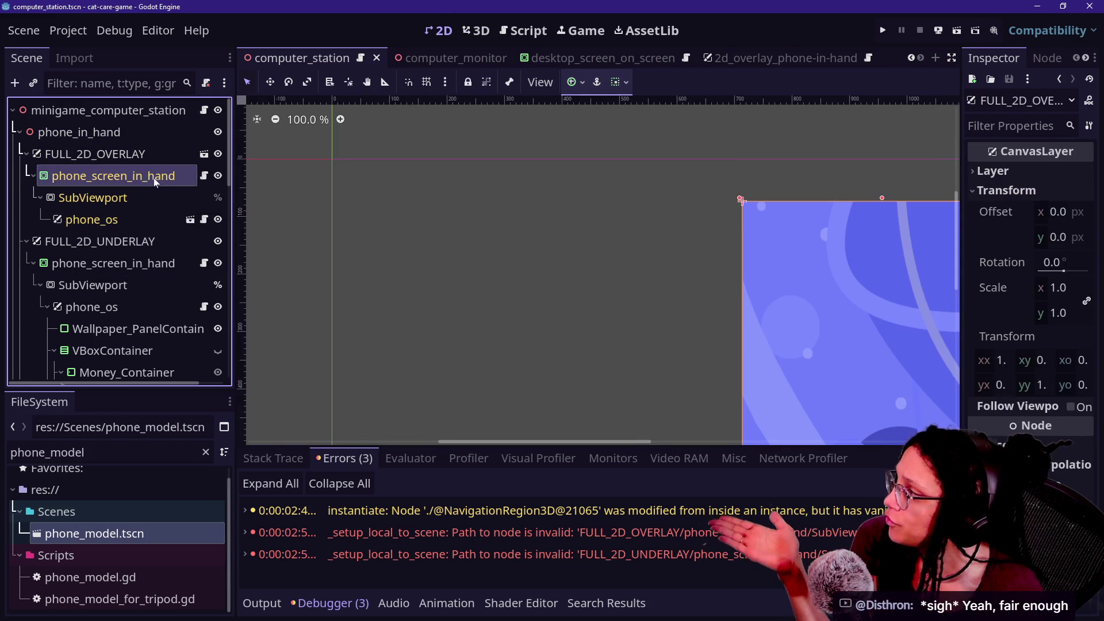
left_click(203, 176)
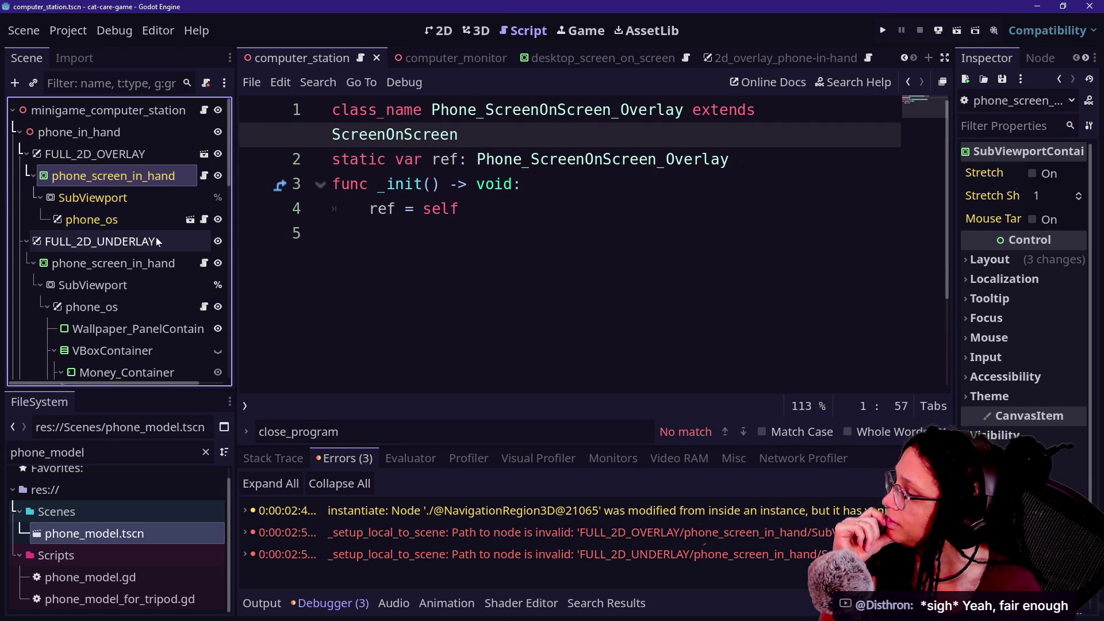
left_click(115, 154)
left_click(115, 241)
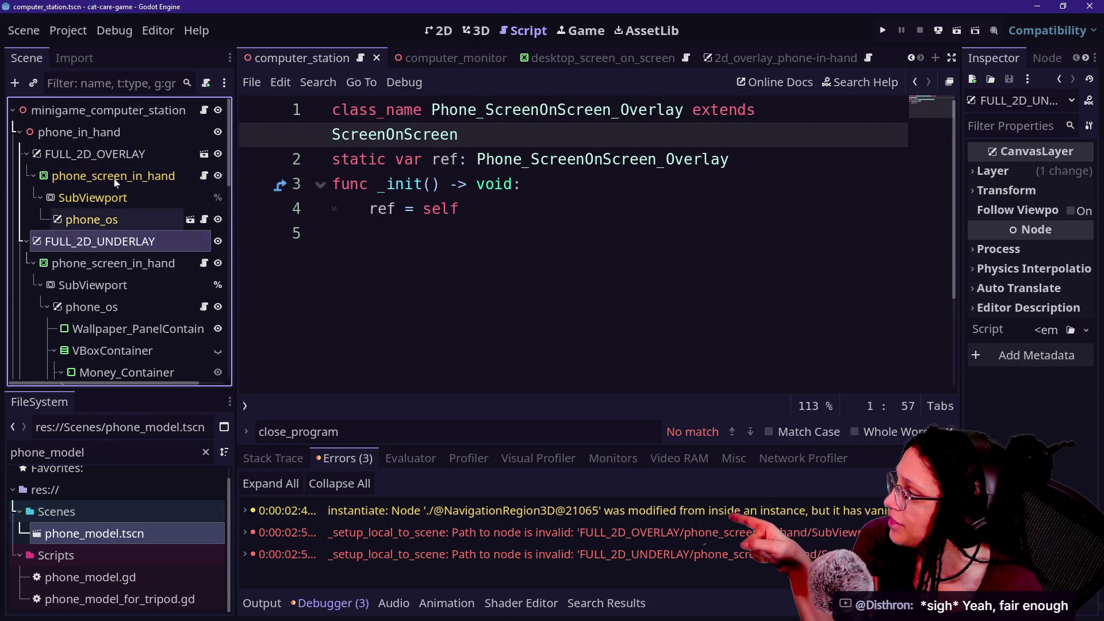
left_click(110, 110)
left_click(115, 268)
left_click(166, 195)
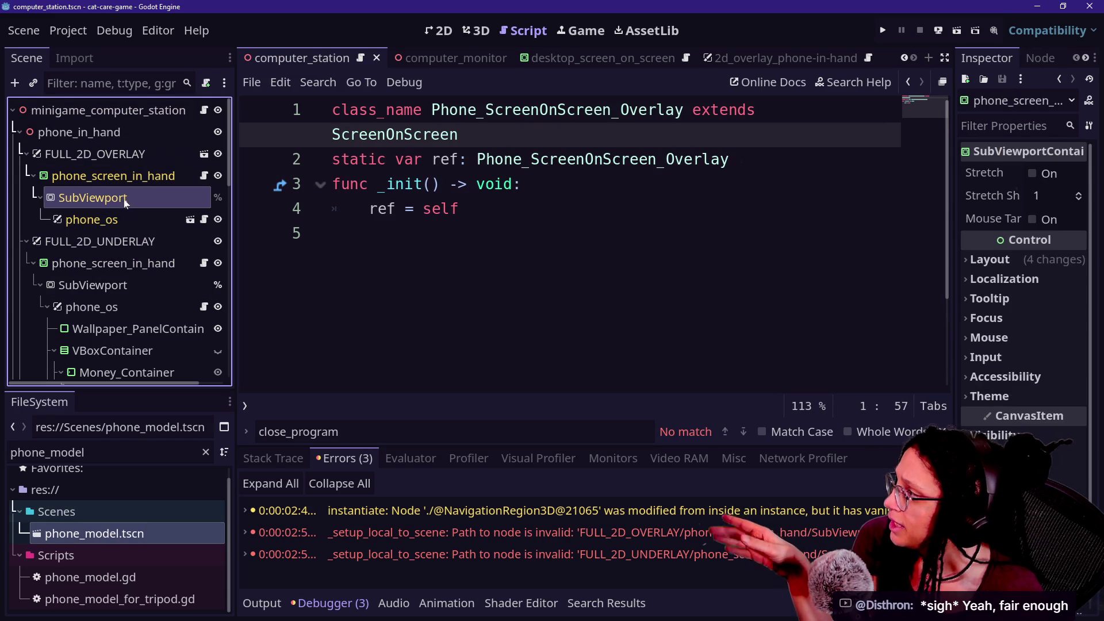
Widen the Inspector and review the SubViewport's 540 × 920 size.
mouse_move(384, 209)
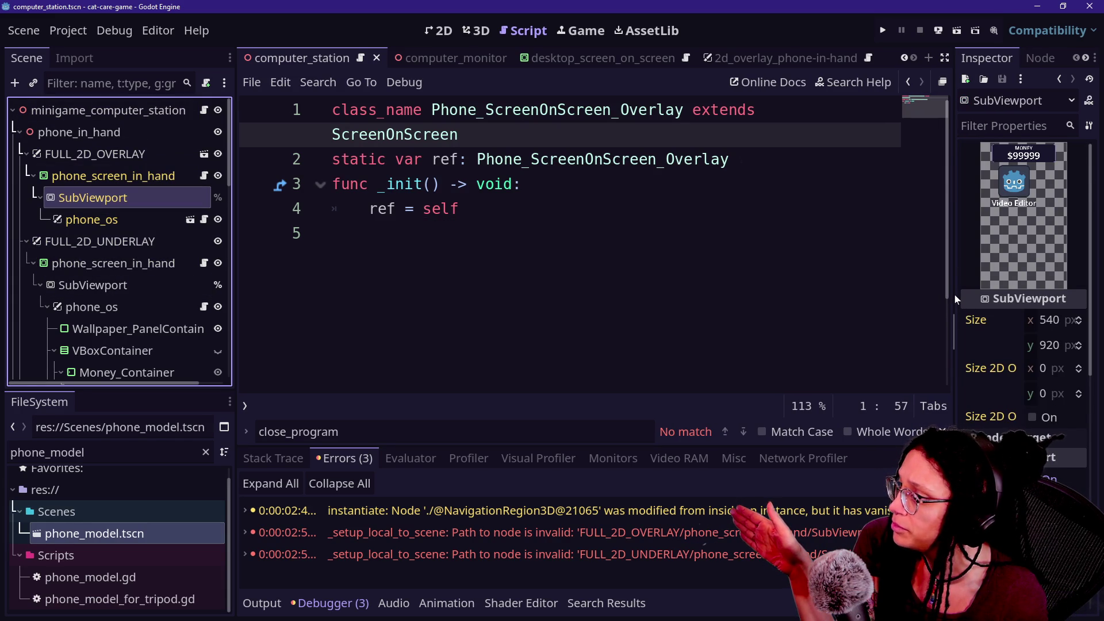
left_click_drag(955, 295, 802, 295)
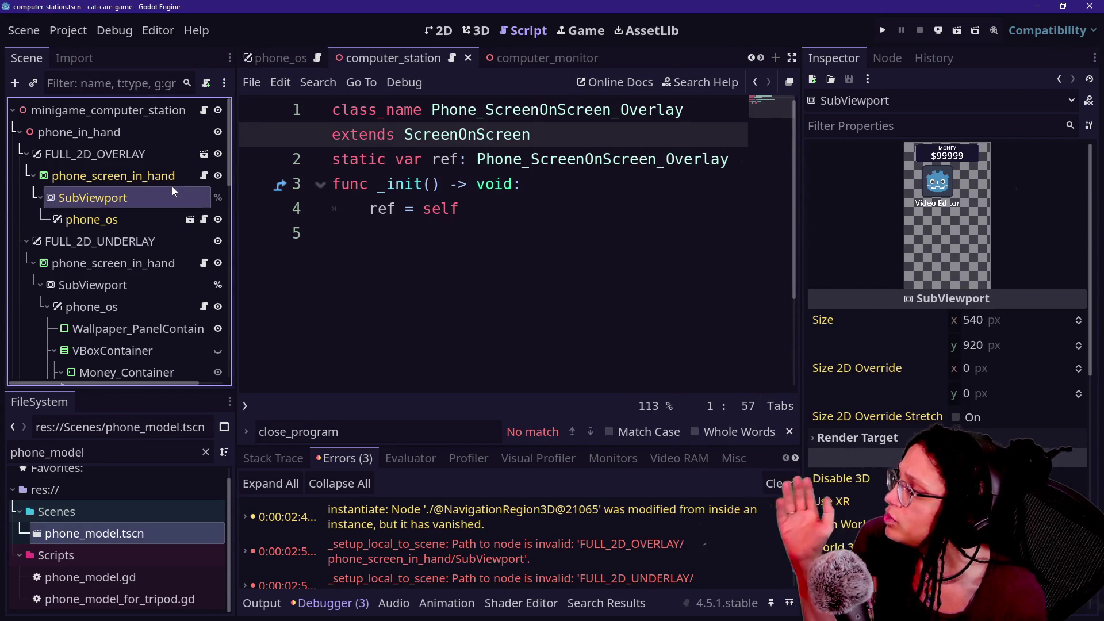
scroll(171, 186, "down", 10)
scroll(164, 198, "up", 3)
scroll(163, 198, "up", 3)
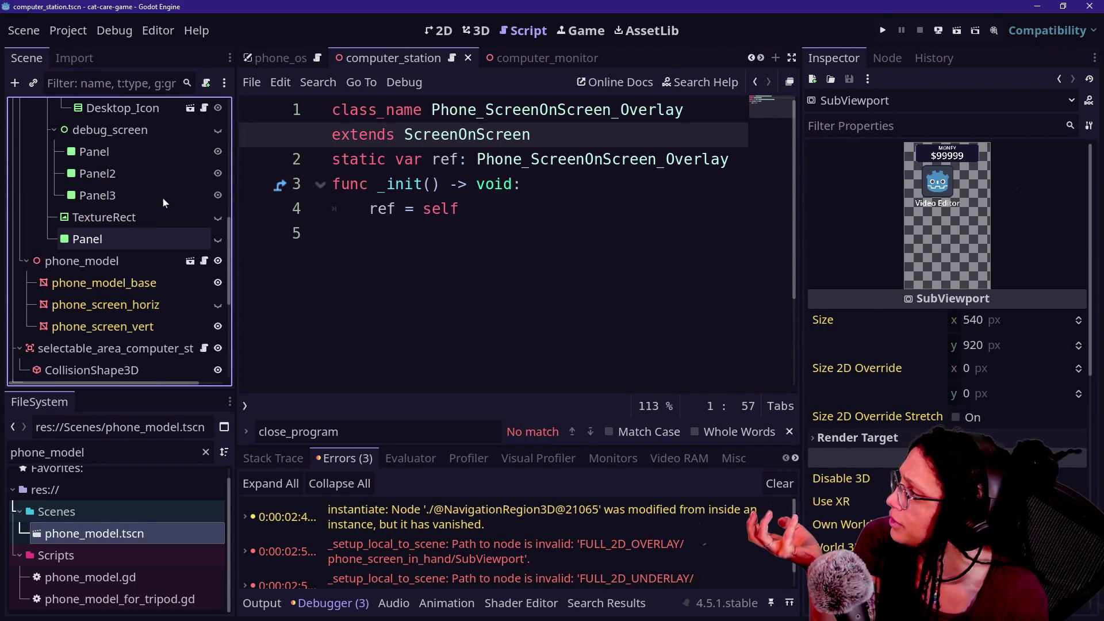
scroll(163, 198, "up", 2)
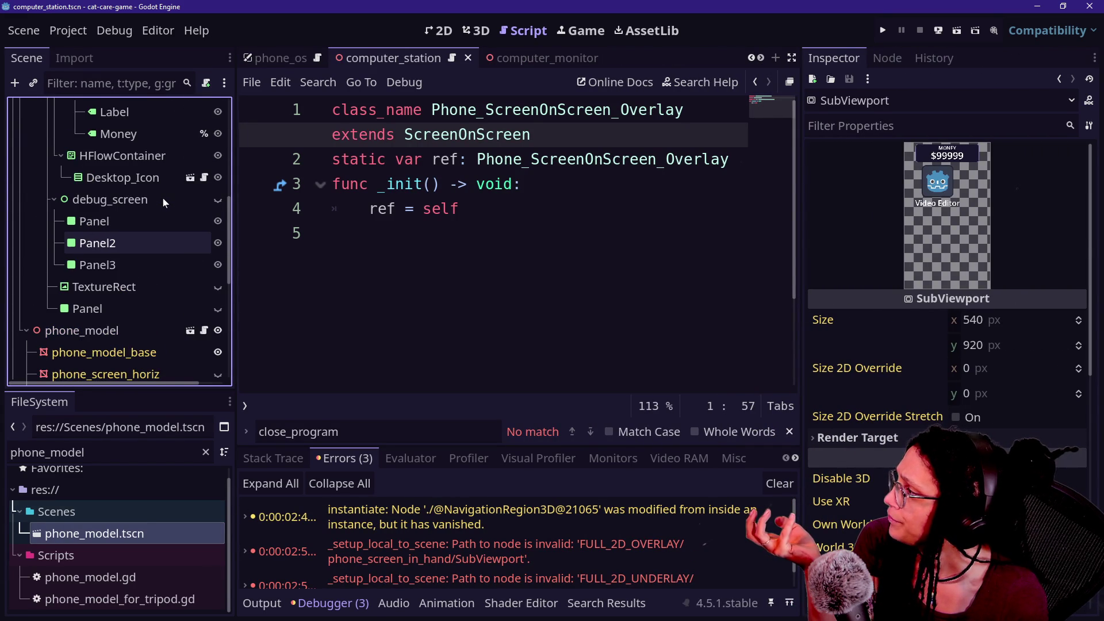
scroll(164, 198, "down", 8)
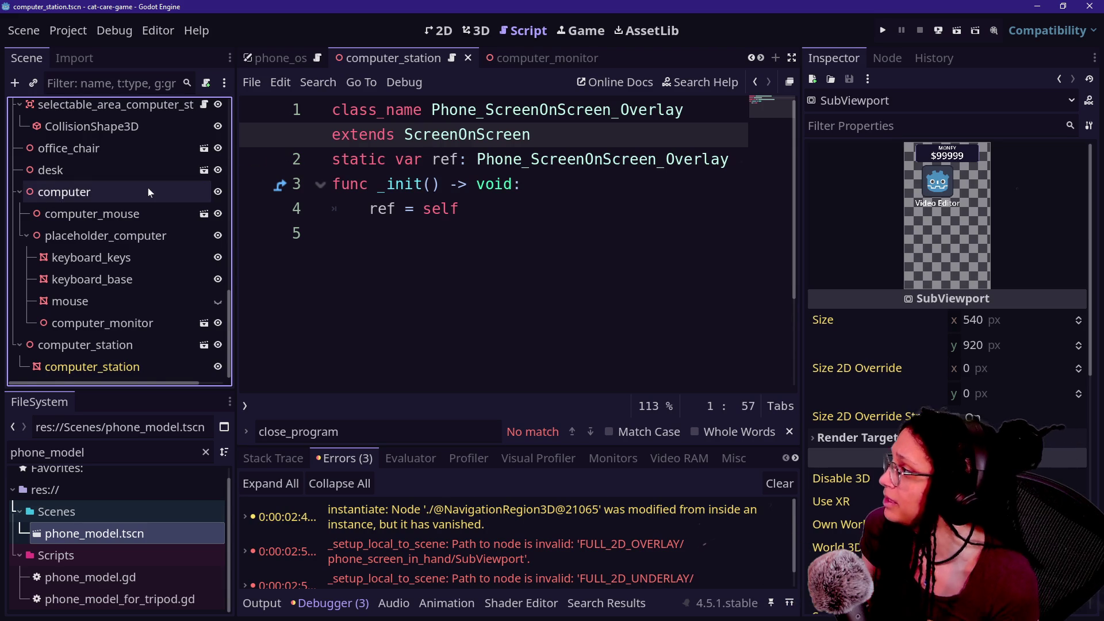
scroll(148, 187, "up", 11)
scroll(147, 188, "down", 3)
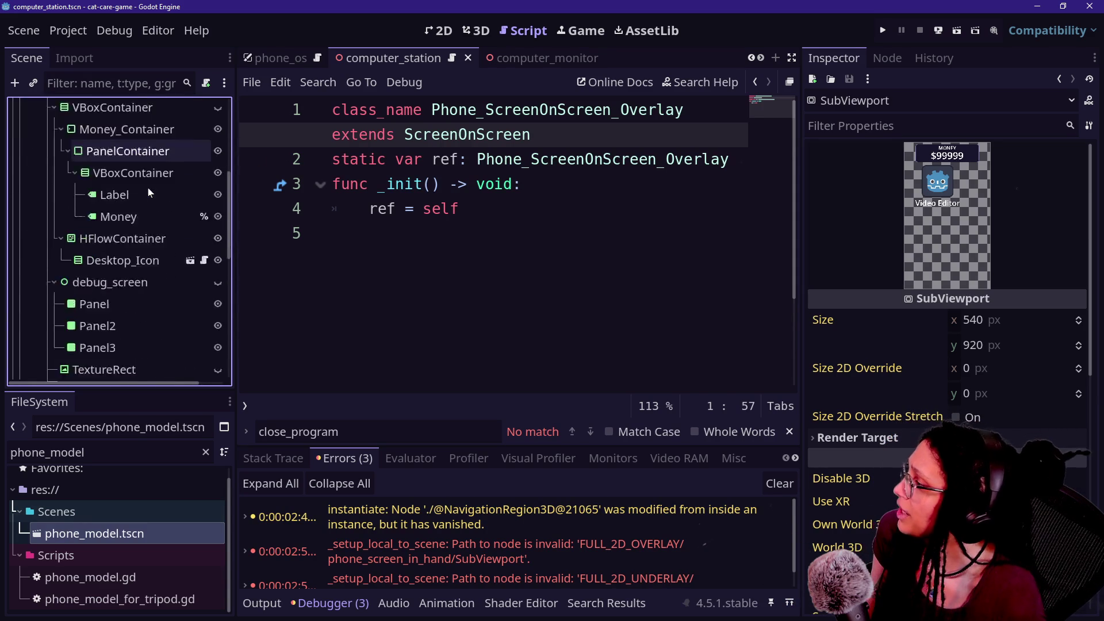
scroll(147, 188, "down", 3)
Make phone_model local and select its phone_screen_vert mesh.
left_click(58, 242)
right_click(57, 243)
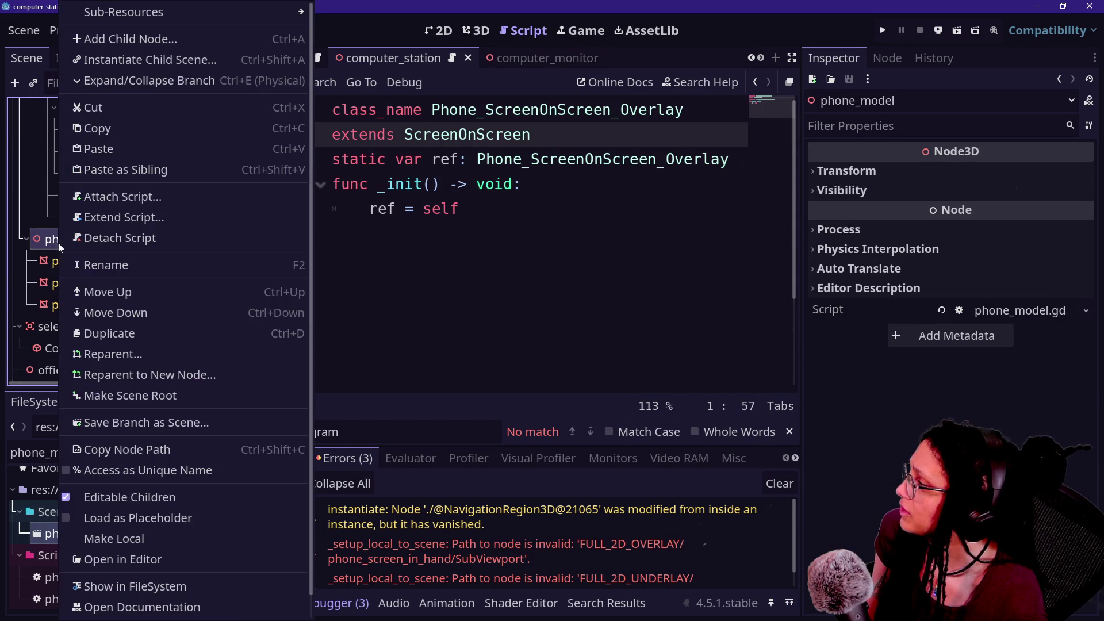
left_click(114, 539)
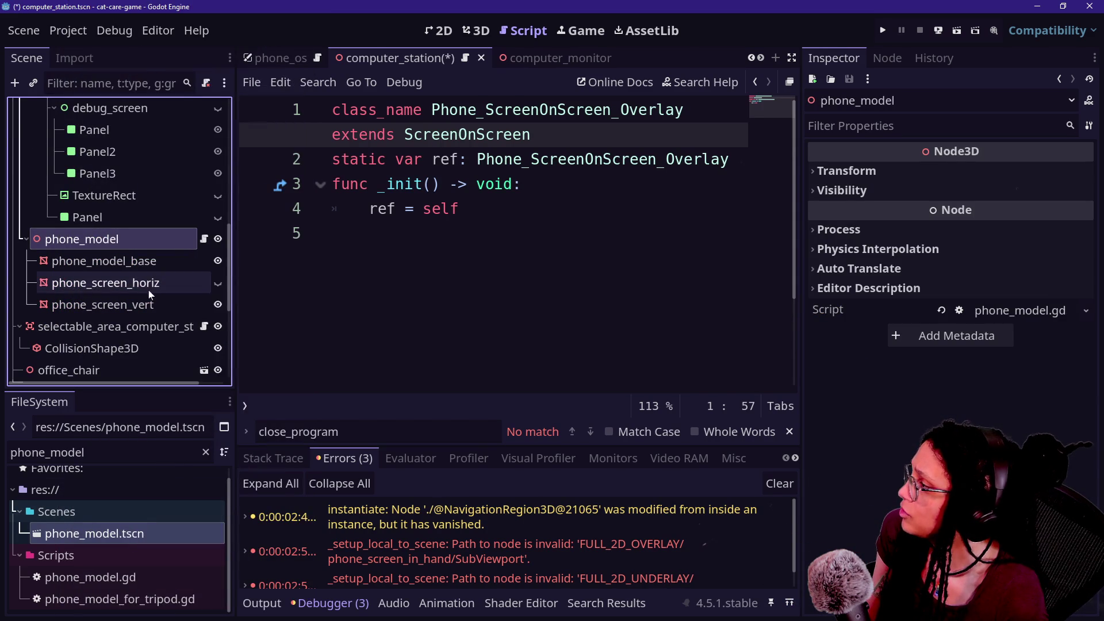
left_click(114, 307)
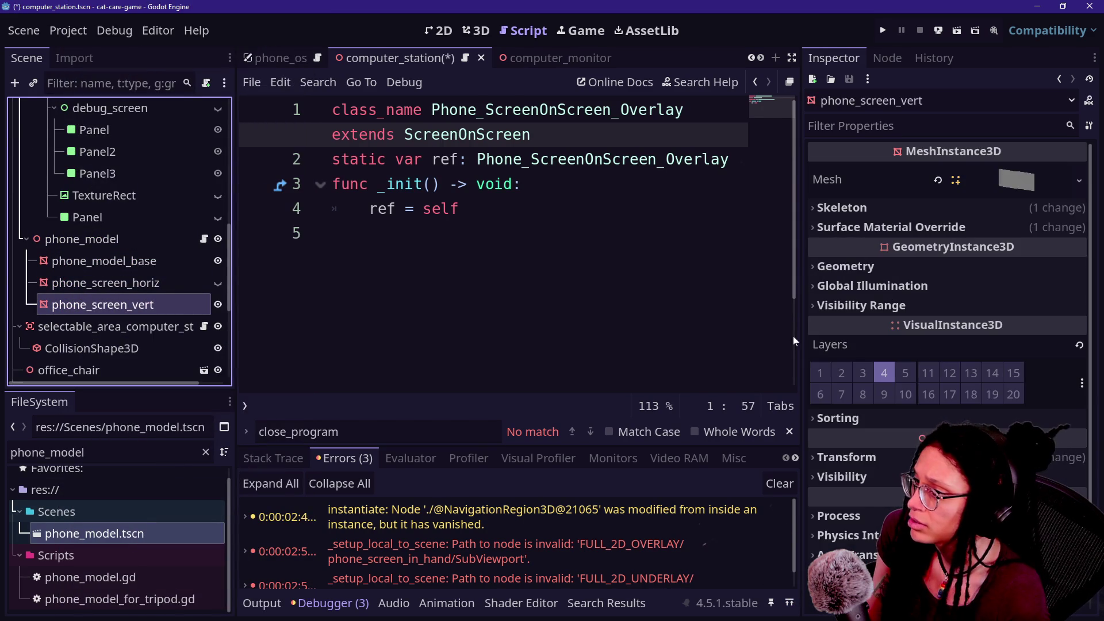
Expand the screen's Surface Material Override and inspect its next-pass material.
left_click(935, 226)
left_click(999, 258)
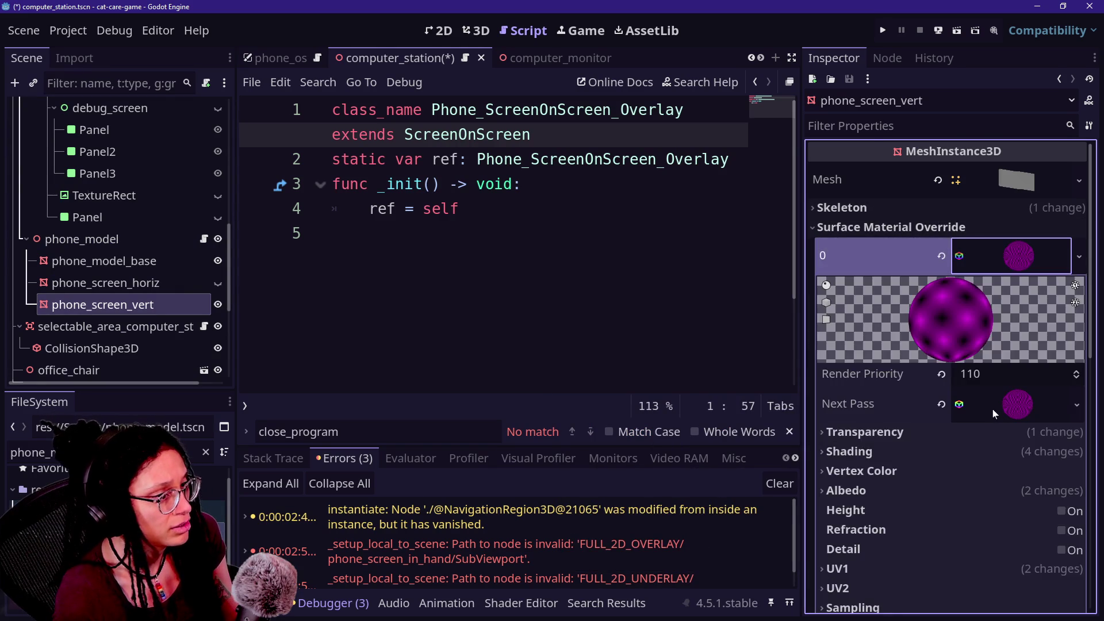
scroll(993, 409, "down", 5)
scroll(992, 409, "up", 3)
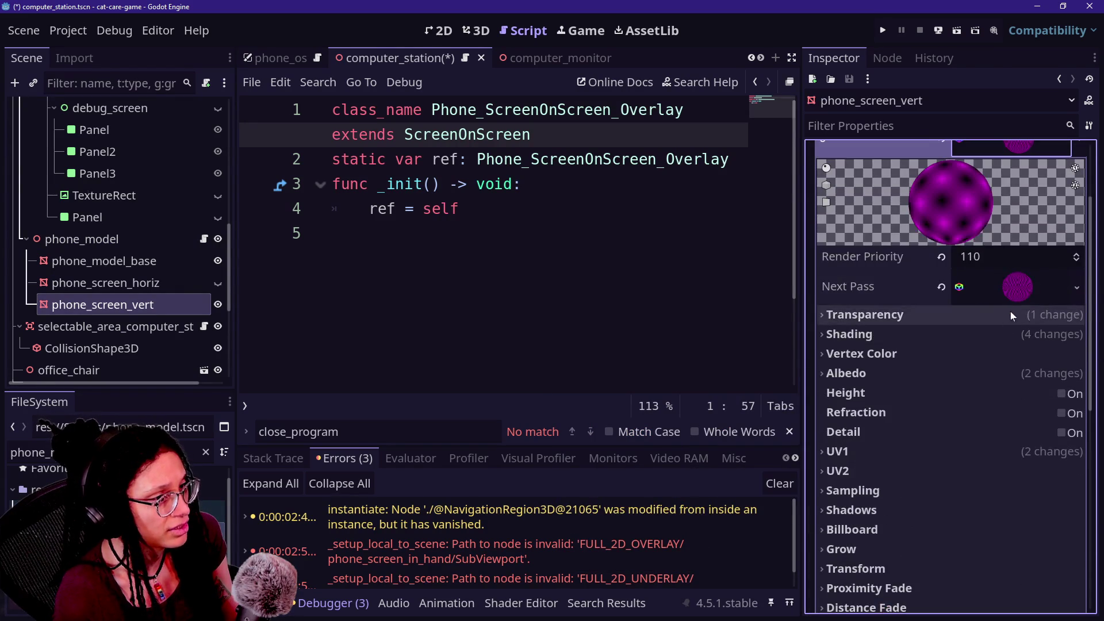
left_click(1018, 287)
scroll(978, 422, "down", 5)
scroll(979, 423, "up", 1)
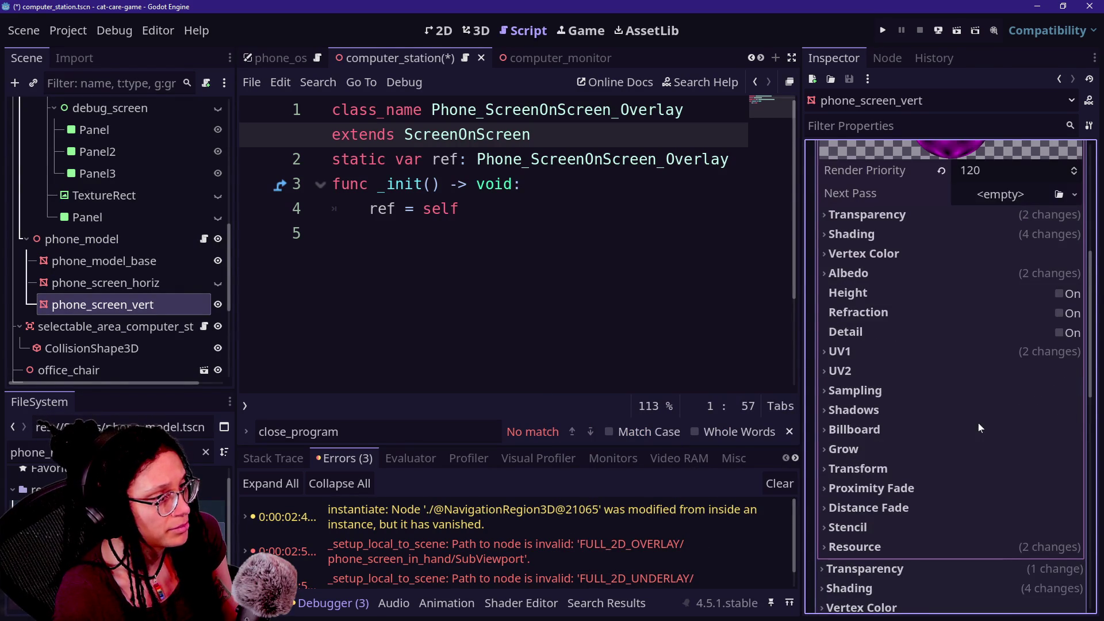
scroll(884, 291, "up", 4)
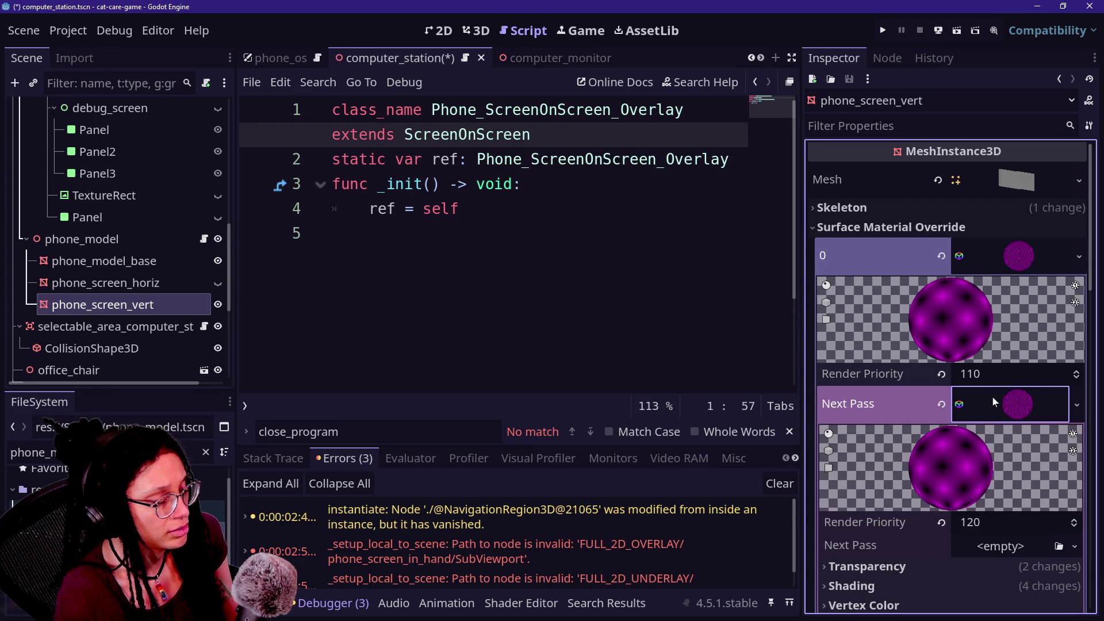
scroll(886, 456, "down", 5)
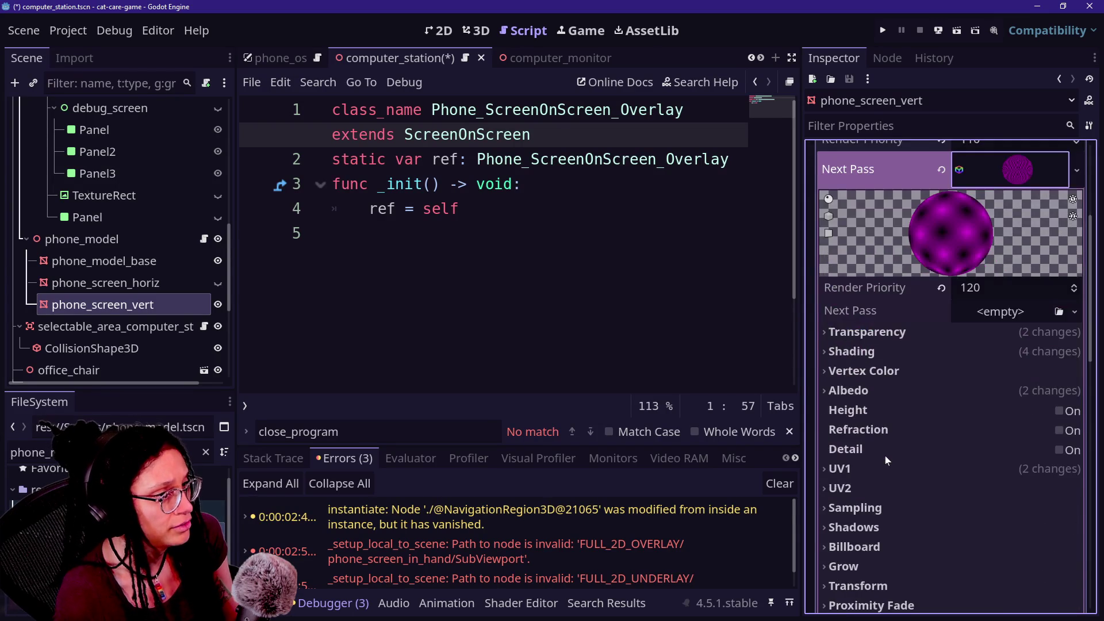
scroll(885, 456, "up", 5)
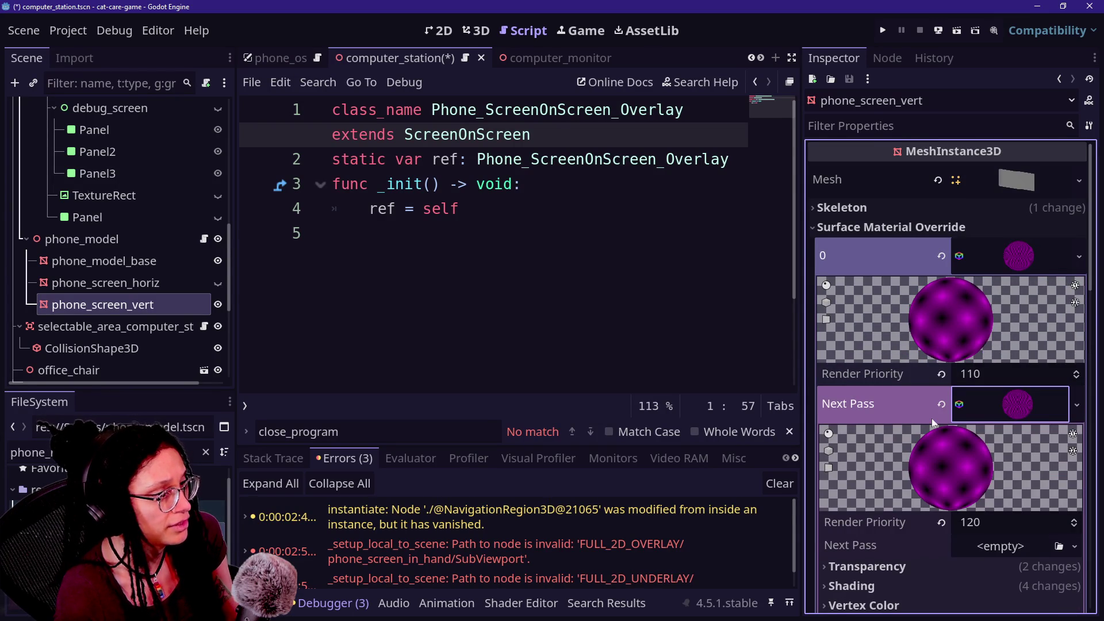
scroll(932, 419, "down", 6)
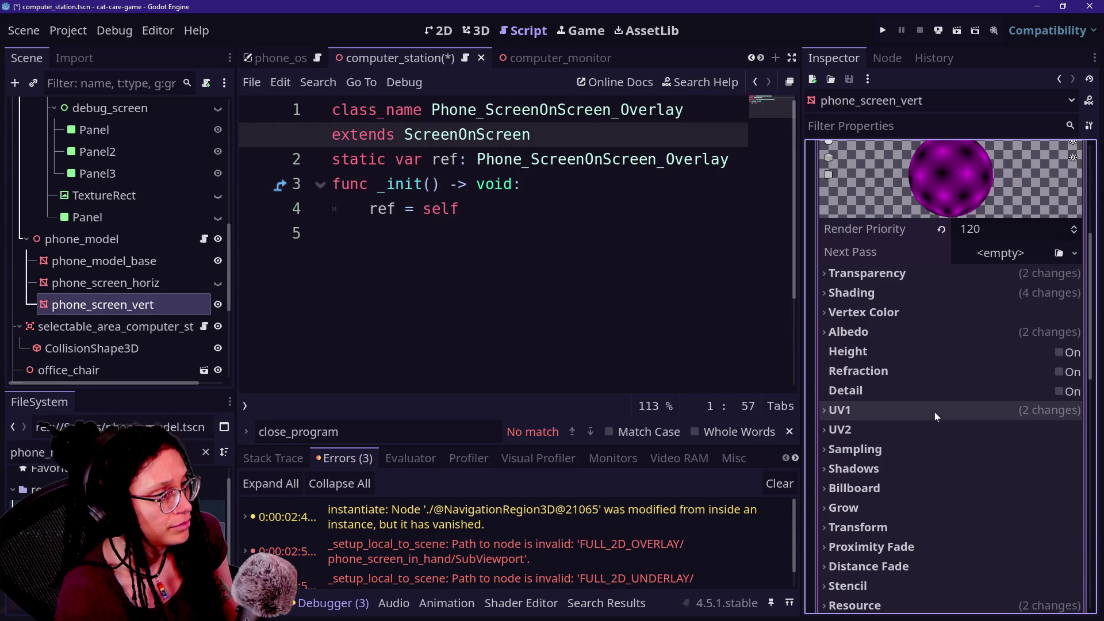
scroll(929, 336, "up", 4)
left_click(1002, 281)
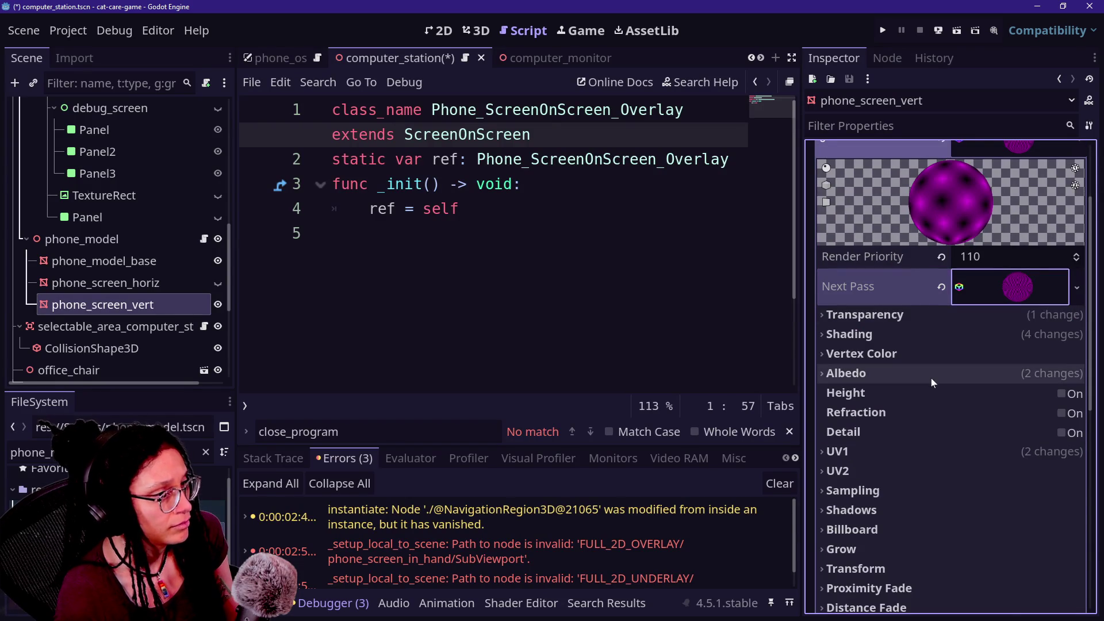
scroll(931, 378, "down", 2)
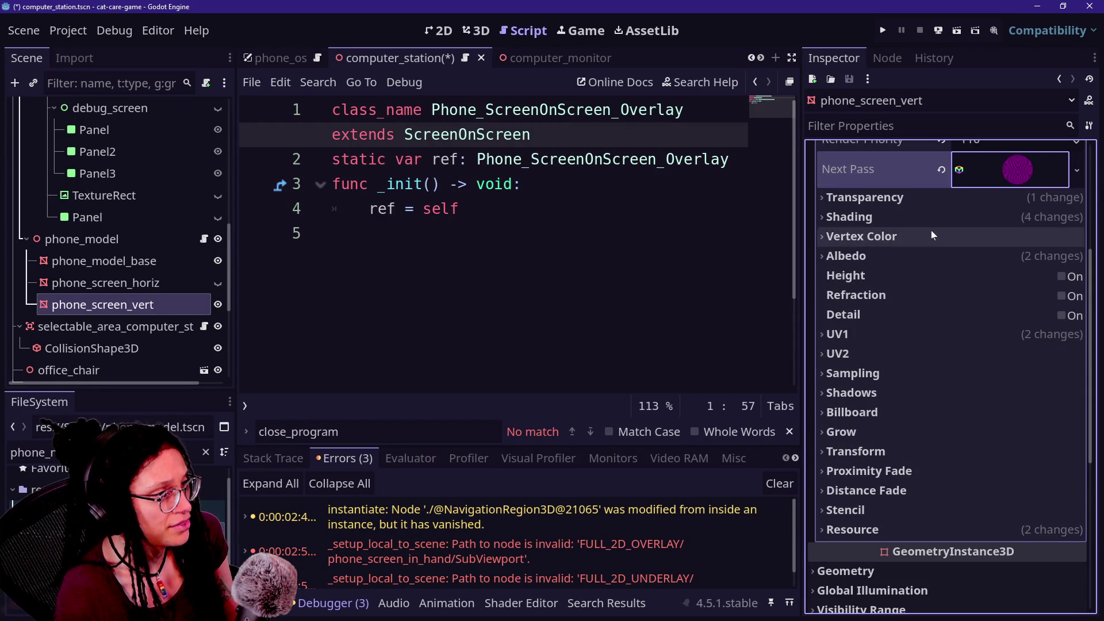
Point the base material's albedo ViewportTexture at FULL_2D_UNDERLAY's SubViewport.
left_click(928, 253)
left_click(986, 300)
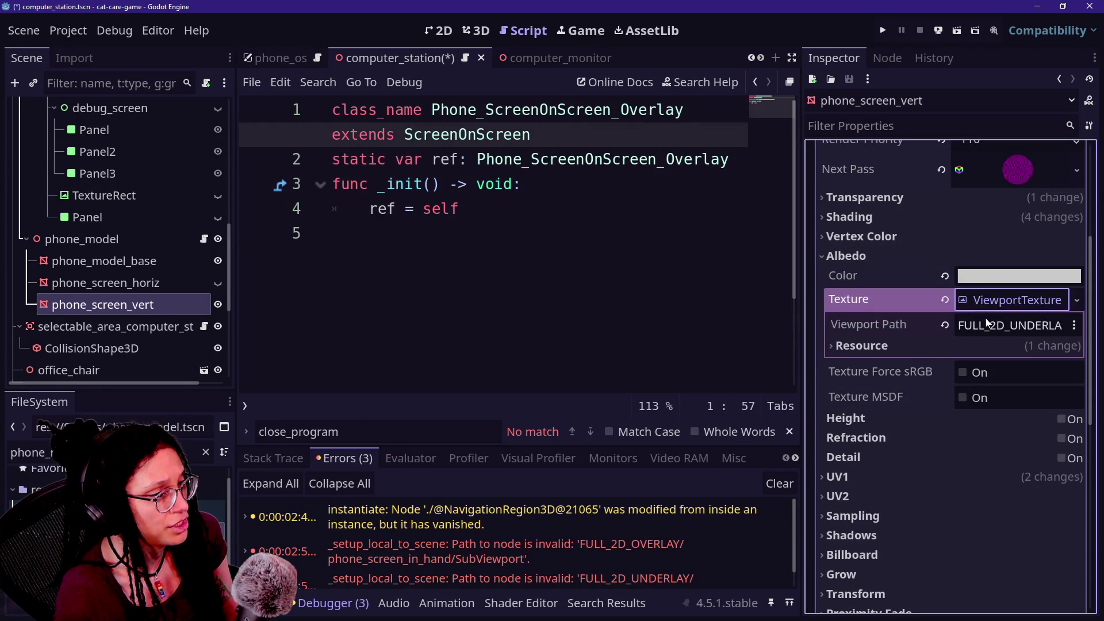
left_click(987, 324)
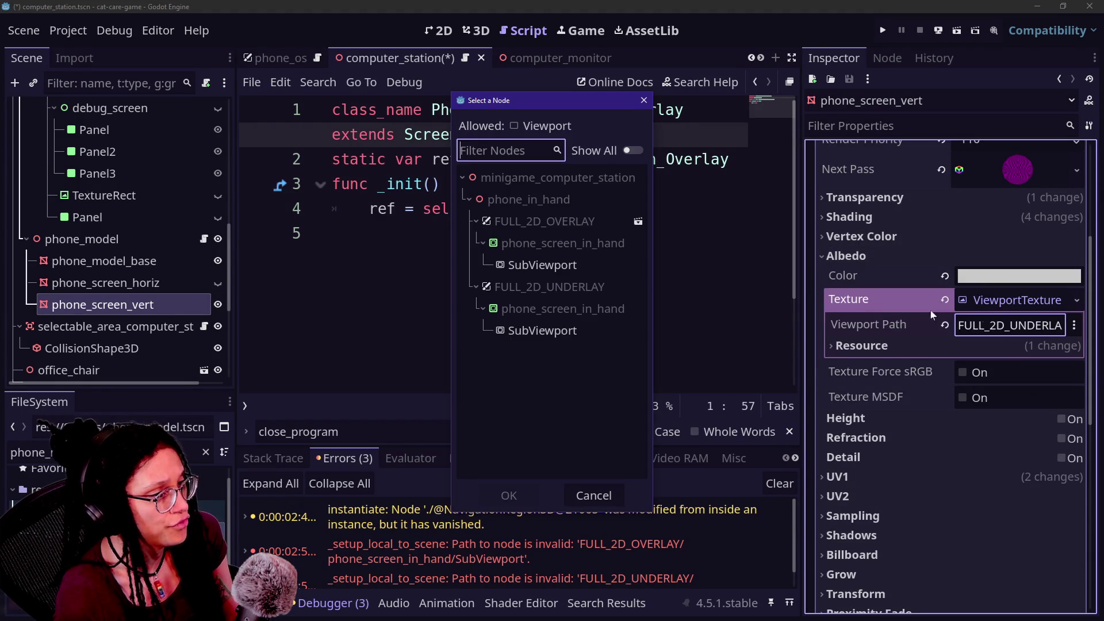
left_click(540, 269)
left_click(543, 330)
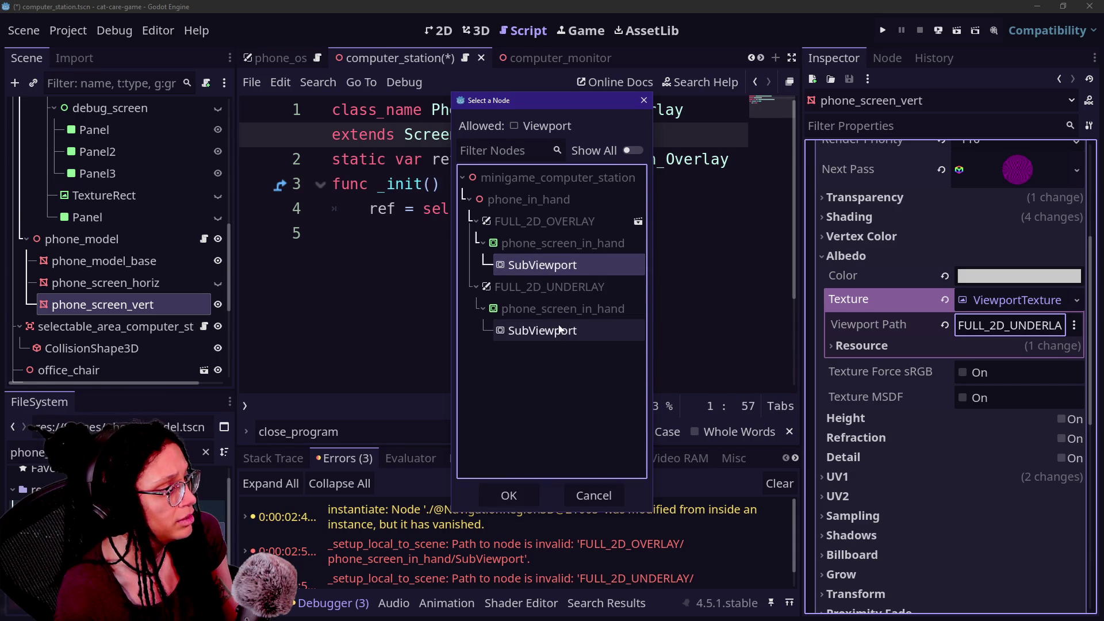
left_click(515, 496)
Expand the next-pass material's albedo settings.
scroll(960, 375, "up", 5)
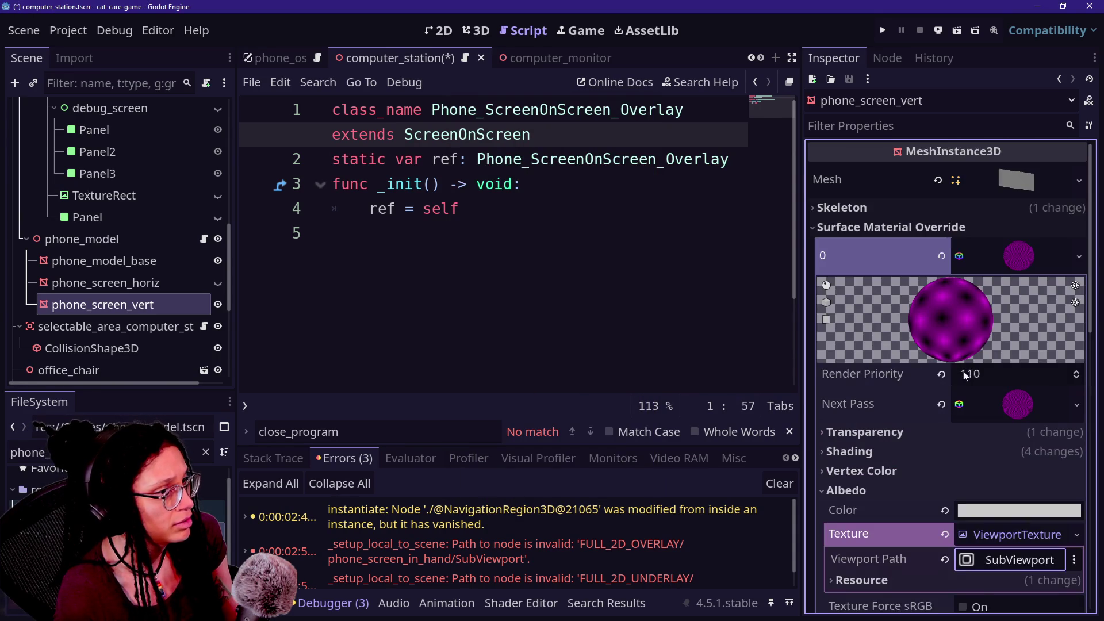
left_click(1023, 406)
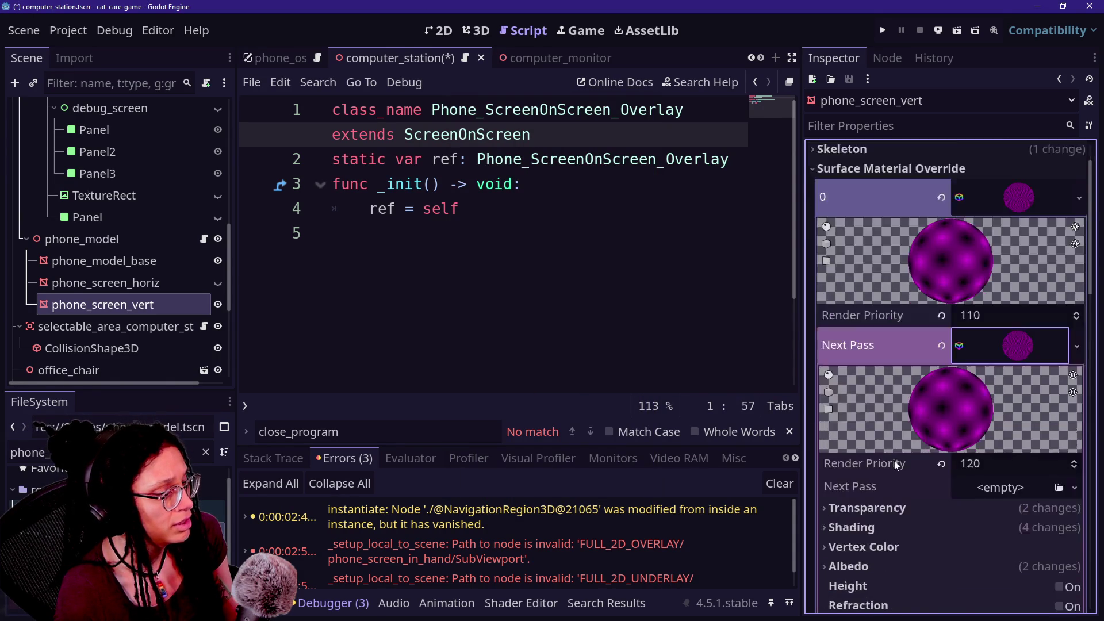
scroll(895, 460, "down", 5)
left_click(942, 281)
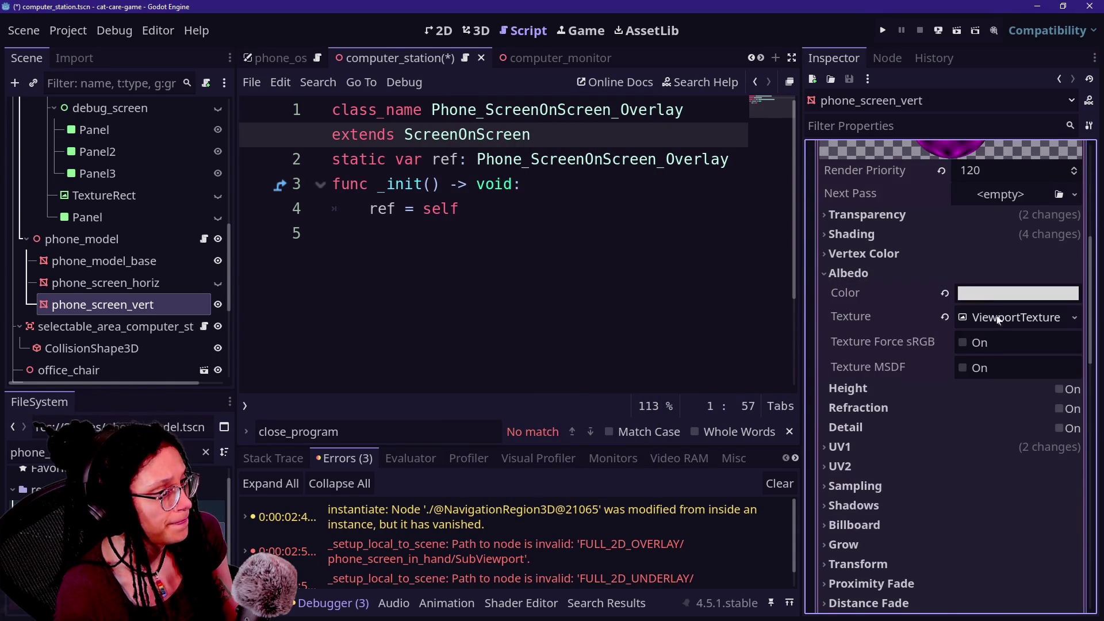
Point the next-pass albedo ViewportTexture at FULL_2D_OVERLAY's SubViewport, then save and run.
left_click(993, 319)
left_click(984, 359)
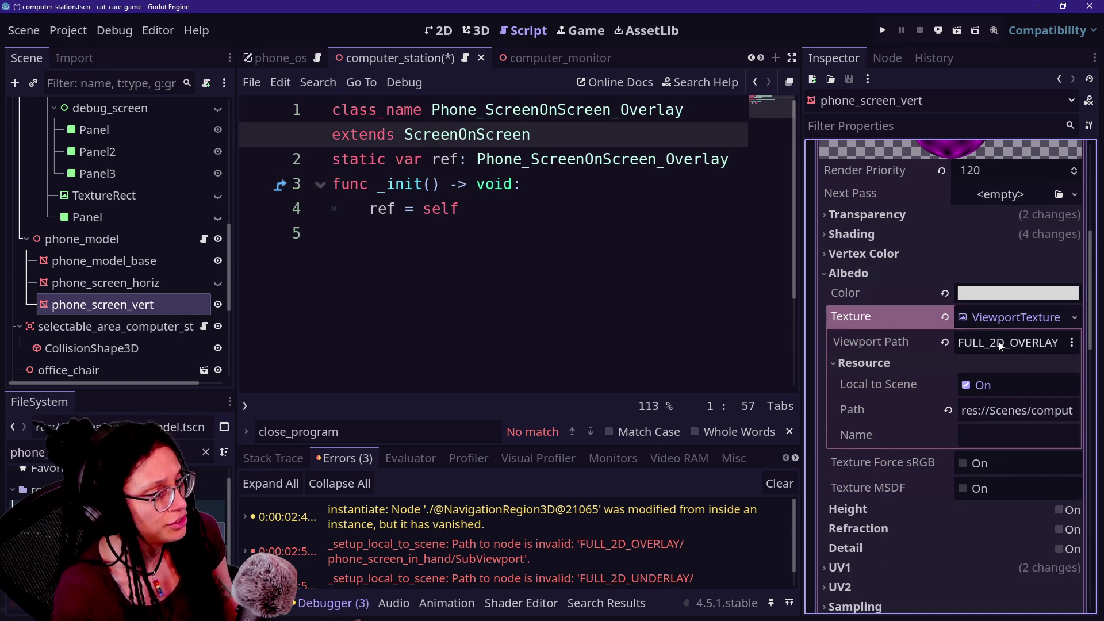
left_click(1001, 343)
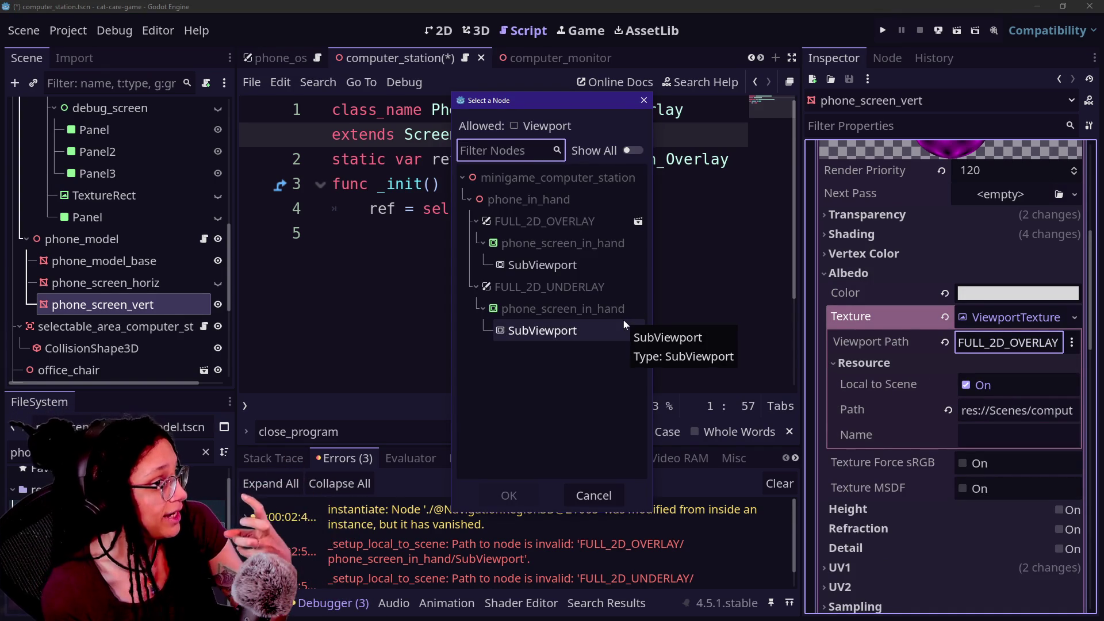
left_click(578, 262)
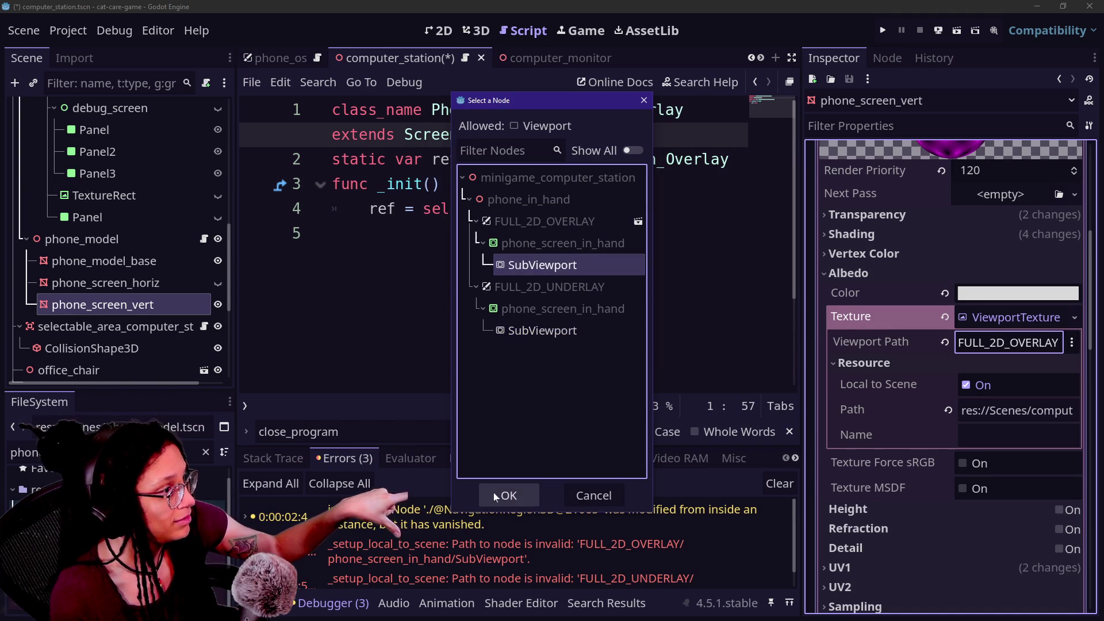
left_click(496, 494)
scroll(861, 334, "up", 6)
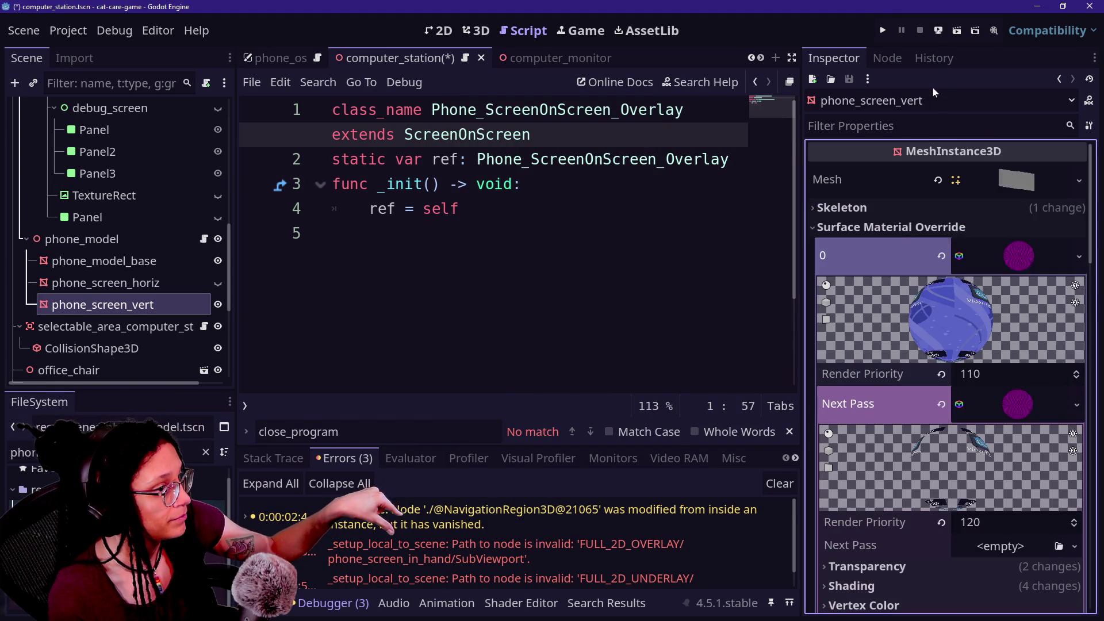
left_click(890, 29)
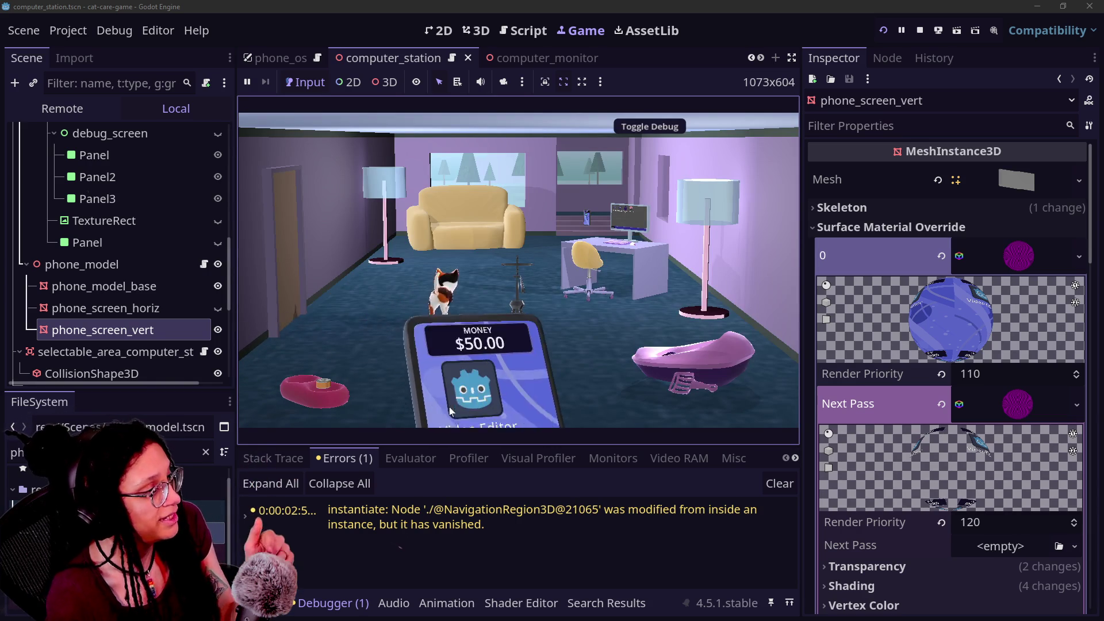
Raise and put away the in-hand phone, then open and close the monitor's Shopping App.
left_click(500, 368)
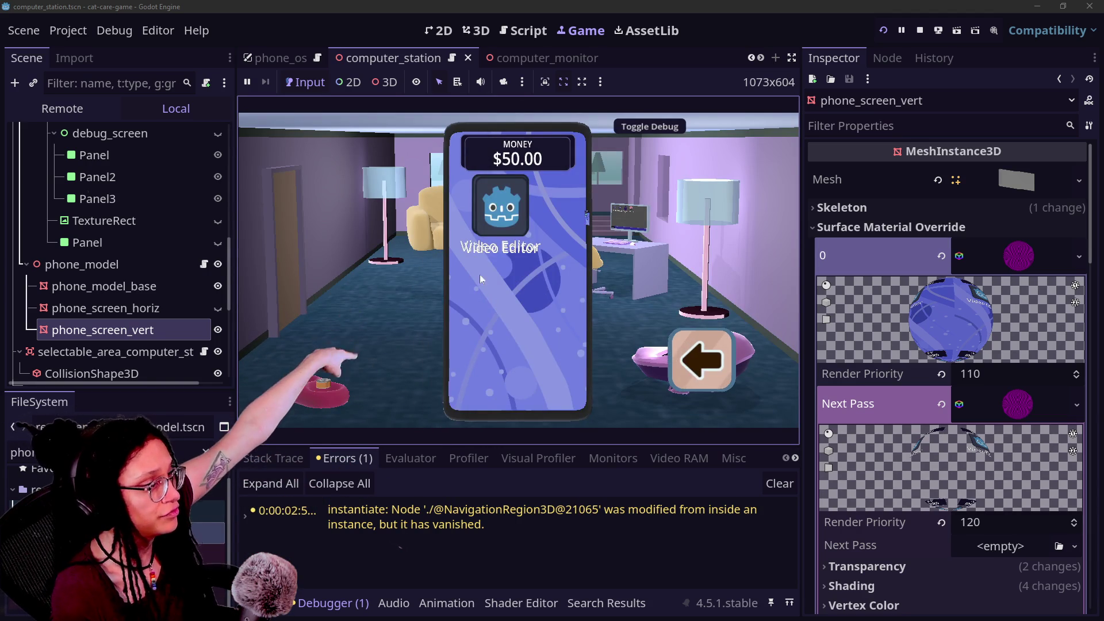
left_click(703, 353)
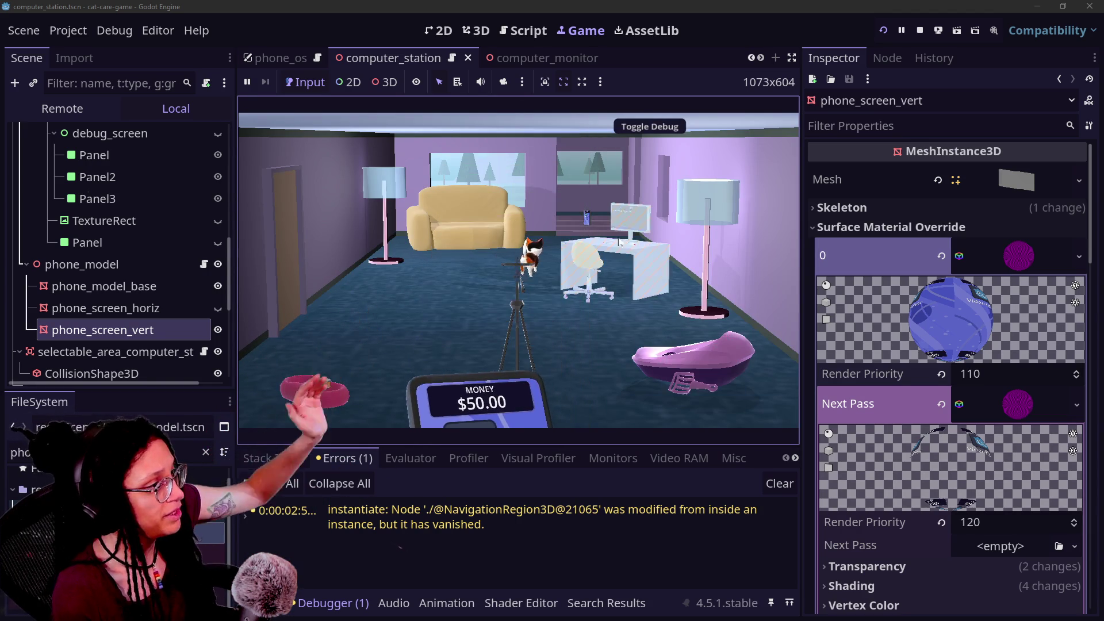
left_click(416, 321)
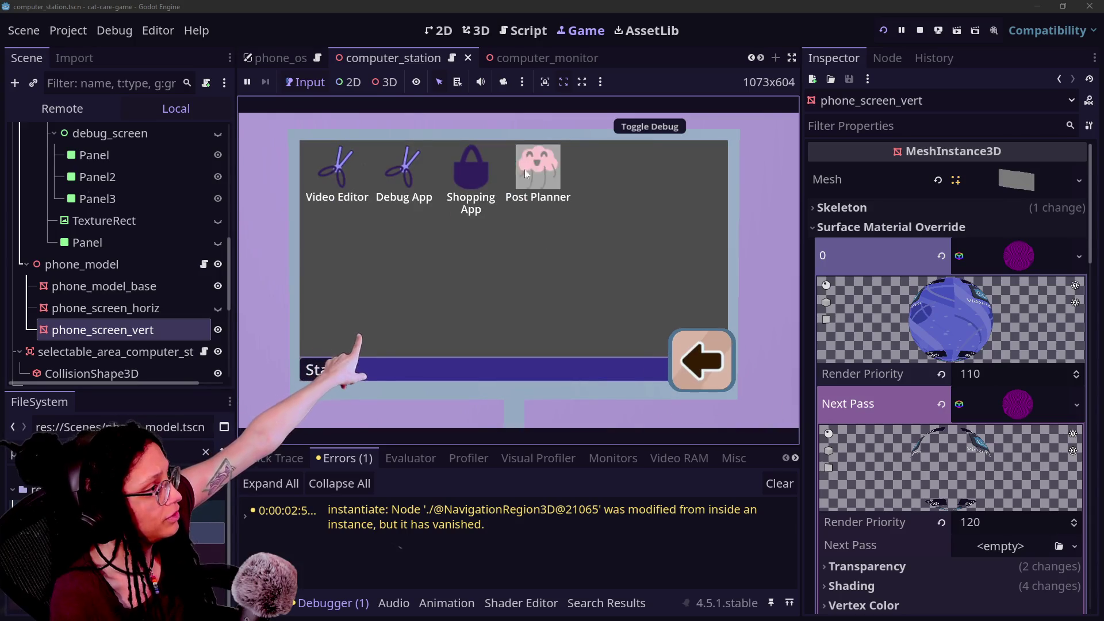
left_click(489, 184)
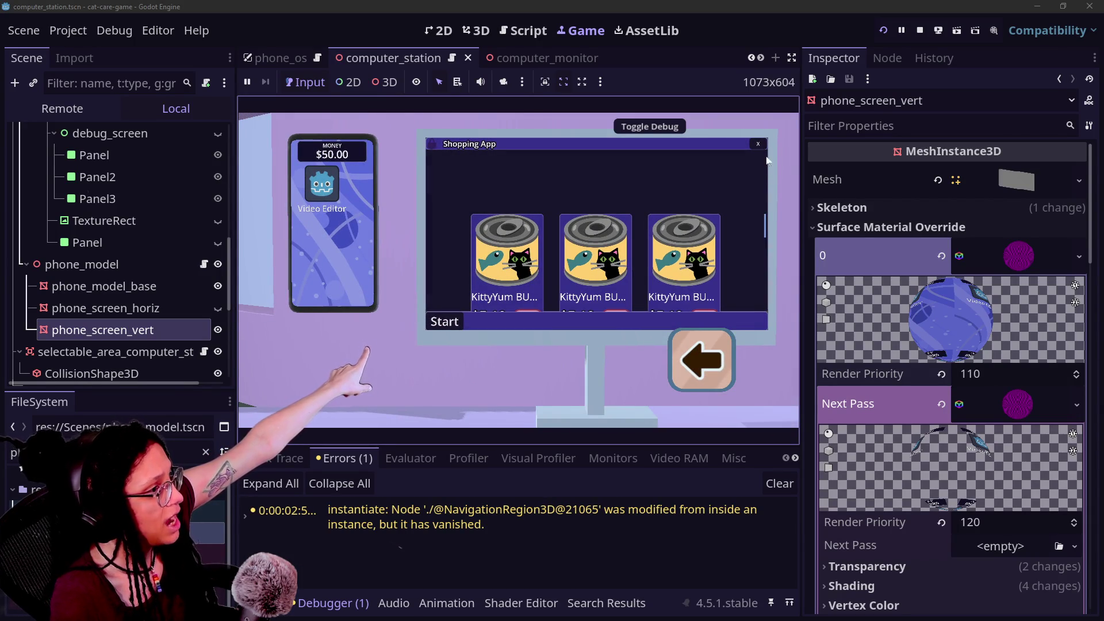
left_click(719, 353)
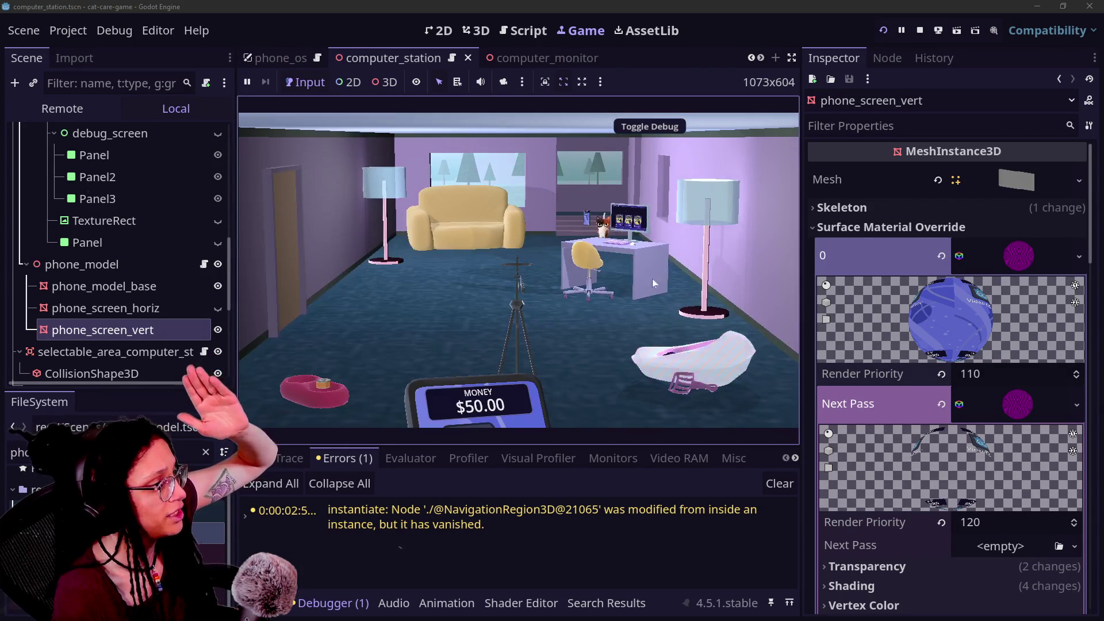
left_click(617, 232)
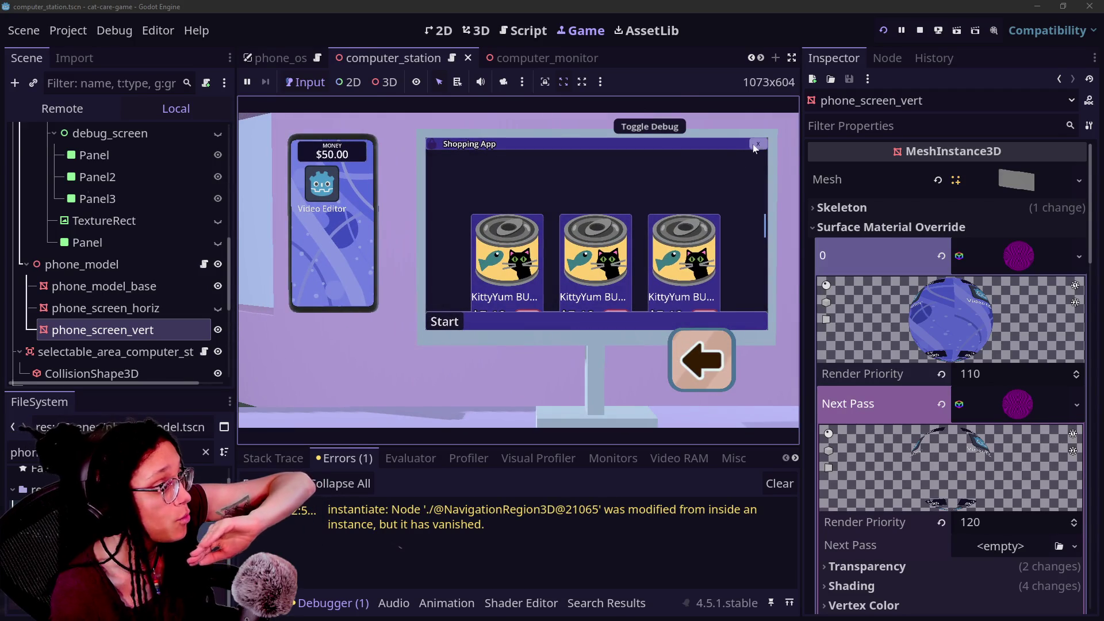
left_click(757, 145)
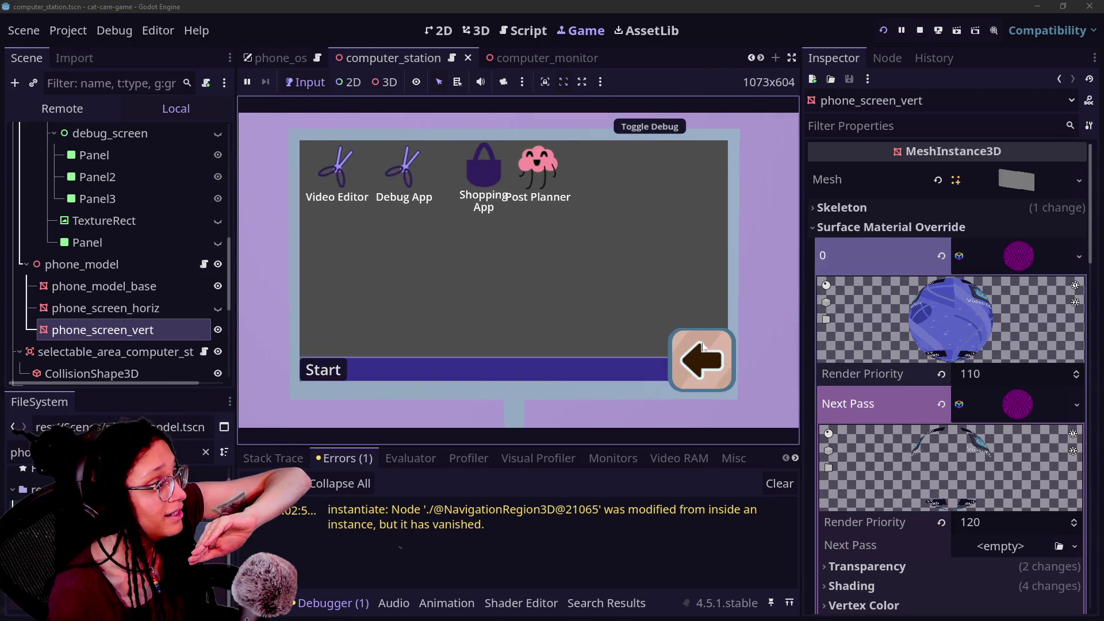
Leave the desk, zoom back onto the monitor and close the Shopping App again.
left_click(701, 343)
left_click(702, 343)
left_click(666, 267)
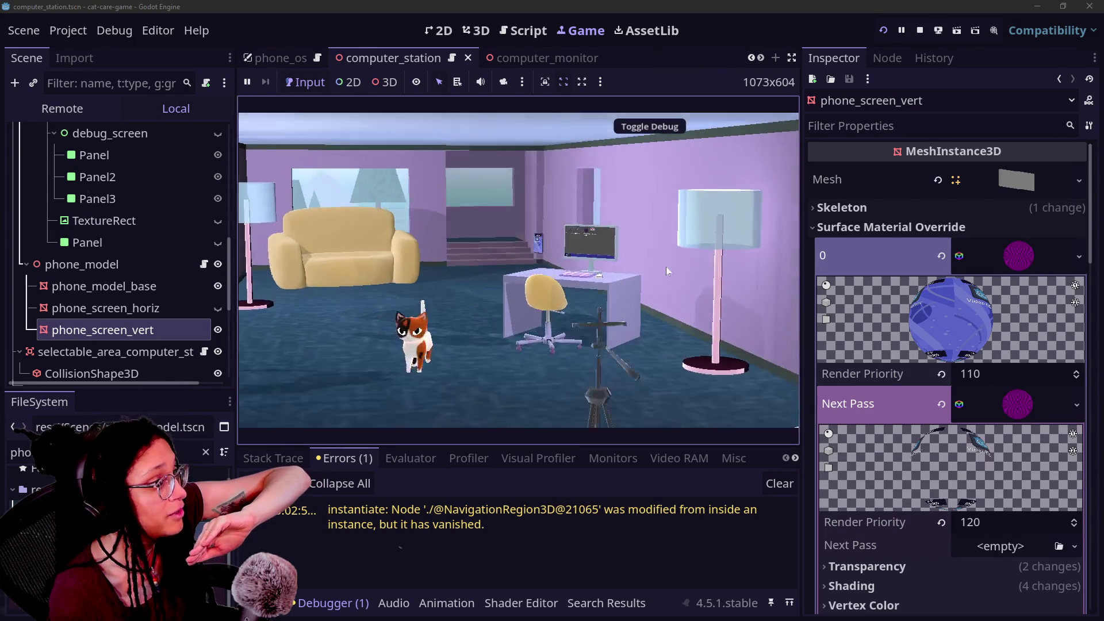
left_click(478, 170)
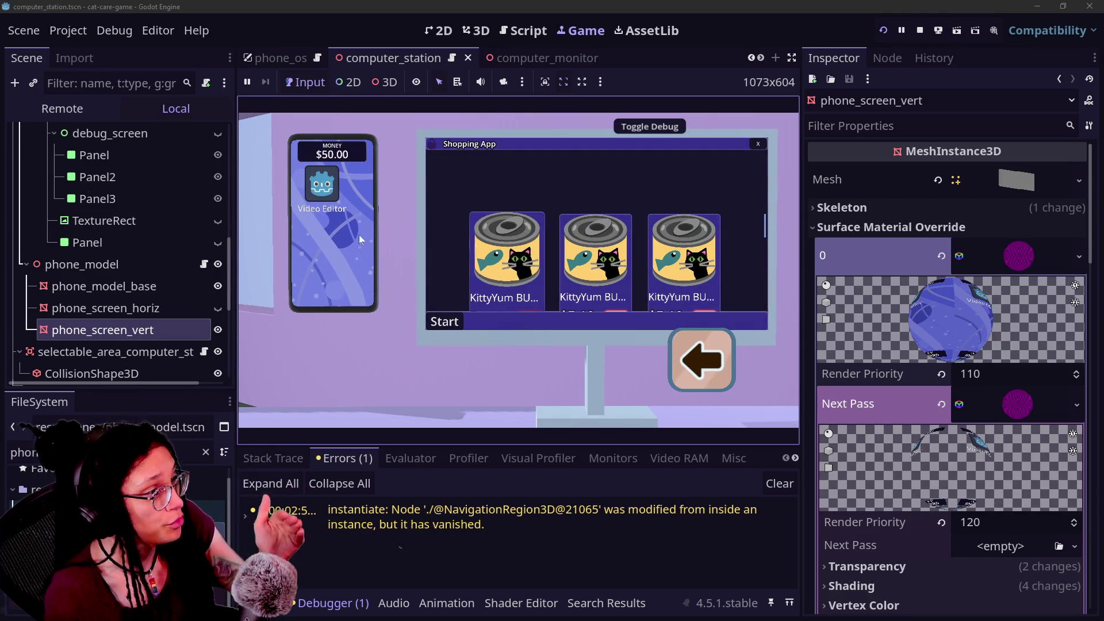
left_click(695, 360)
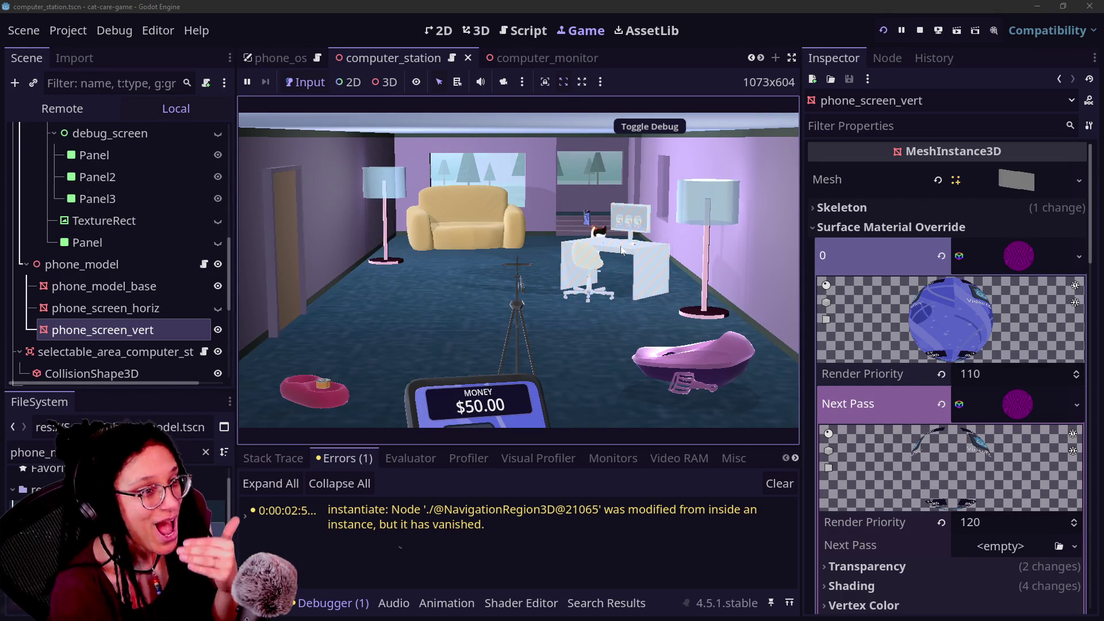
left_click(621, 250)
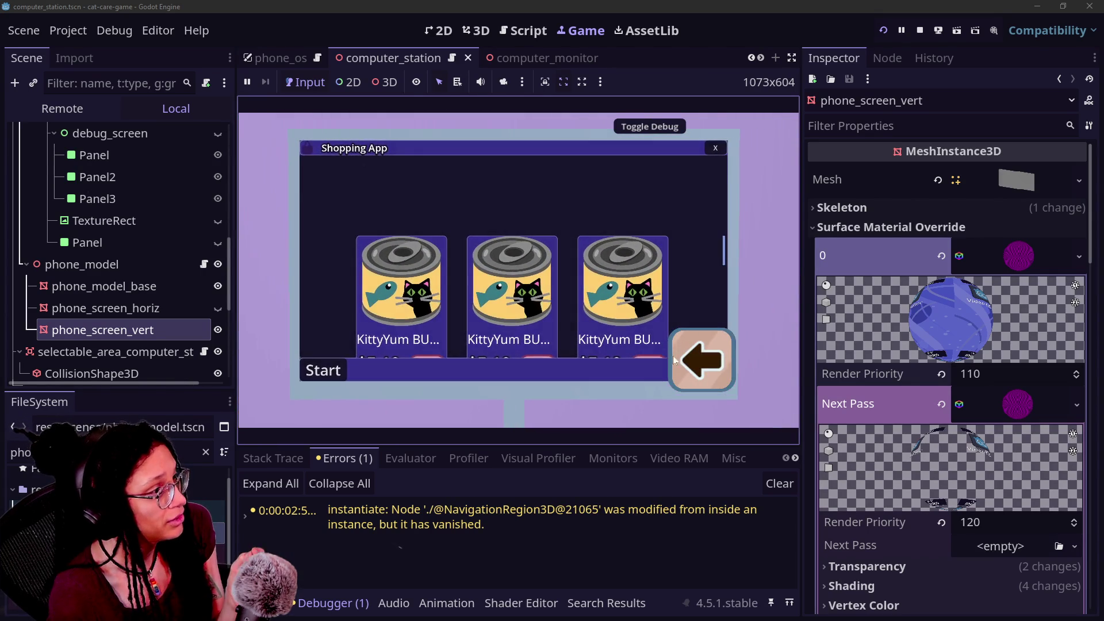
left_click(713, 151)
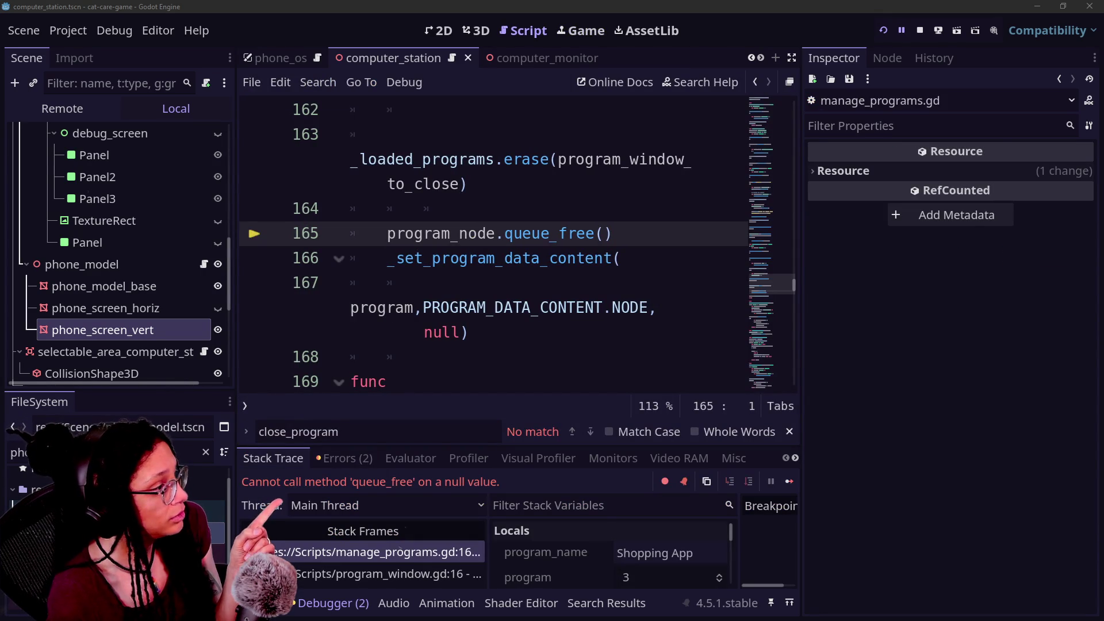
Restart the game, open and close the Shopping App twice to trigger the line-165 error, and relaunch.
left_click(884, 31)
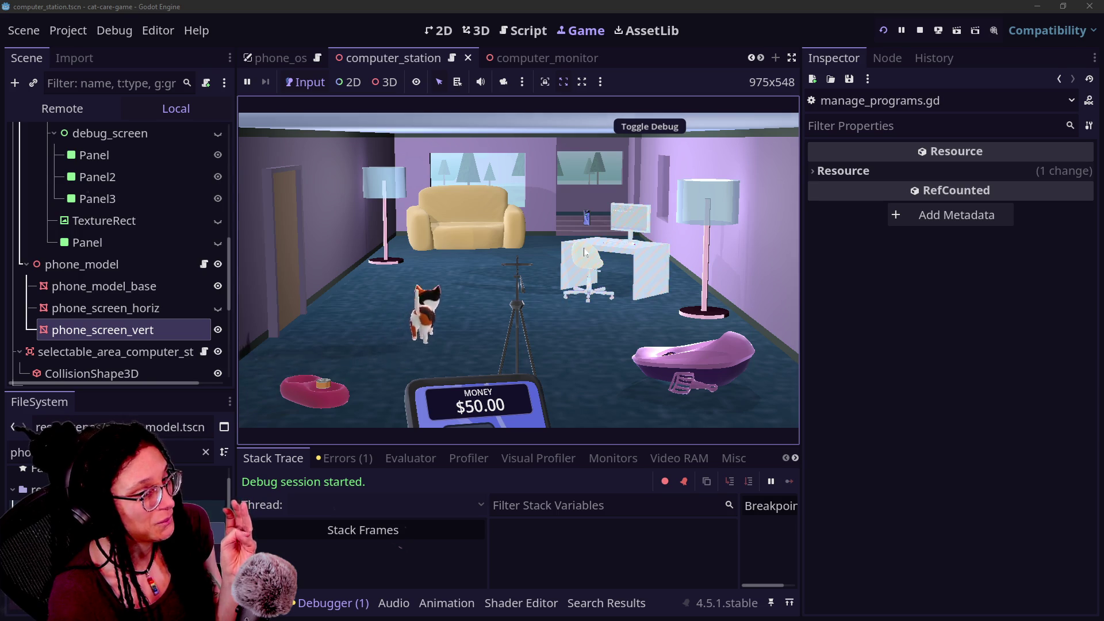
left_click(584, 252)
left_click(468, 167)
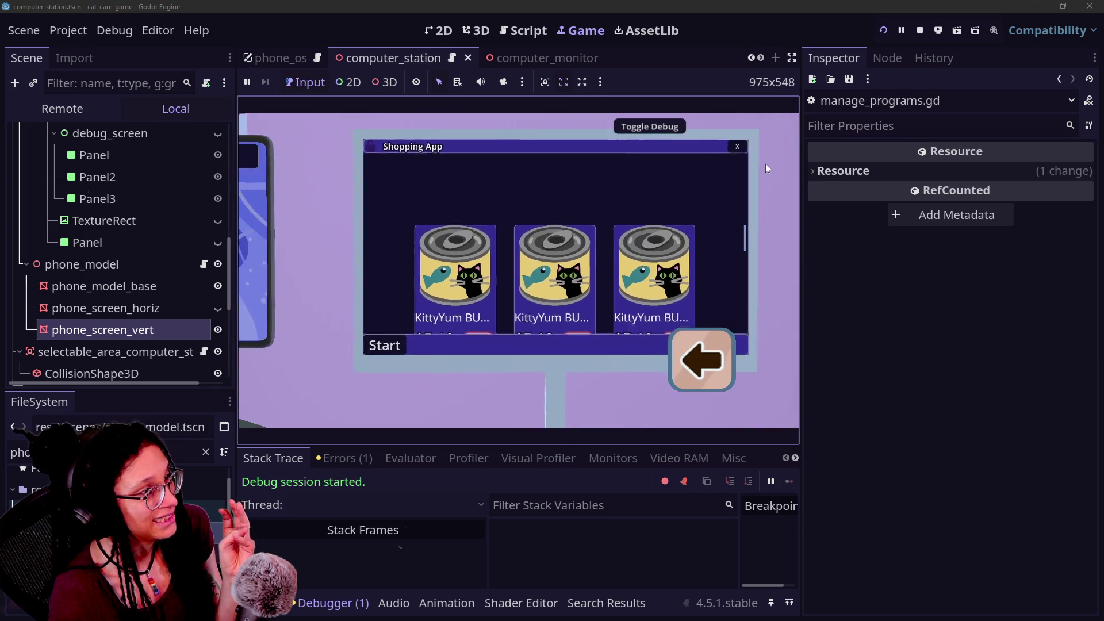
left_click(757, 147)
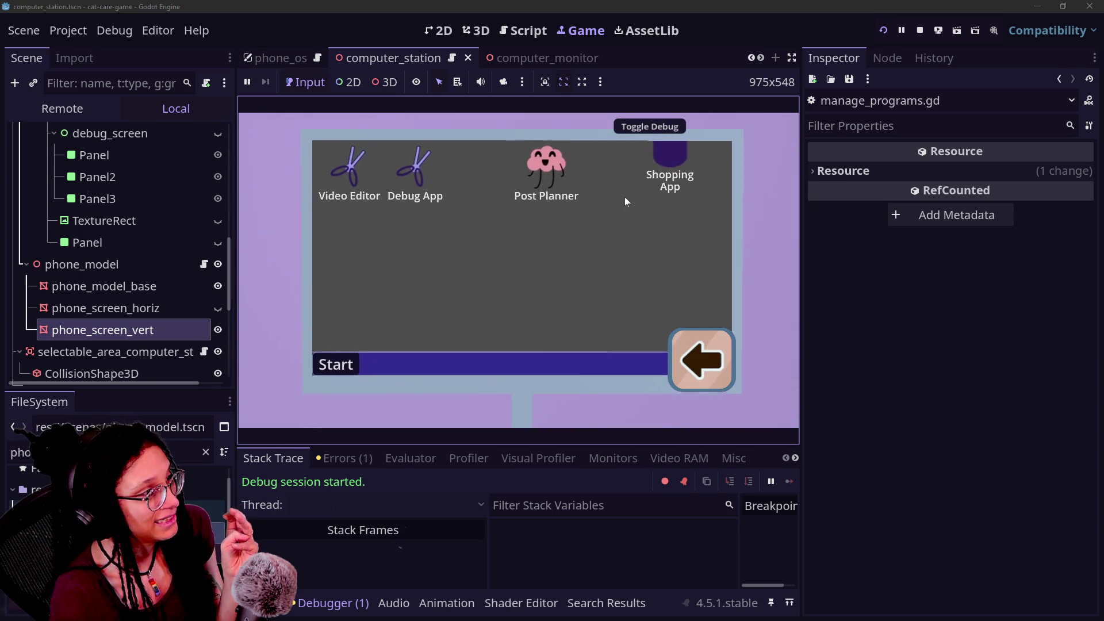
left_click(649, 160)
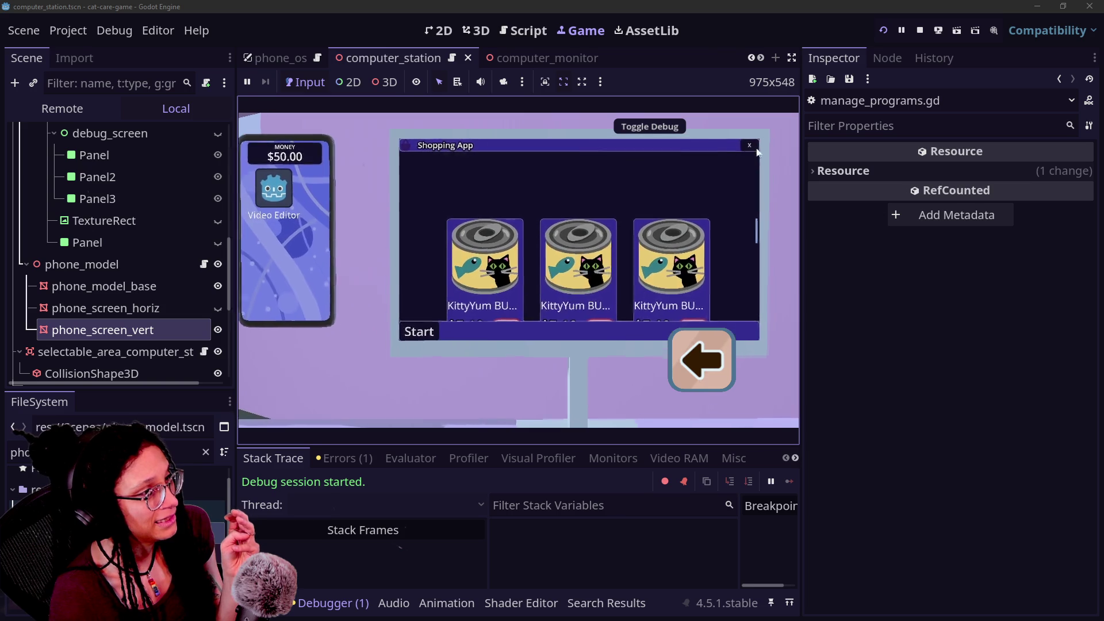
left_click(728, 149)
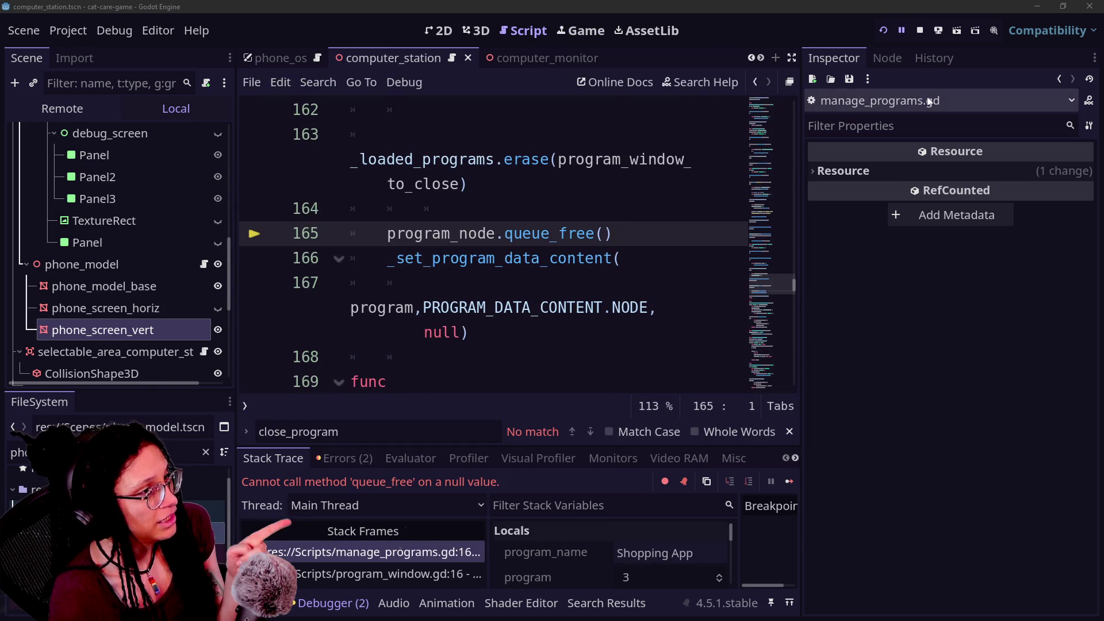
left_click(881, 30)
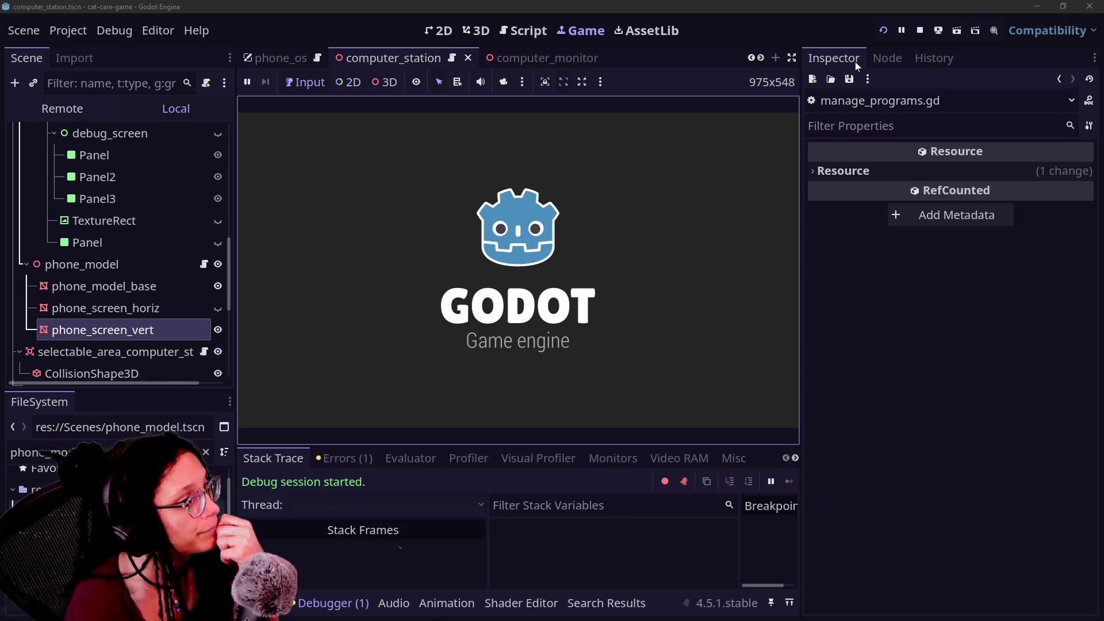
Drag the Post Planner icon, open and close the Shopping App, and leave the computer.
left_click(622, 213)
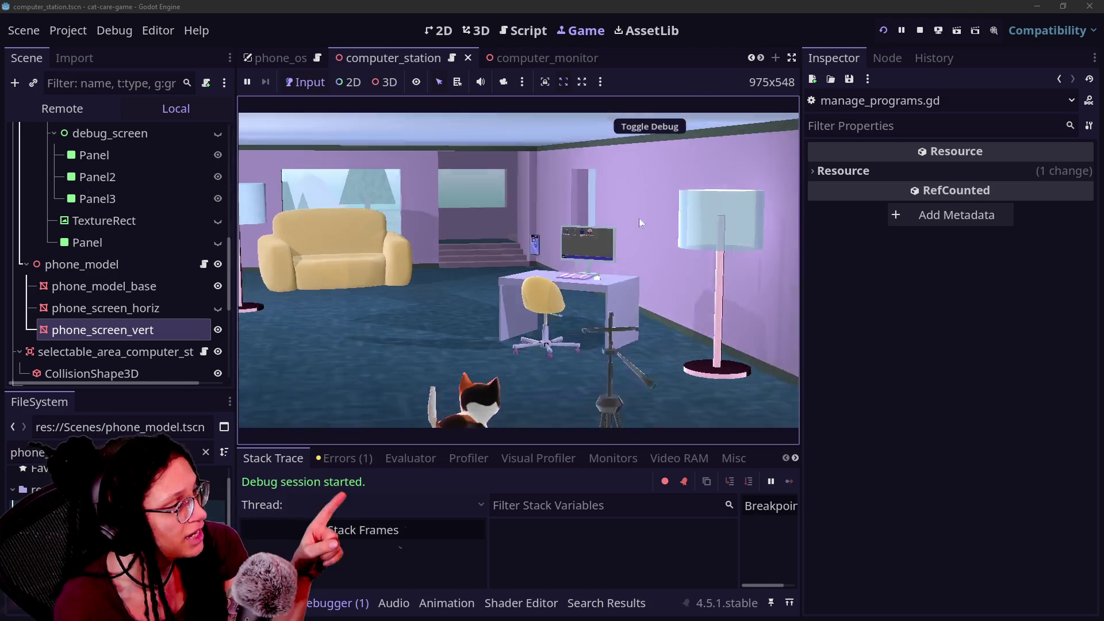
mouse_move(534, 175)
left_mouse_down()
mouse_move(471, 194)
mouse_move(488, 214)
left_mouse_up()
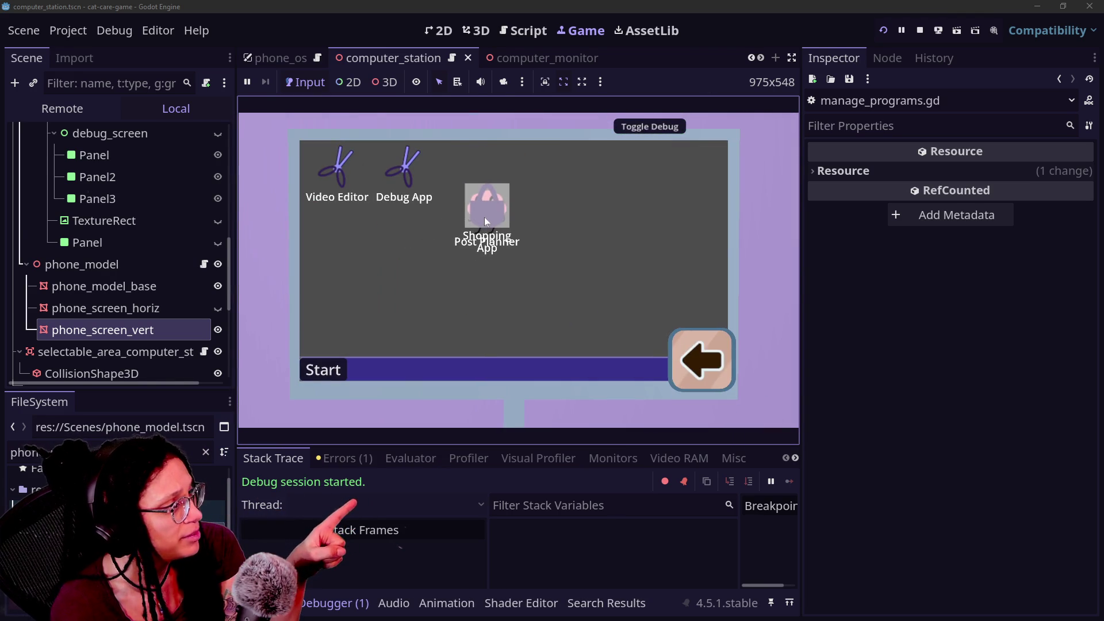
double_click(619, 203)
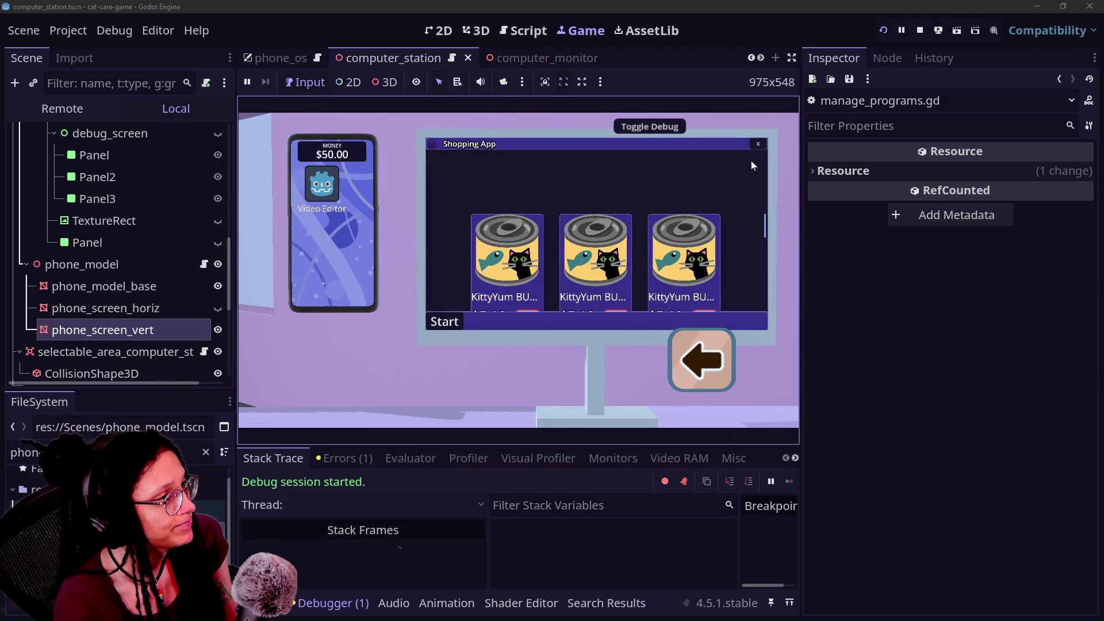
left_click(760, 144)
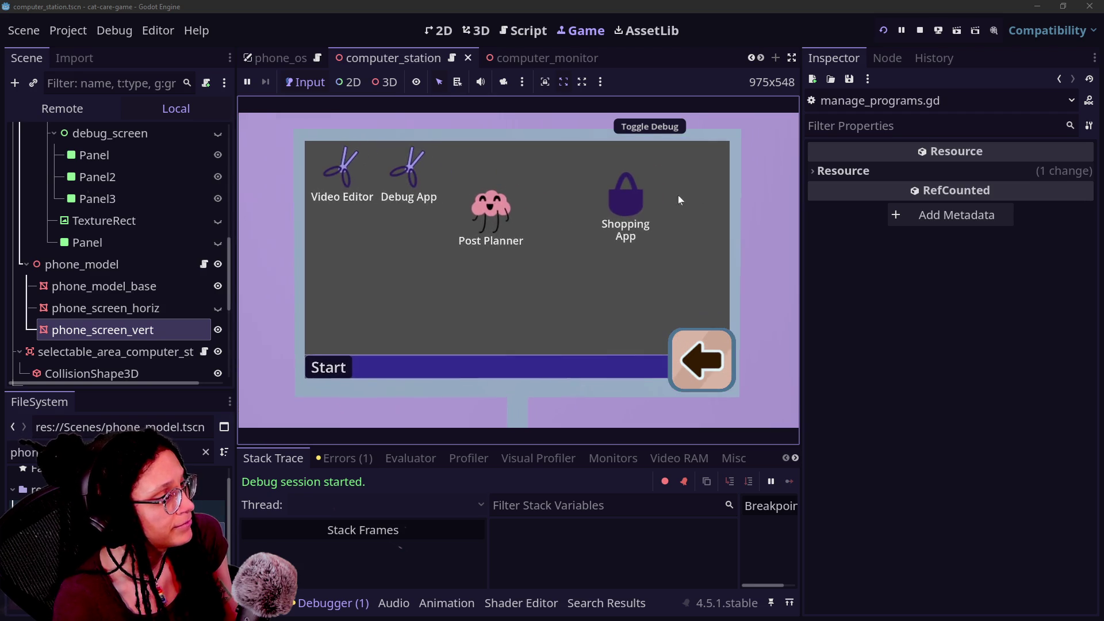
left_click(690, 357)
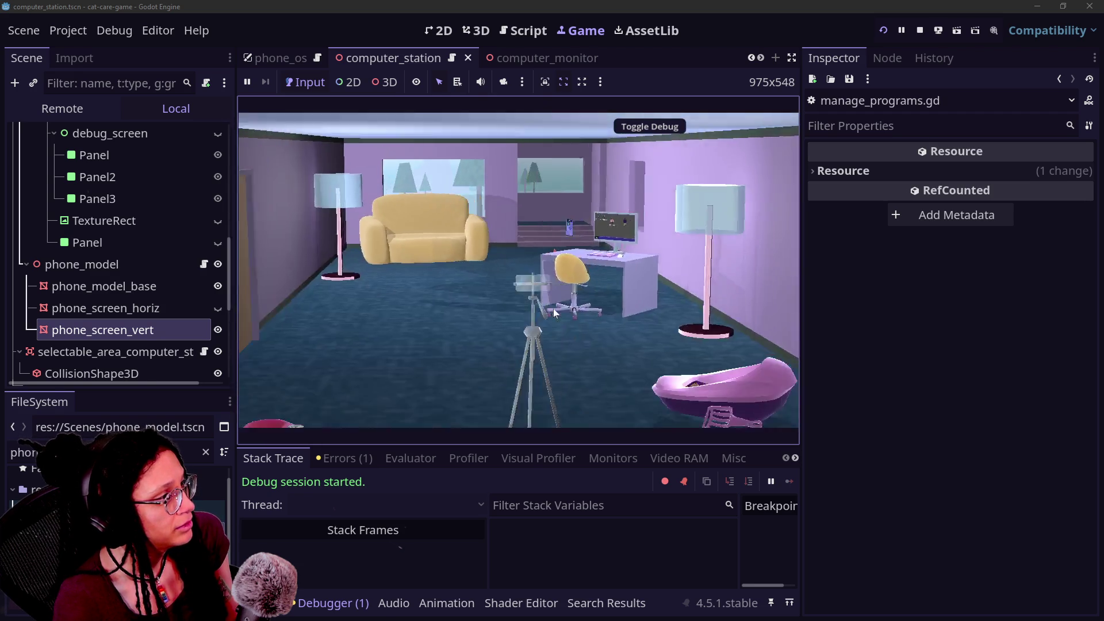
Zoom back onto the desktop, open and close the Shopping App twice, then return to the room.
left_click(619, 244)
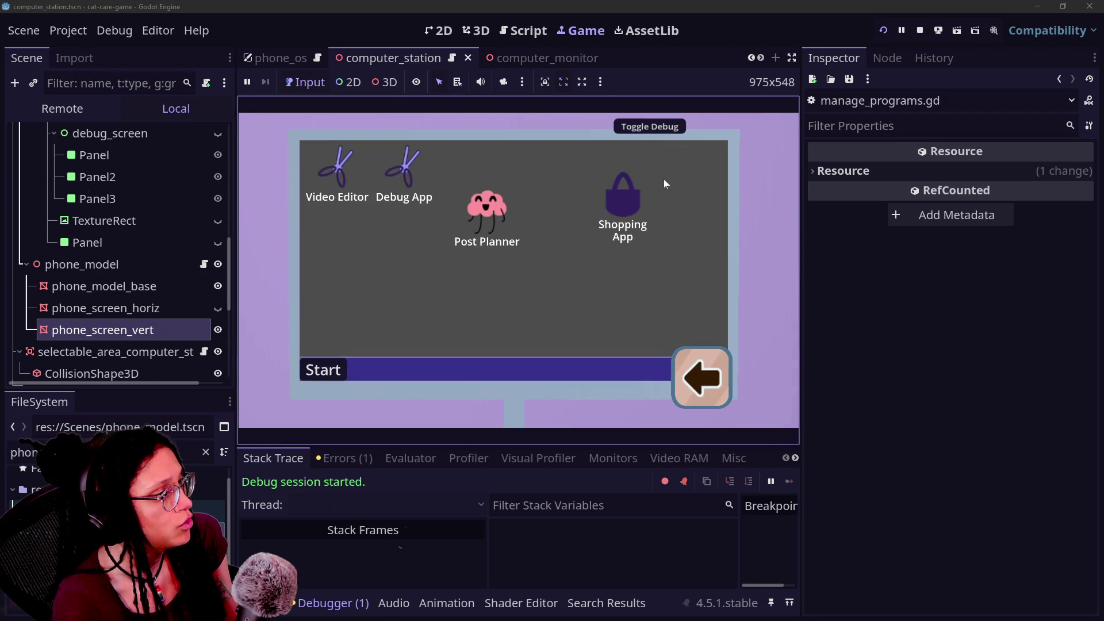
left_click(609, 202)
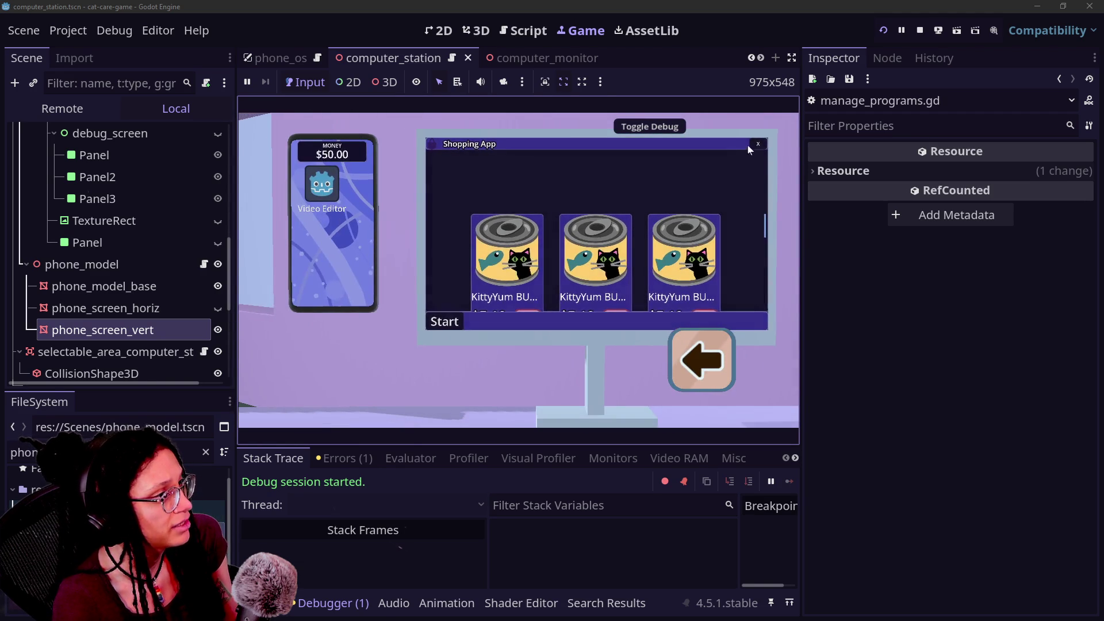
left_click(758, 145)
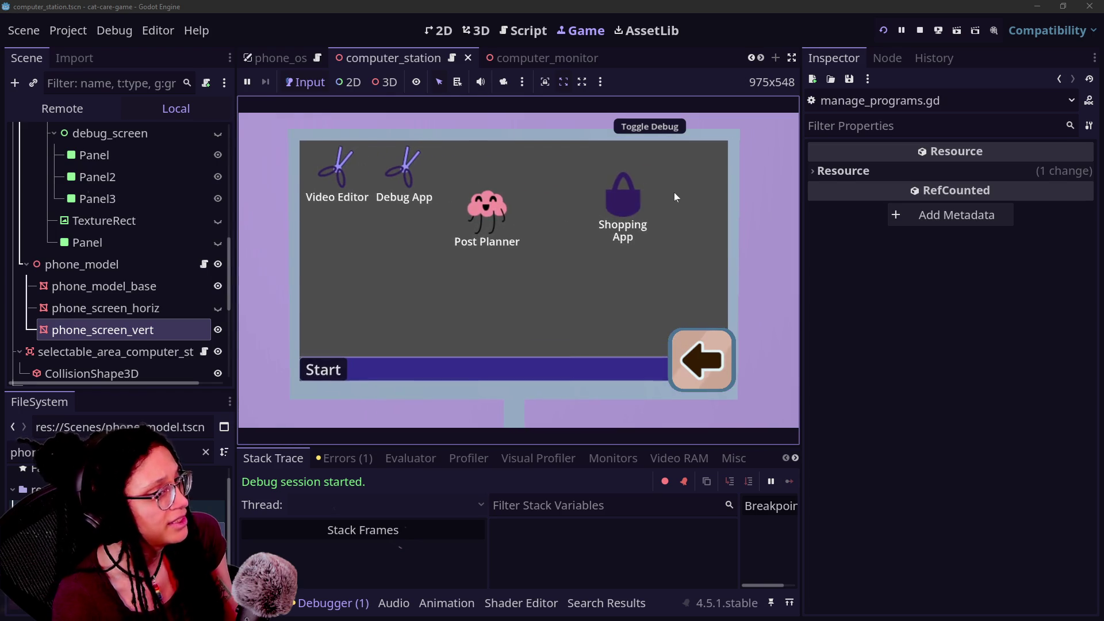
left_click(626, 227)
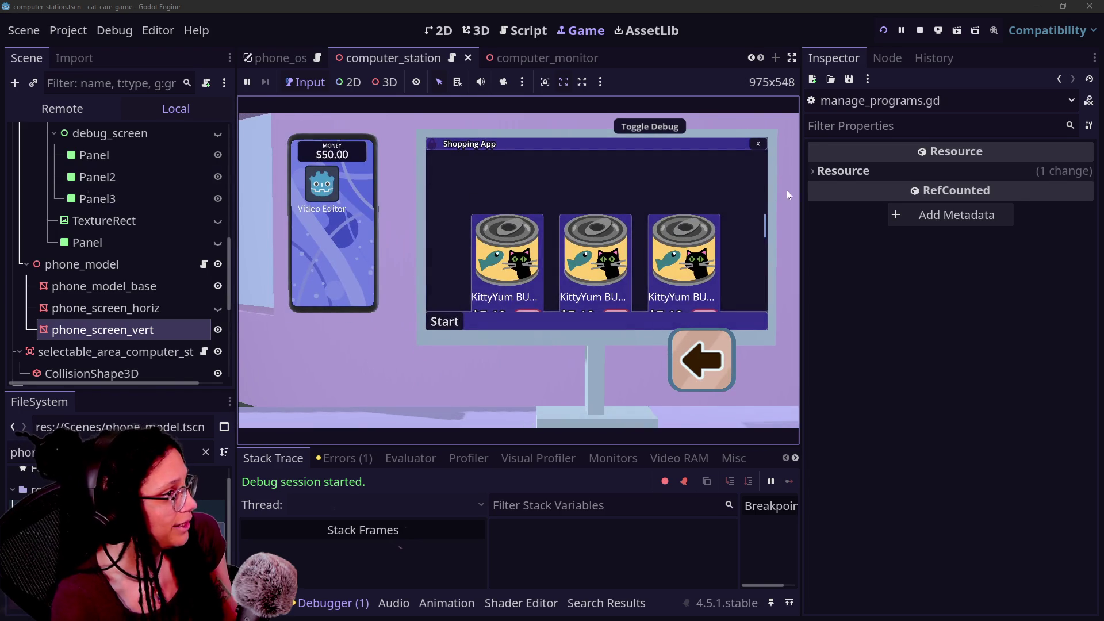
left_click(757, 146)
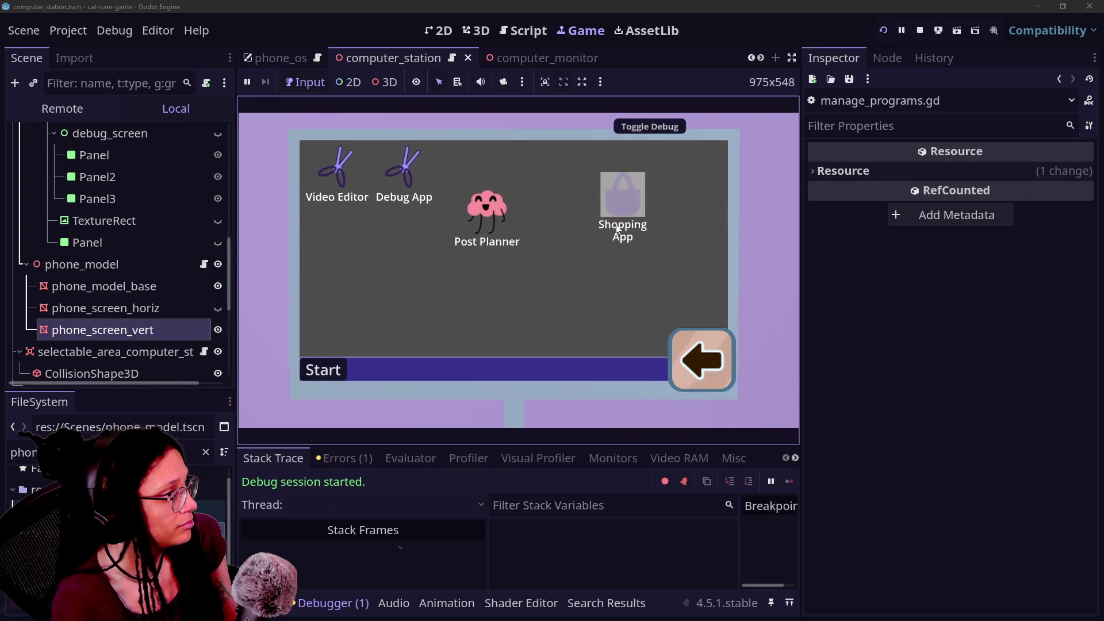
left_click(719, 346)
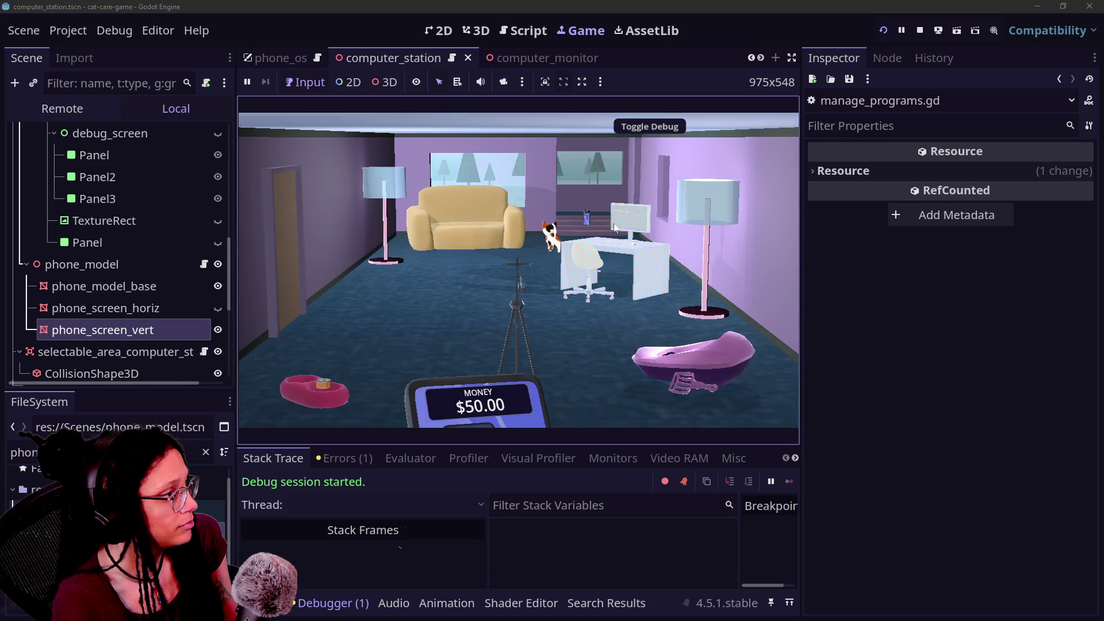
Repeat opening and closing the Shopping App twice more, then leave the computer.
left_click(622, 239)
left_click(615, 216)
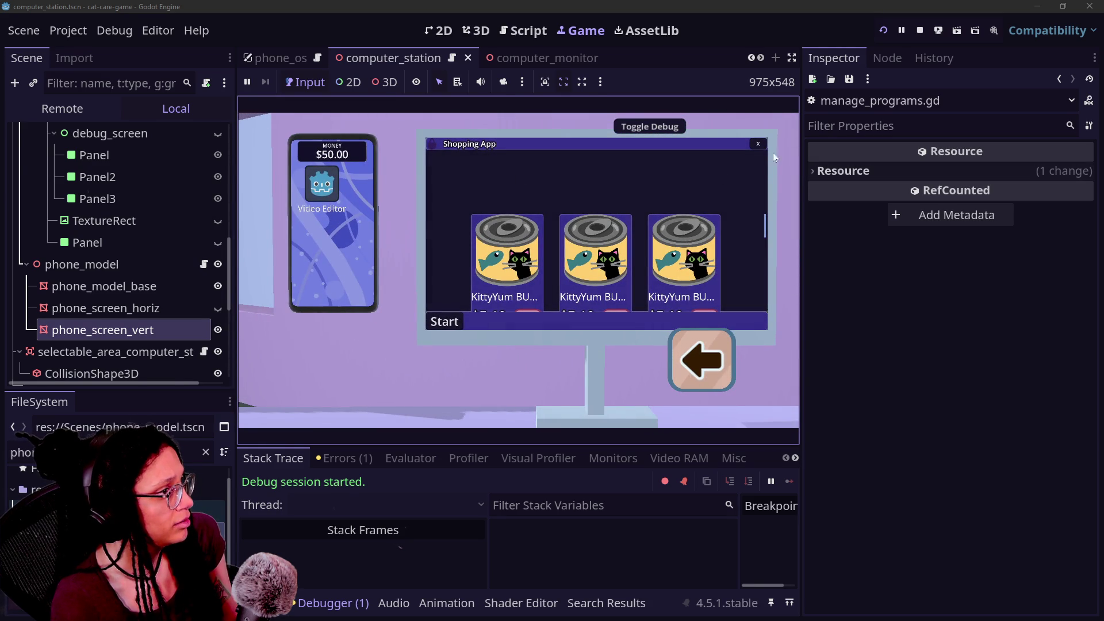
left_click(760, 144)
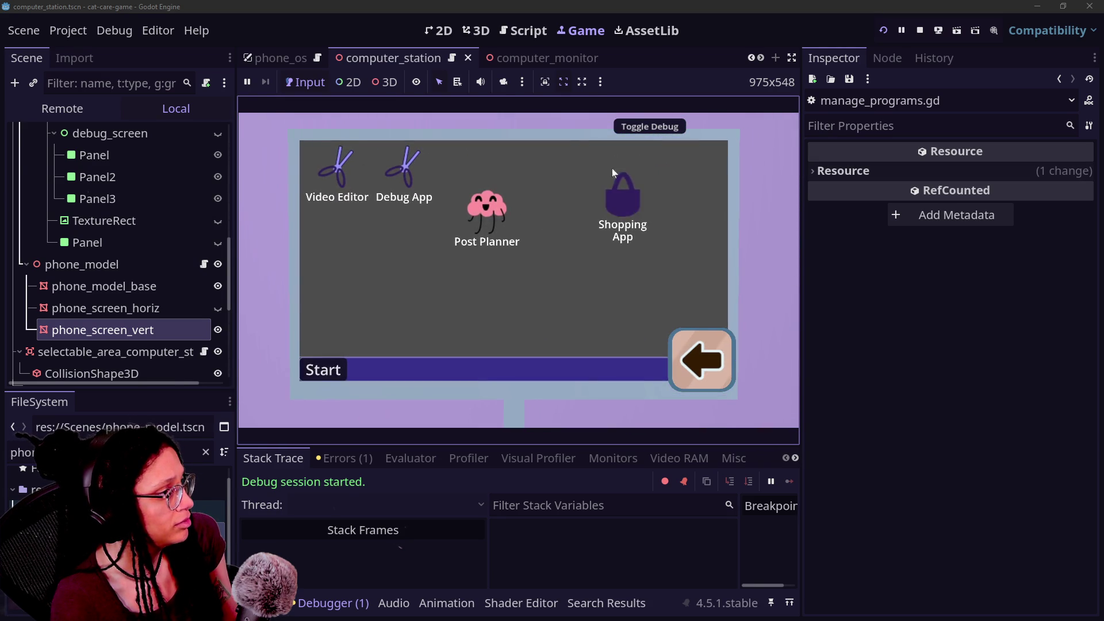
left_click(626, 199)
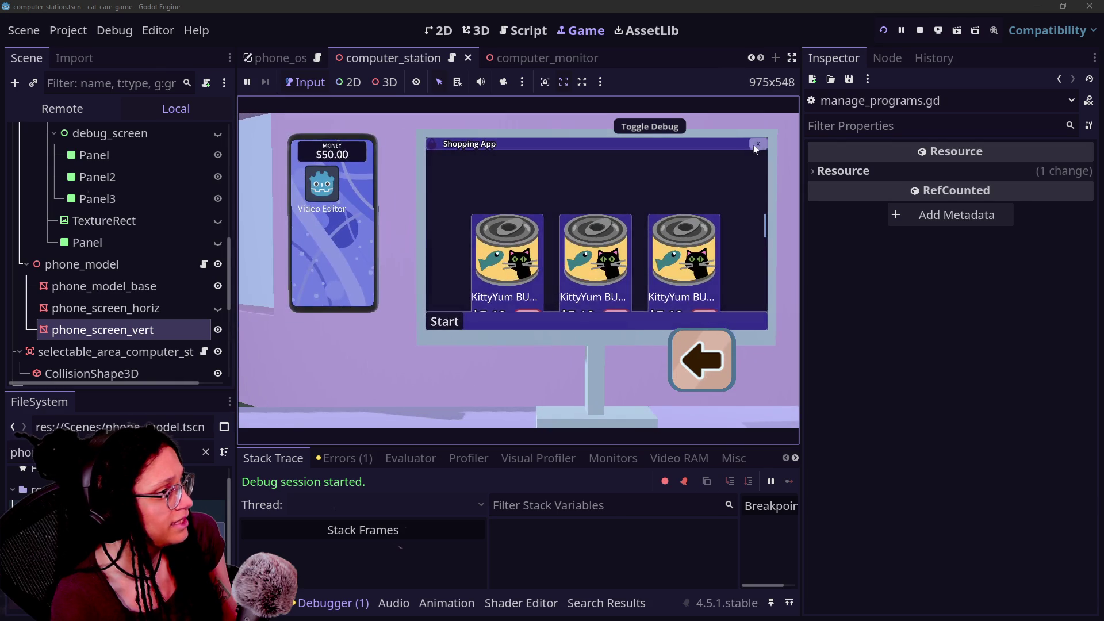
left_click(758, 144)
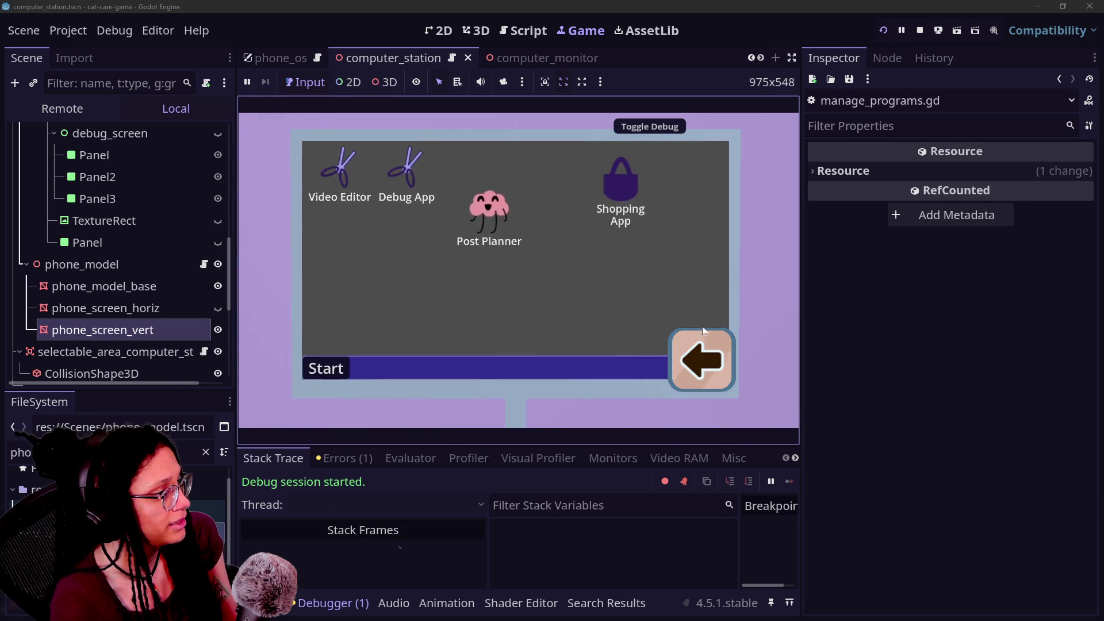
left_click(701, 340)
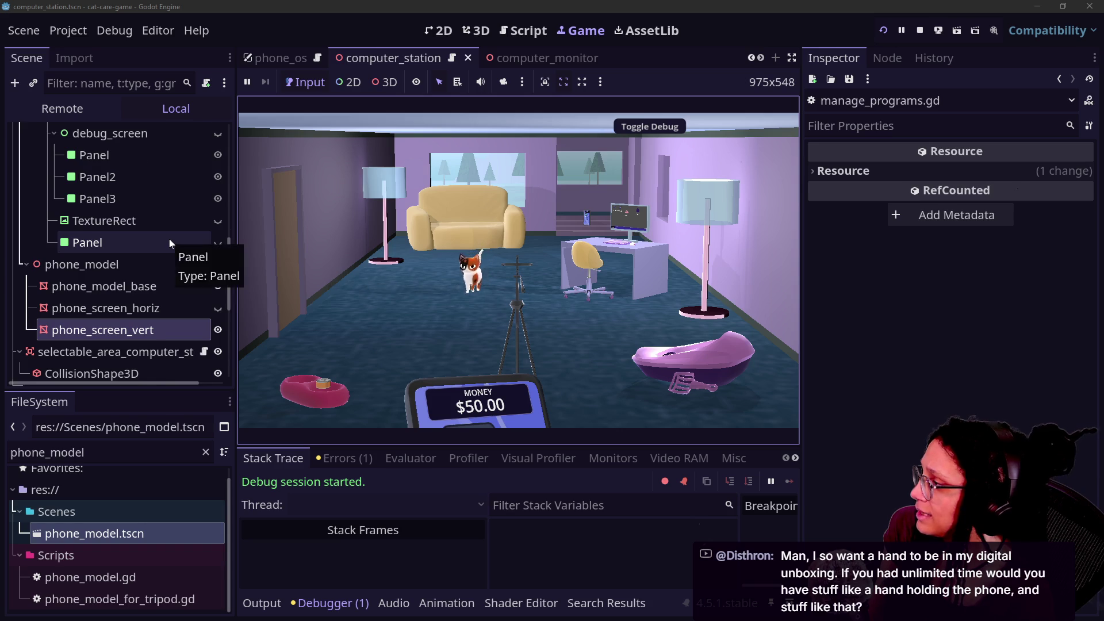
In the Remote tree, inspect phone_screen_in_hand's SubViewportContainer and phone_in_hand's transform, with the Shopping App open.
scroll(169, 239, "up", 3)
scroll(181, 242, "down", 10)
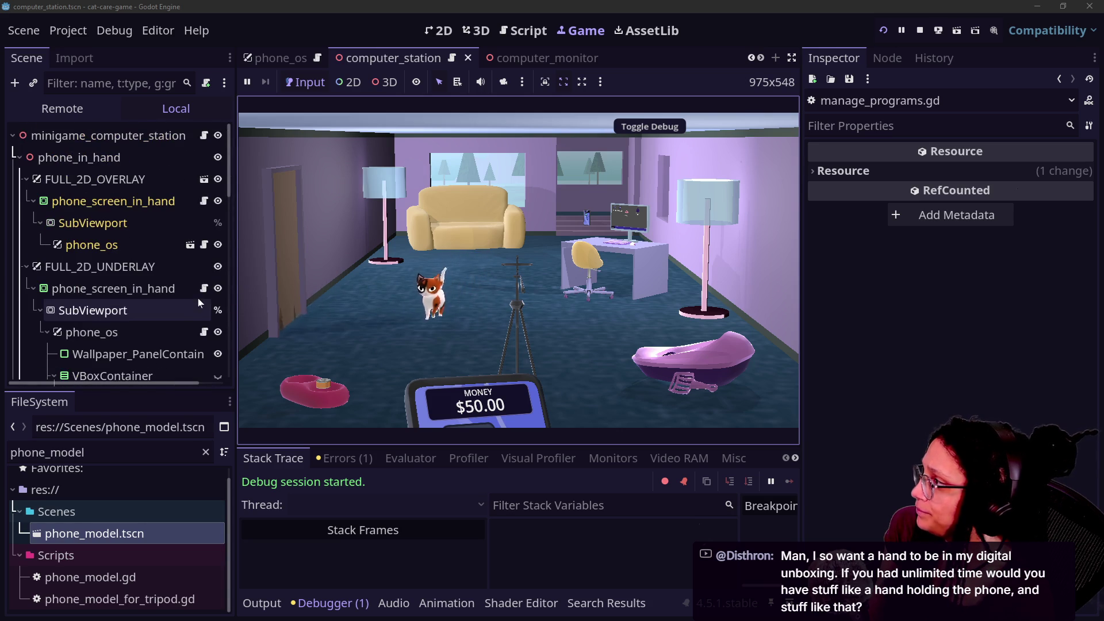
left_click(142, 162)
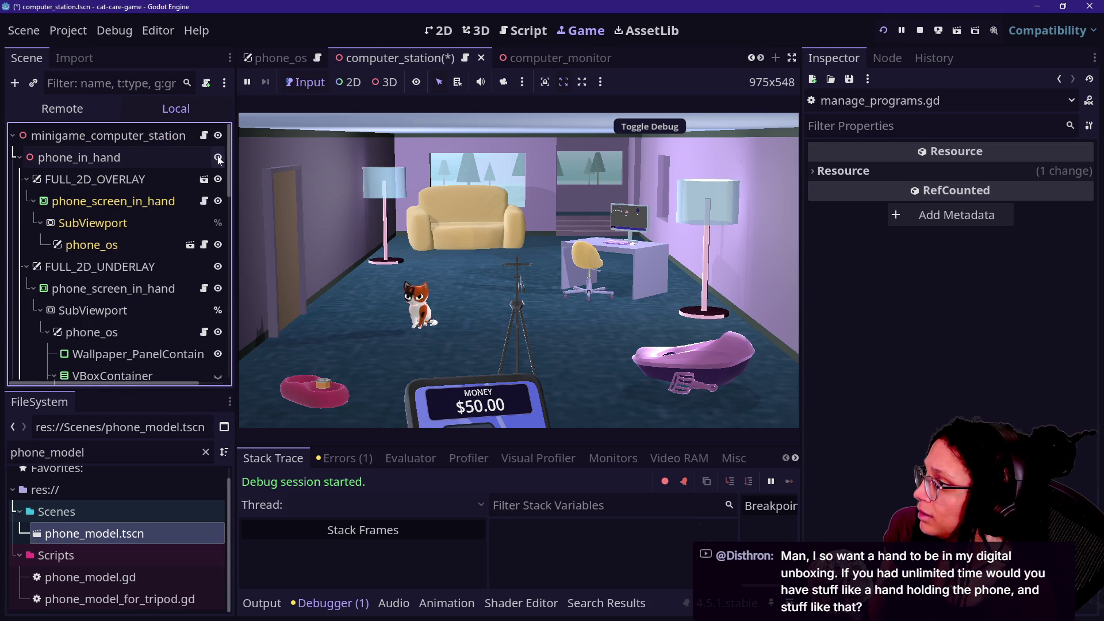
left_click(114, 202)
left_click(118, 164)
left_click(115, 202)
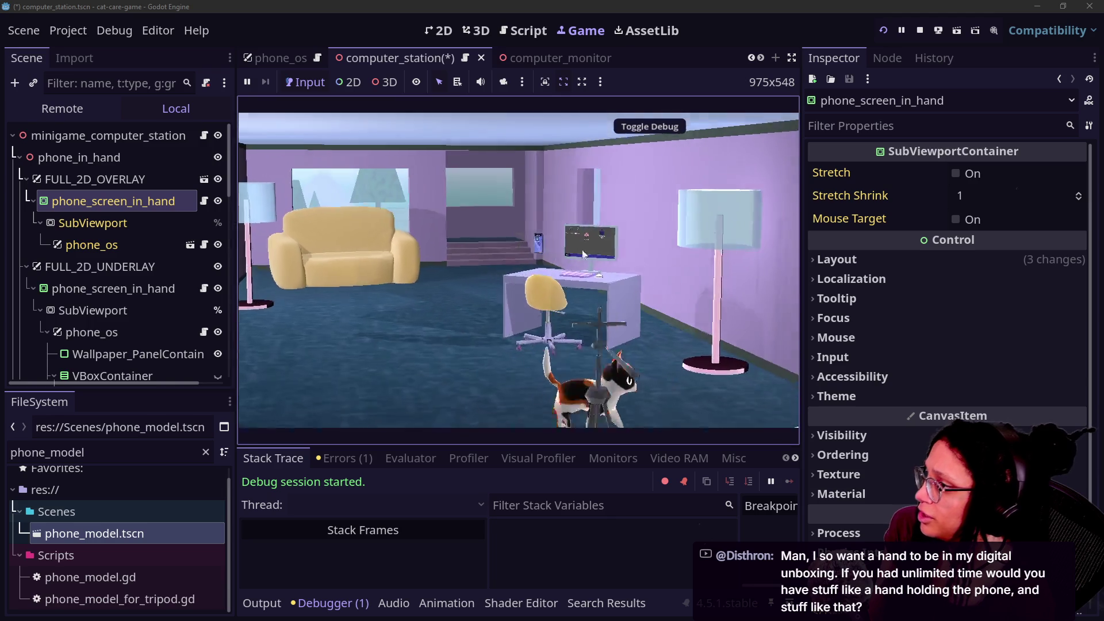
left_click(627, 177)
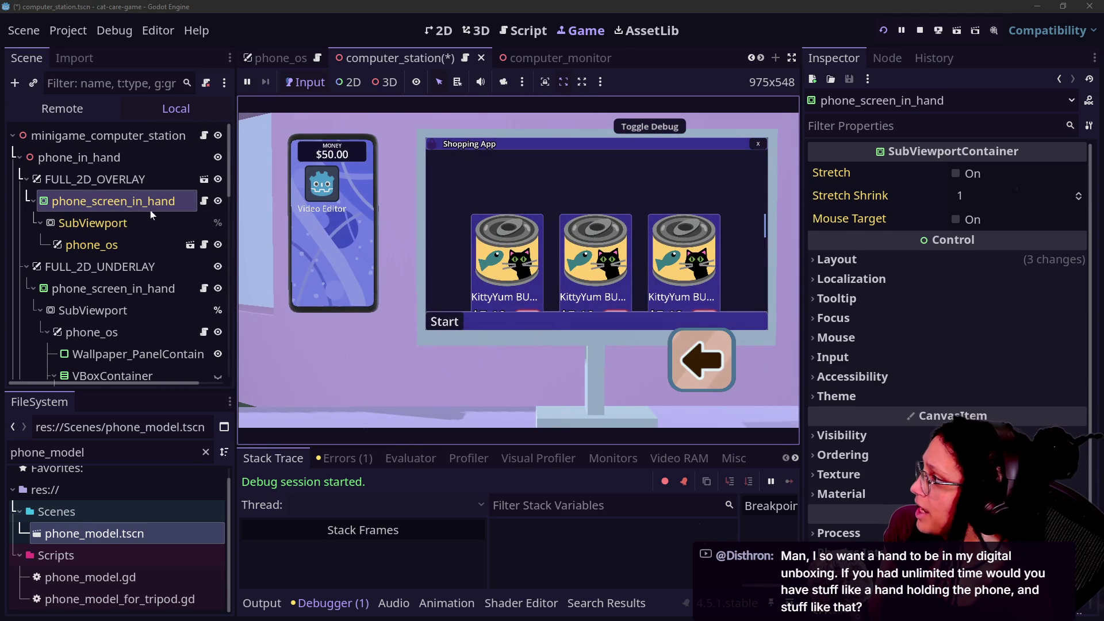
left_click(138, 155)
Drag phone_in_hand's Position fields to (-0.0515, 0.3236, 0.2446) and Rotation y to 1.4°.
mouse_move(1044, 211)
left_mouse_down()
mouse_move(978, 210)
mouse_move(1058, 210)
left_mouse_up()
mouse_move(860, 214)
left_mouse_down()
mouse_move(903, 214)
mouse_move(830, 214)
mouse_move(874, 214)
mouse_move(864, 214)
left_mouse_up()
left_click_drag(944, 214, 936, 214)
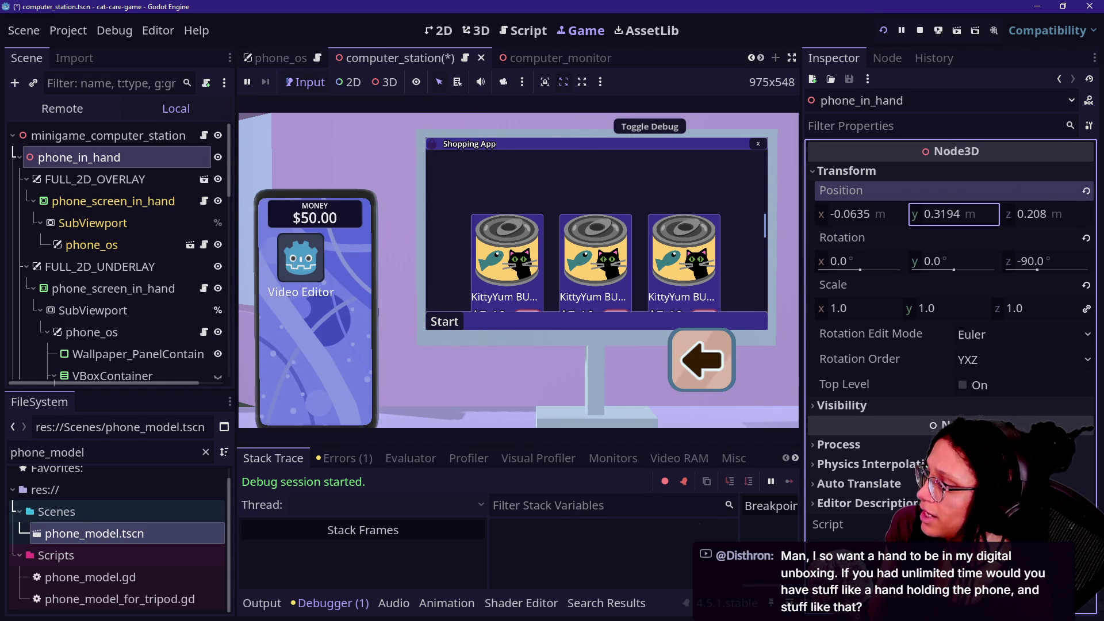
left_click_drag(1024, 219, 1036, 219)
left_click_drag(886, 213, 891, 213)
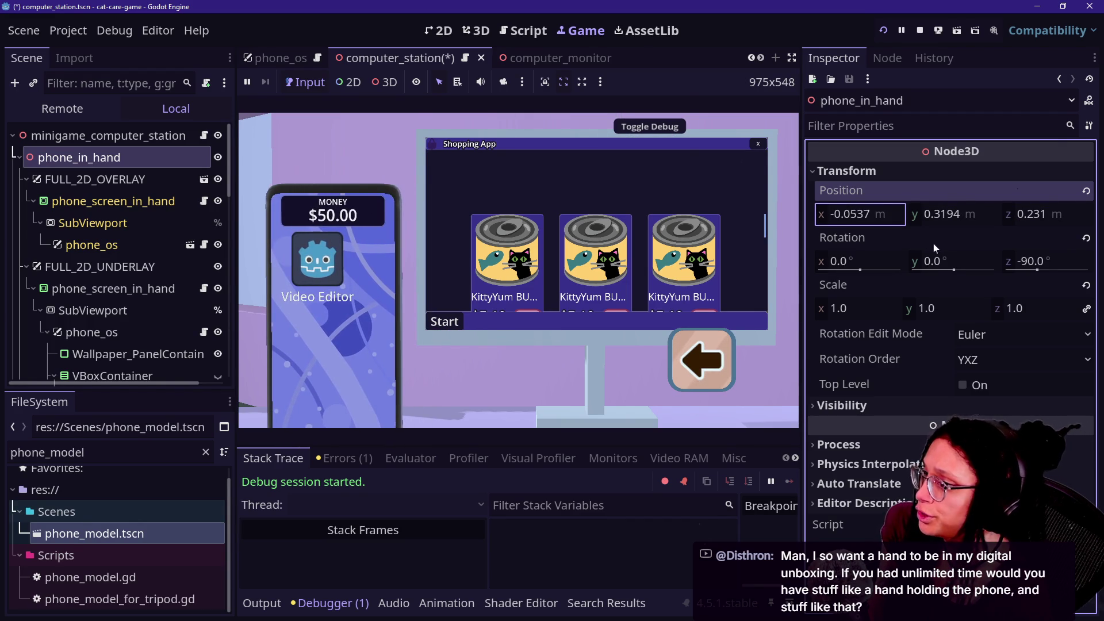
left_click_drag(943, 261, 955, 262)
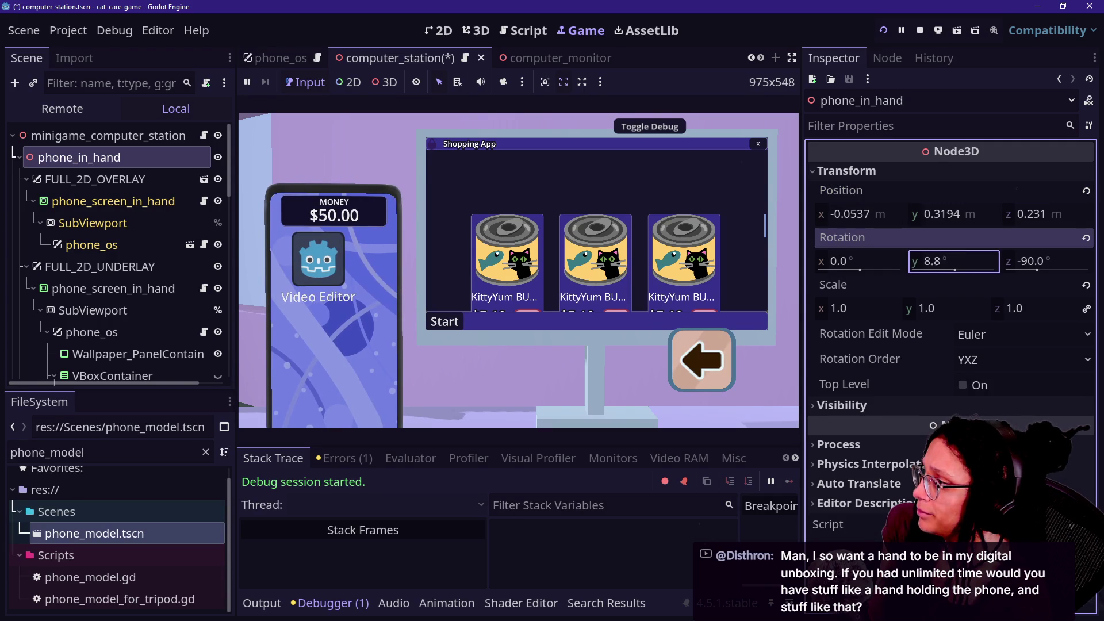
left_click_drag(1035, 214, 1045, 214)
left_click_drag(872, 213, 878, 221)
left_click_drag(970, 212, 971, 214)
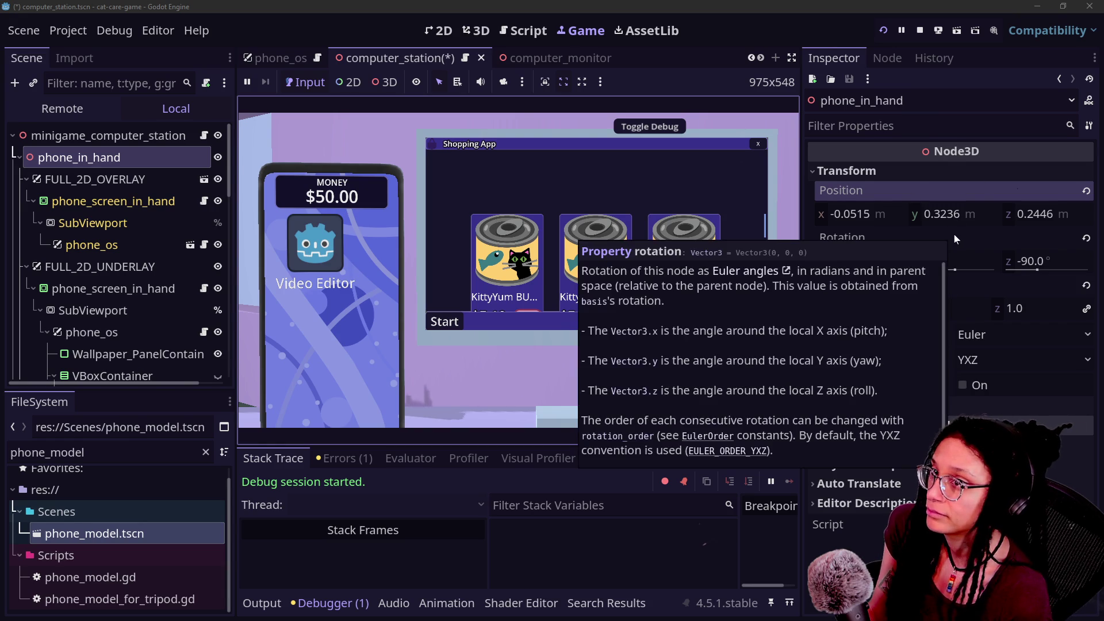
left_click_drag(958, 260, 953, 260)
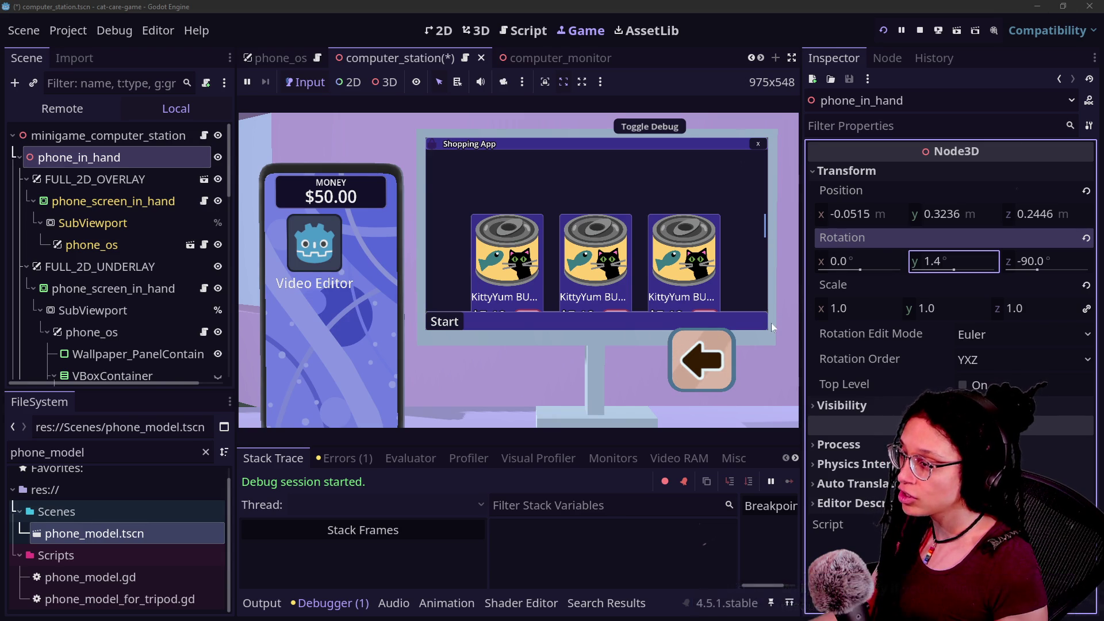
In the running game, leave the computer and visit the litter box, the cat on the couch, and the tripod, returning to the room view.
left_click(701, 360)
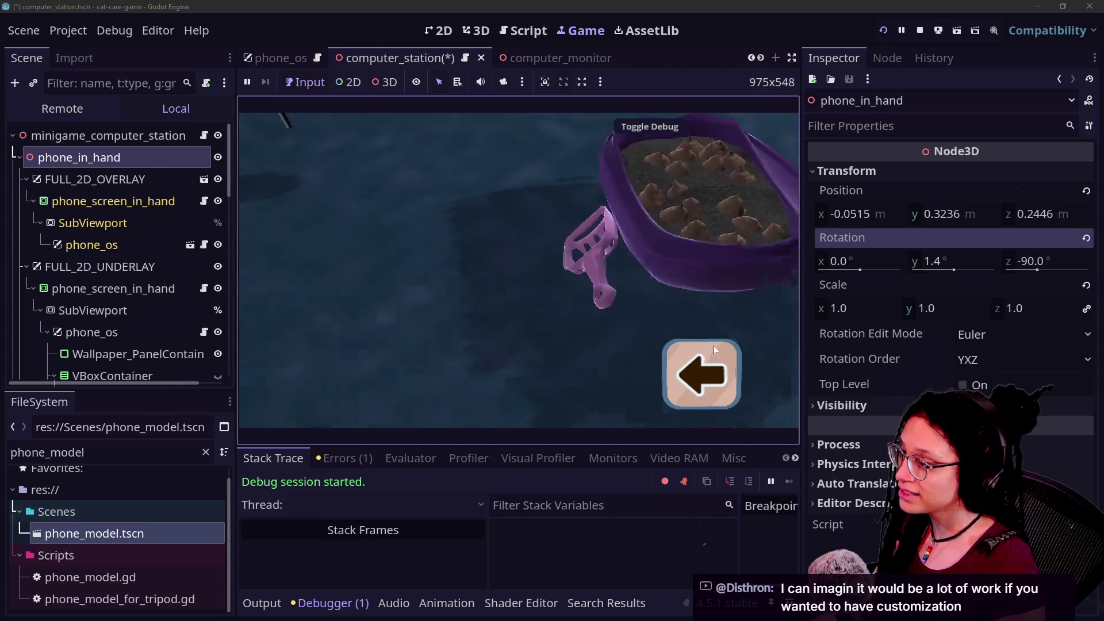
left_click(713, 349)
left_click(428, 246)
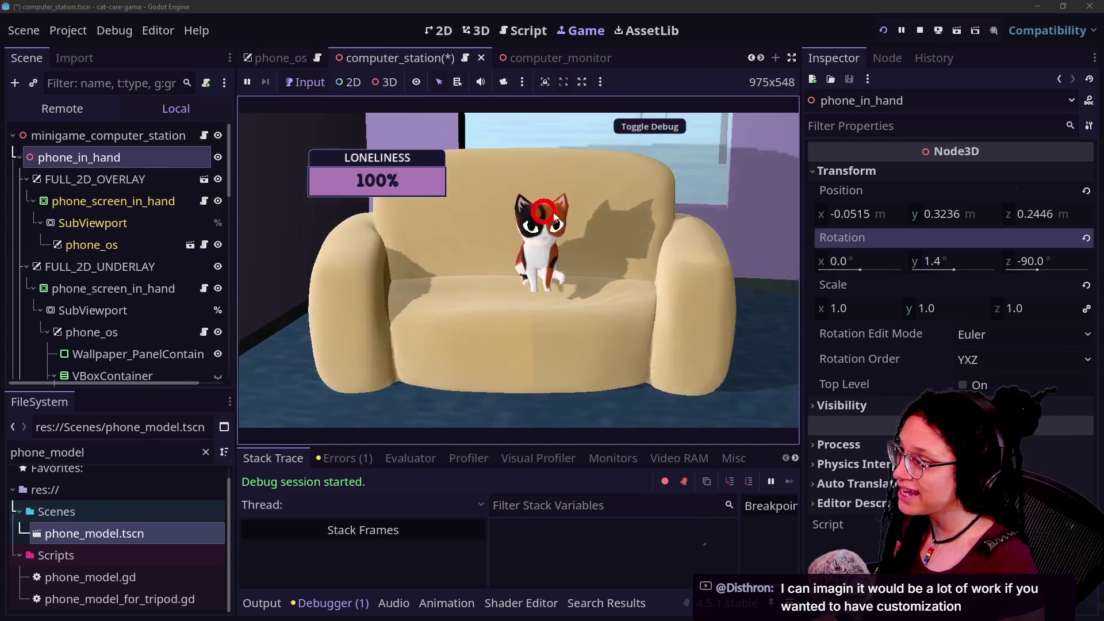
left_click(693, 387)
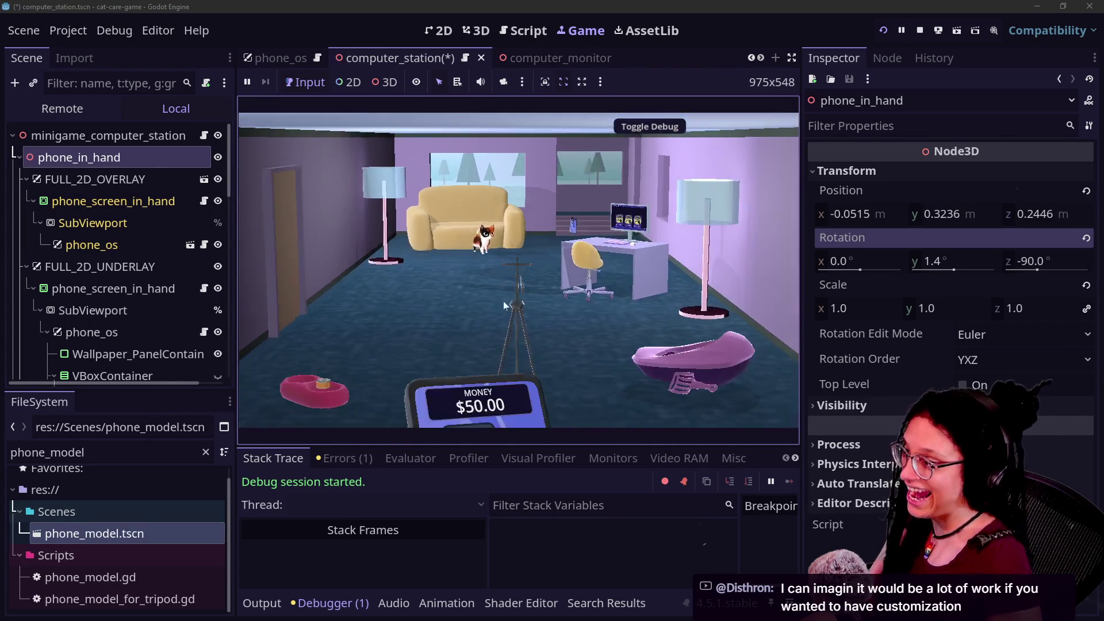
left_click(503, 304)
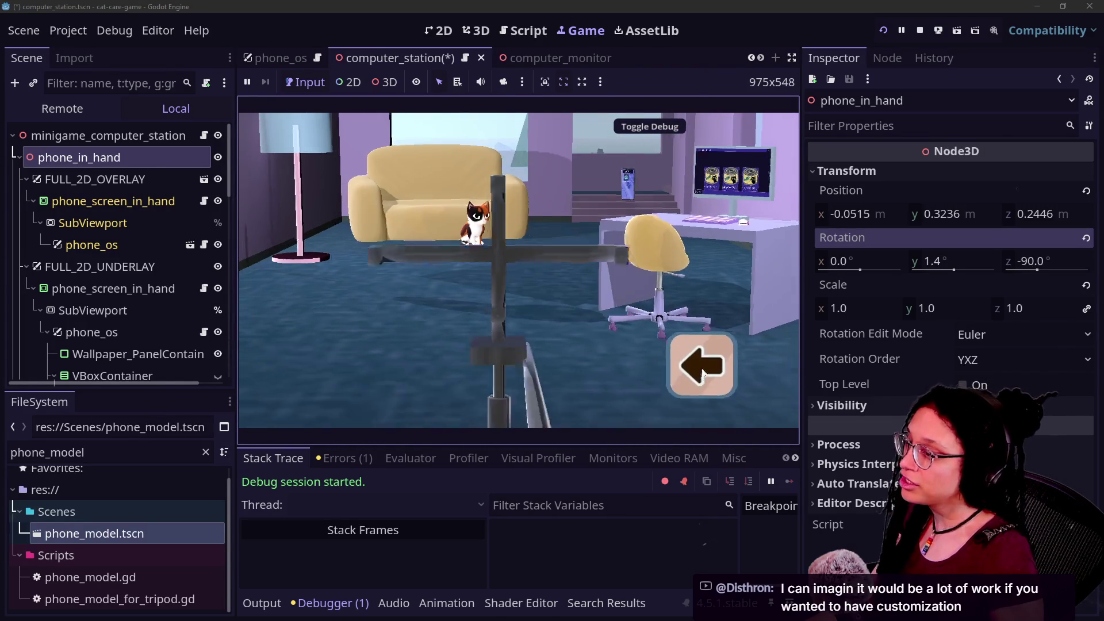
left_click(704, 371)
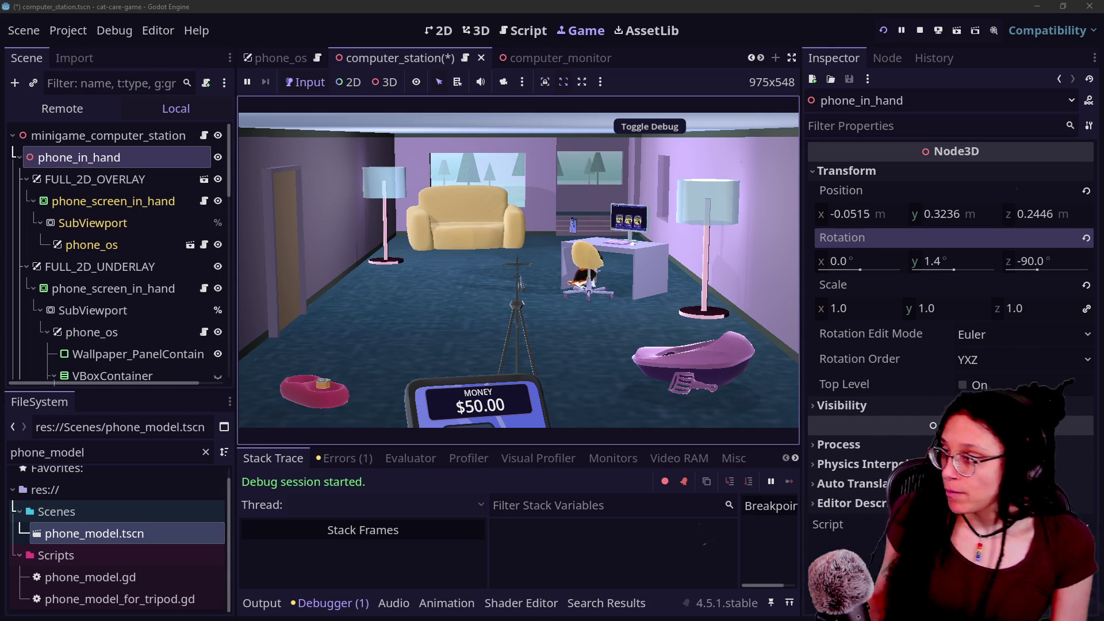
Search 'tropic' in a new browser tab and open the Tropico 6 Steam store page past the age check.
key("alt+Tab")
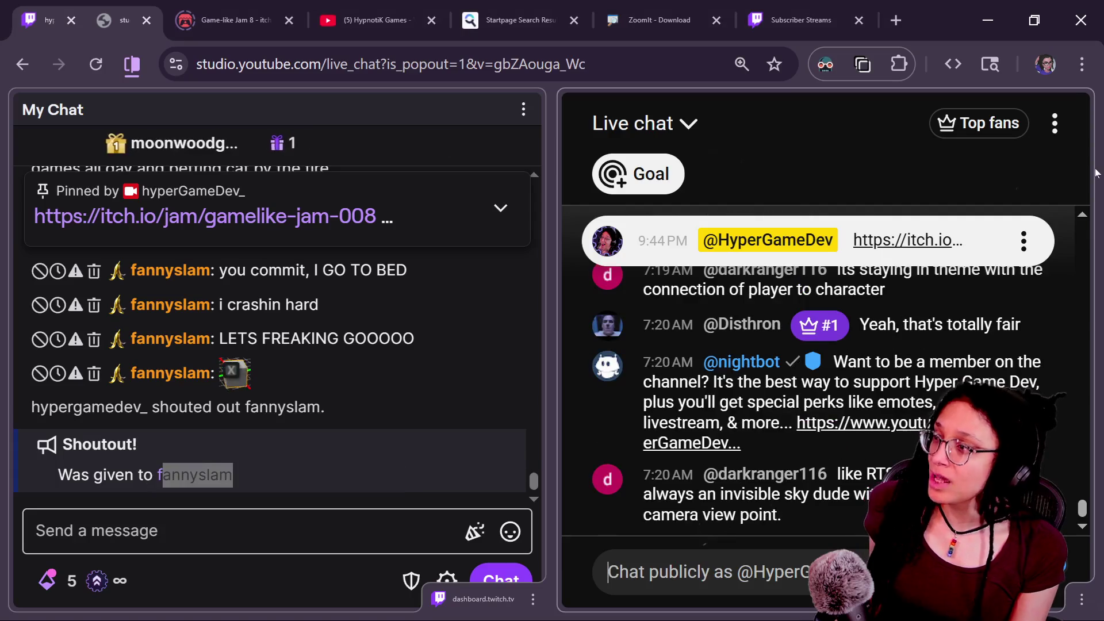
left_click(905, 19)
type("tropic")
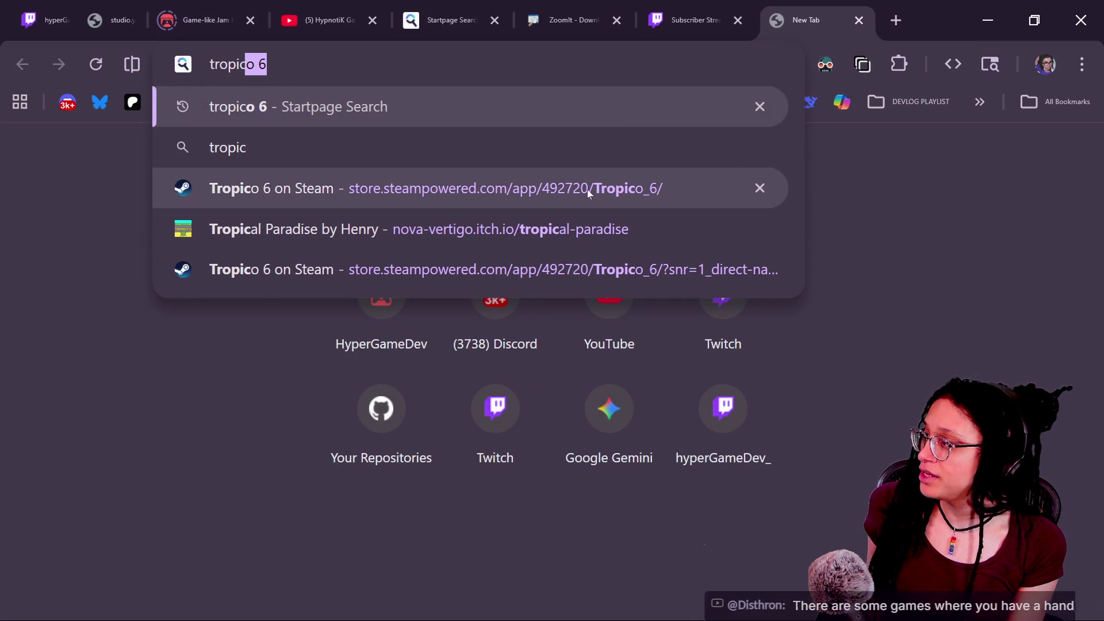
left_click(588, 189)
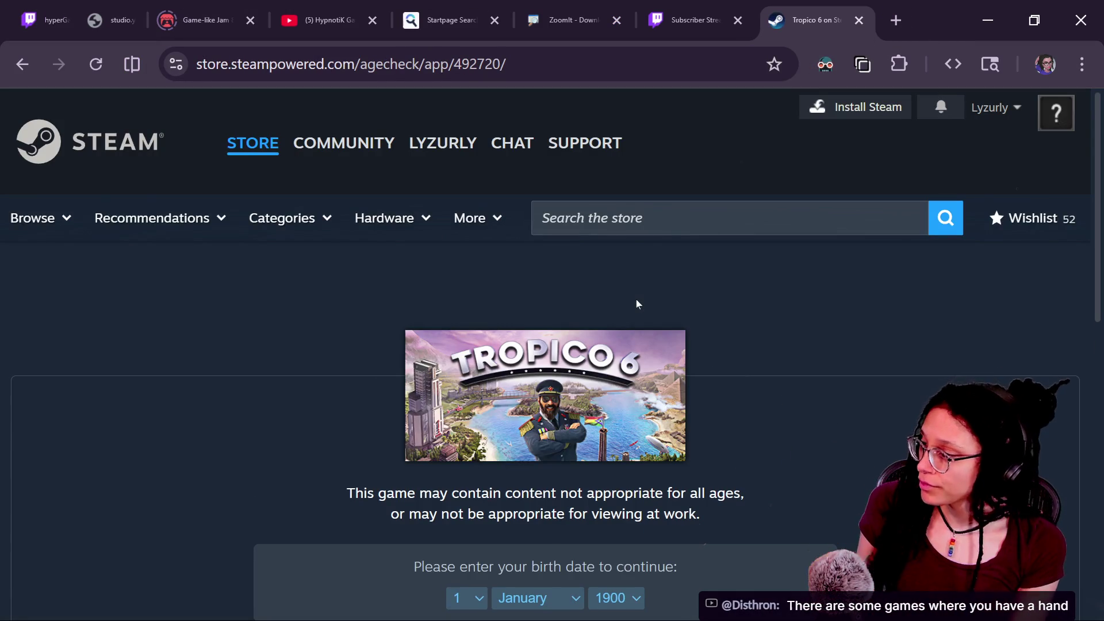
scroll(726, 527, "down", 3)
left_click(507, 467)
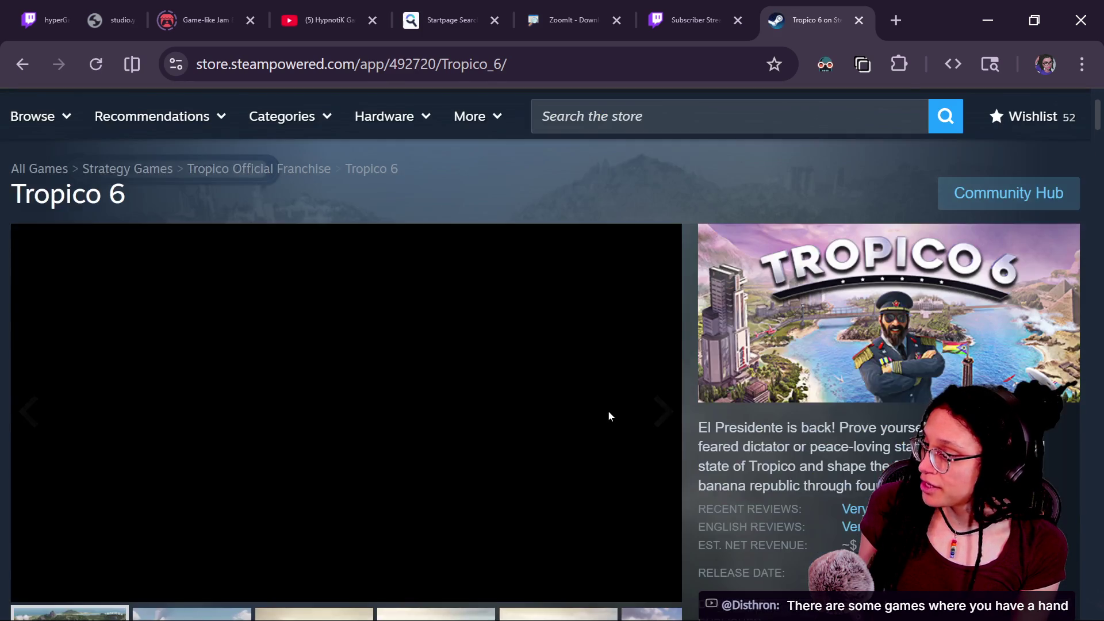
Play the second Tropico 6 trailer, seeking ahead to about 2:05 and back to about 1:03.
scroll(745, 410, "down", 5)
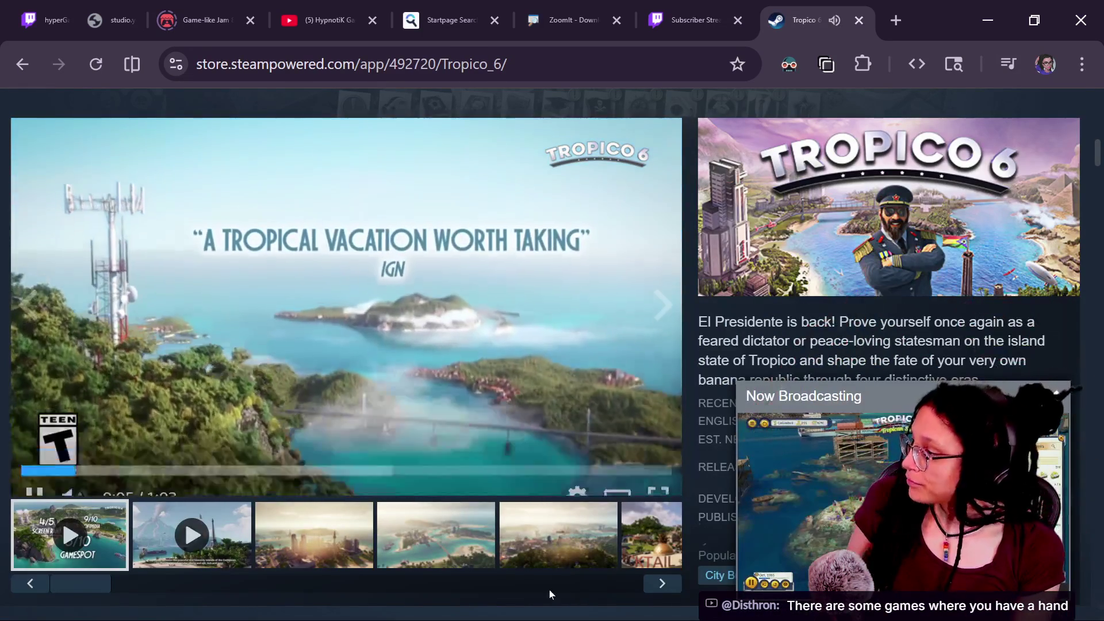
left_click(377, 450)
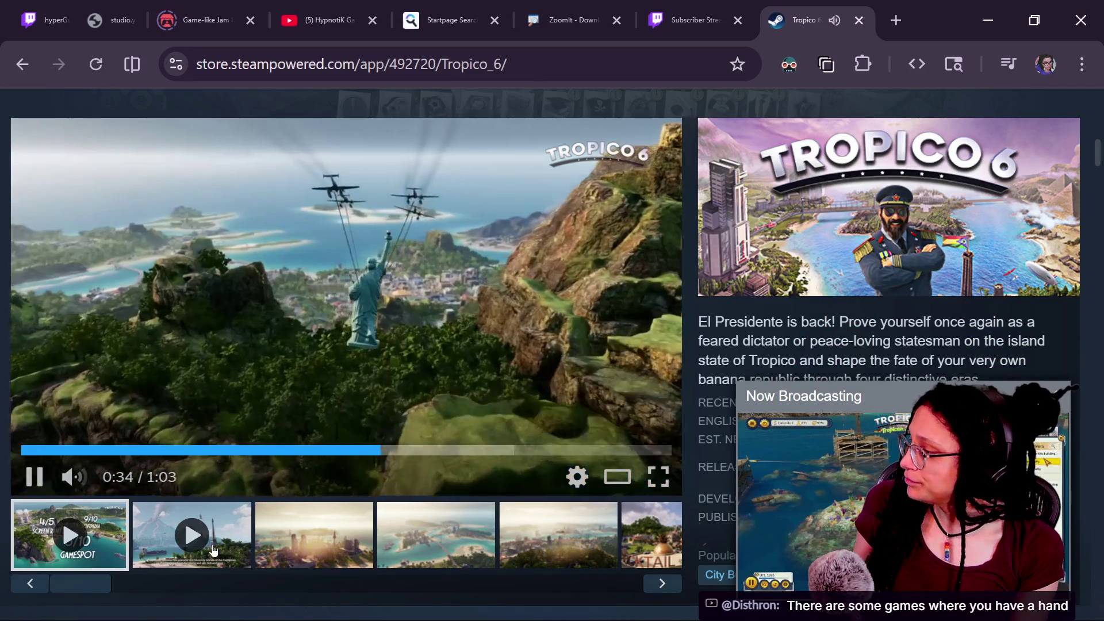
left_click(214, 551)
left_click(276, 451)
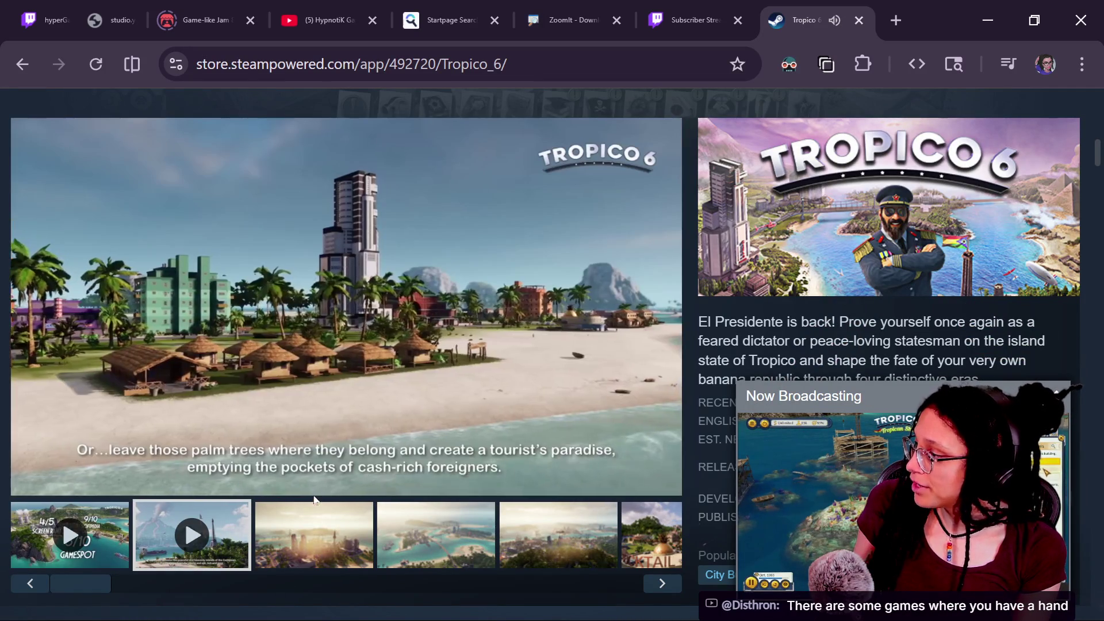
left_click(342, 455)
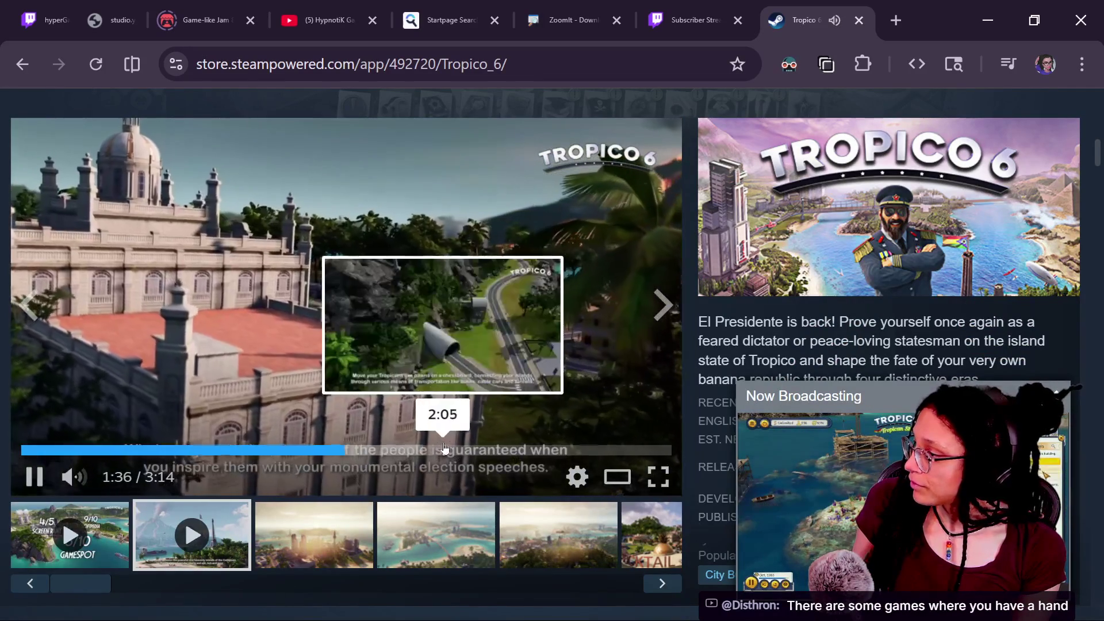
left_click(441, 452)
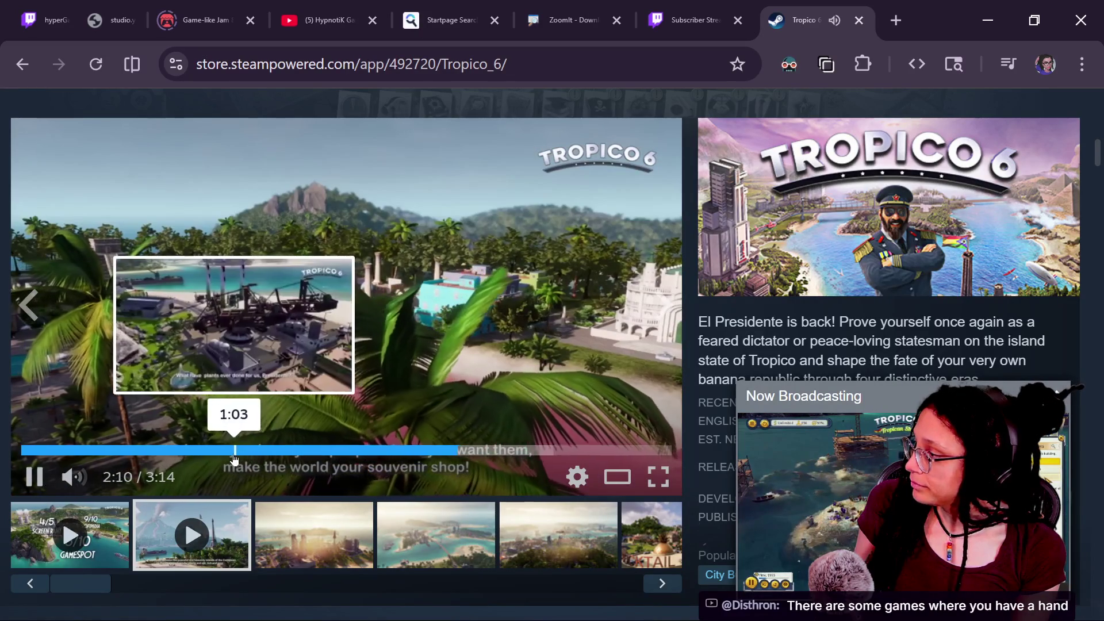
left_click(234, 452)
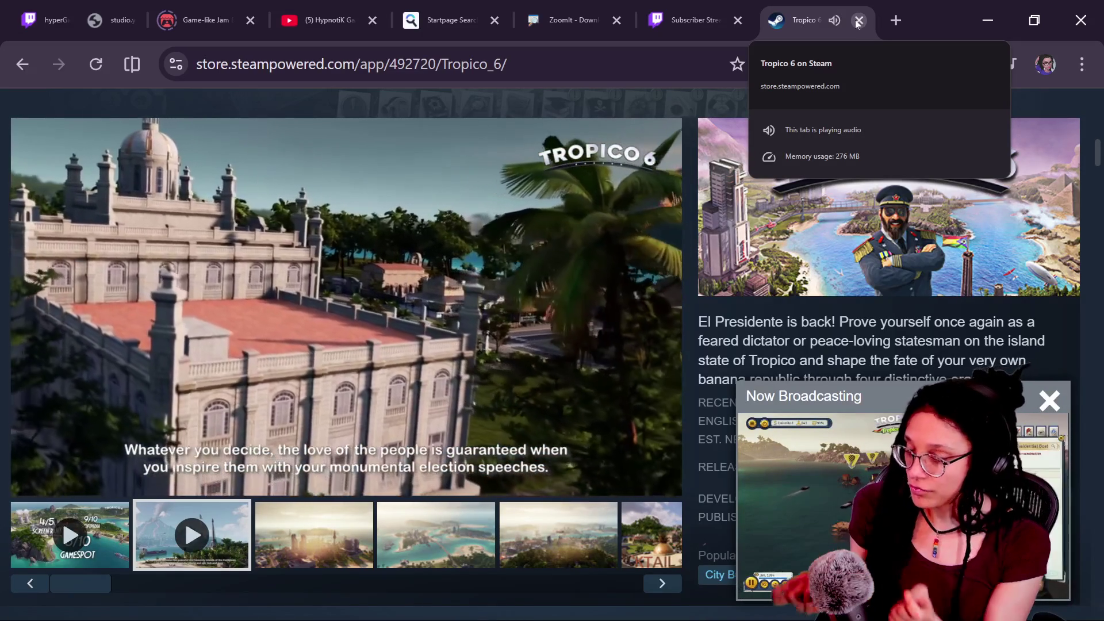
Close the Tropico 6 store tab.
left_click(857, 22)
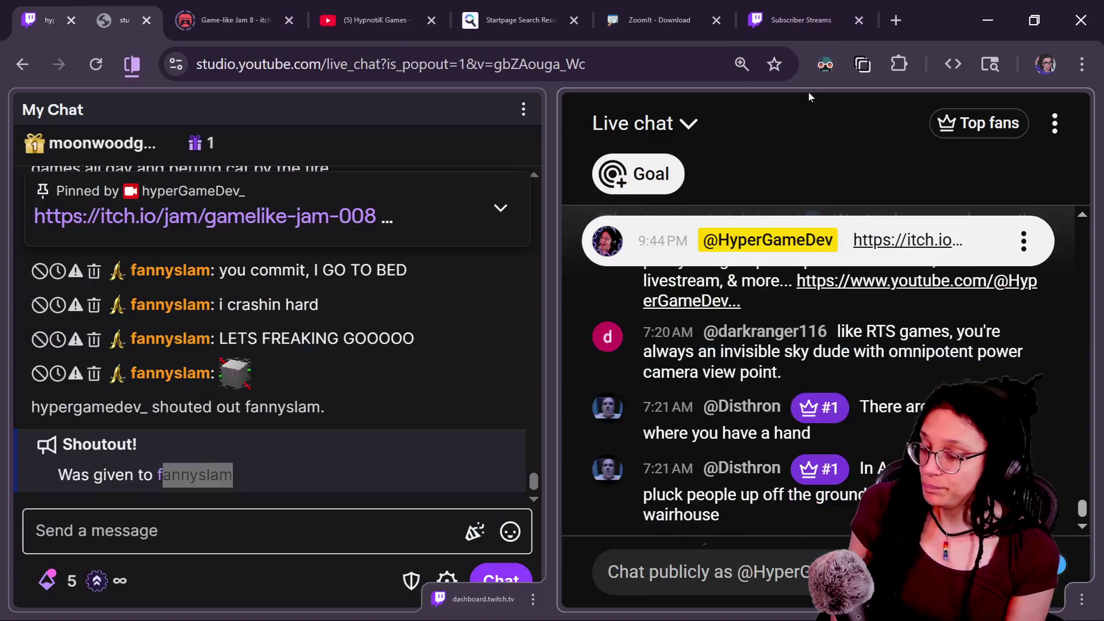
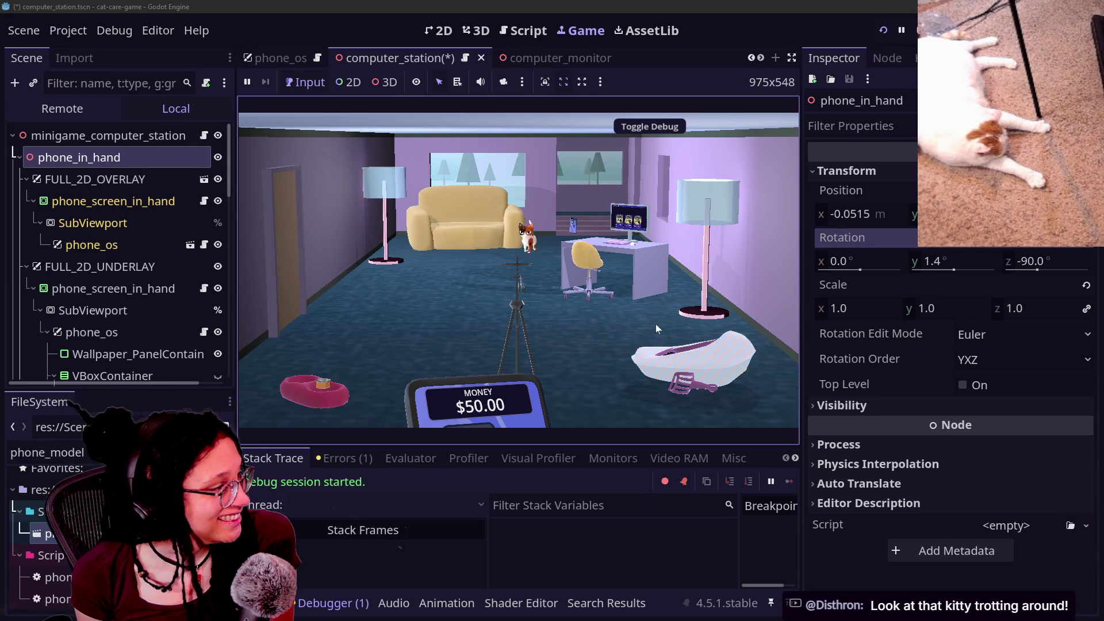
Leave the game's computer view and move to a full-width Script editor showing the output log.
left_click(609, 303)
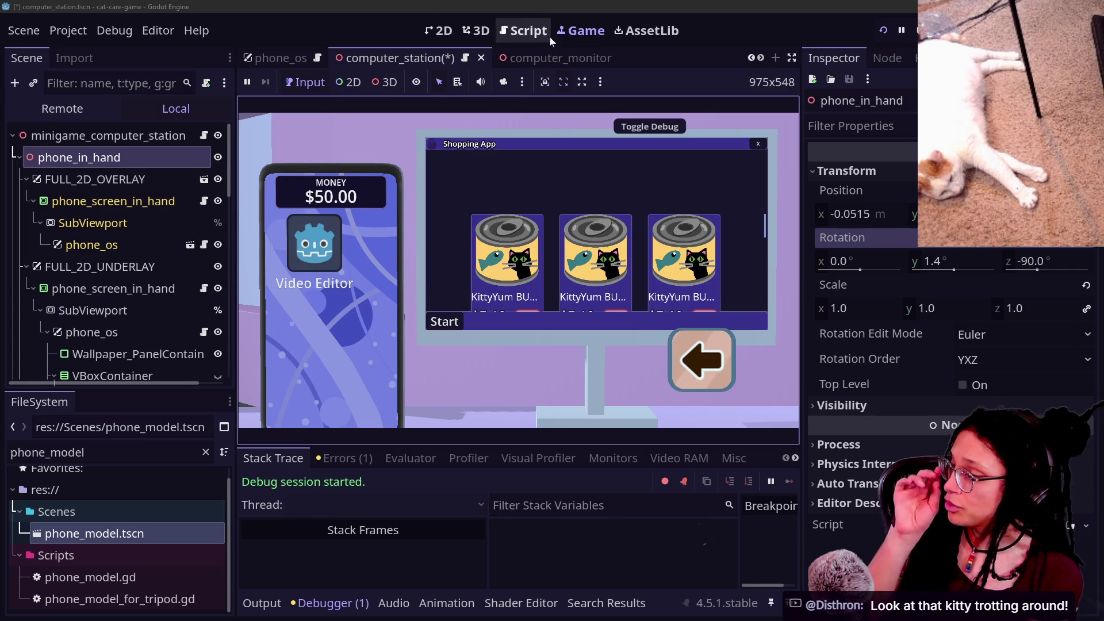
left_click(675, 357)
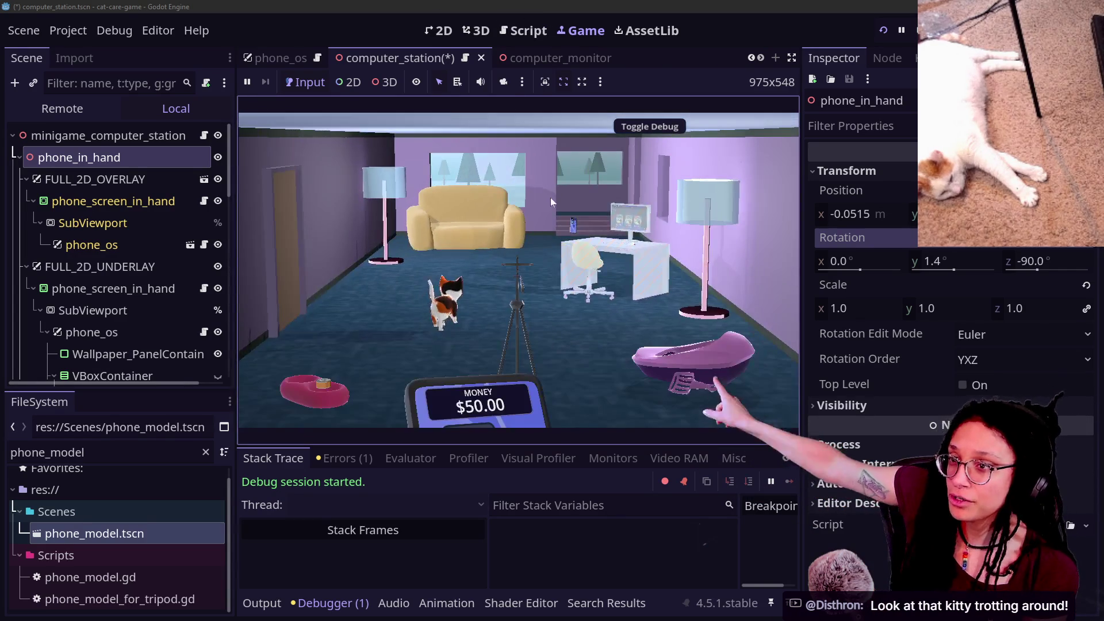
left_click(505, 36)
left_click(459, 184)
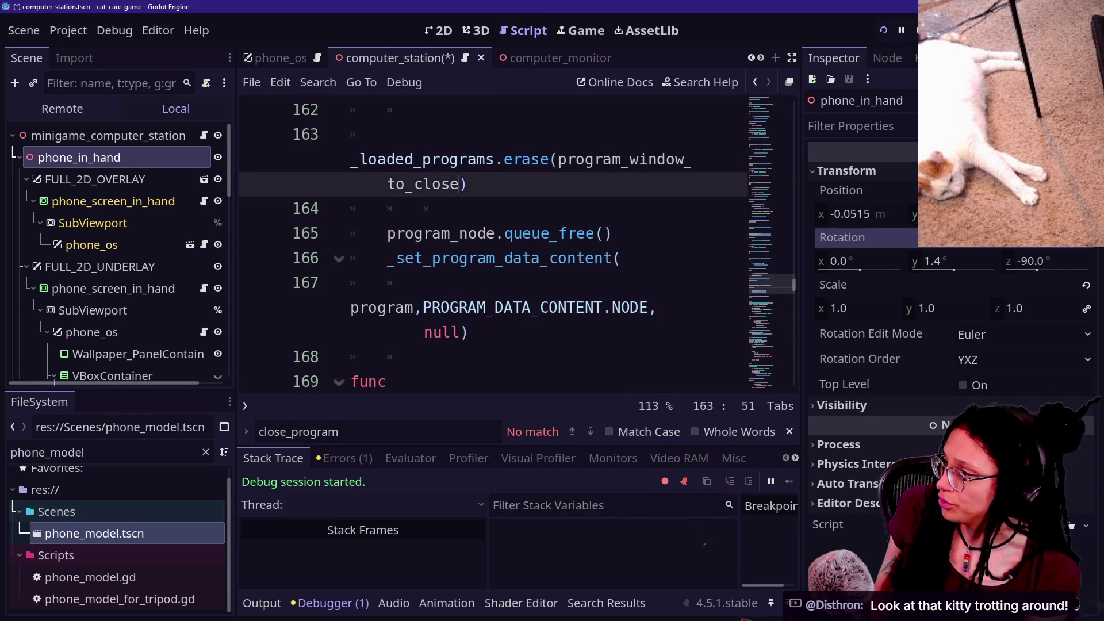
key("ctrl+shift+F11")
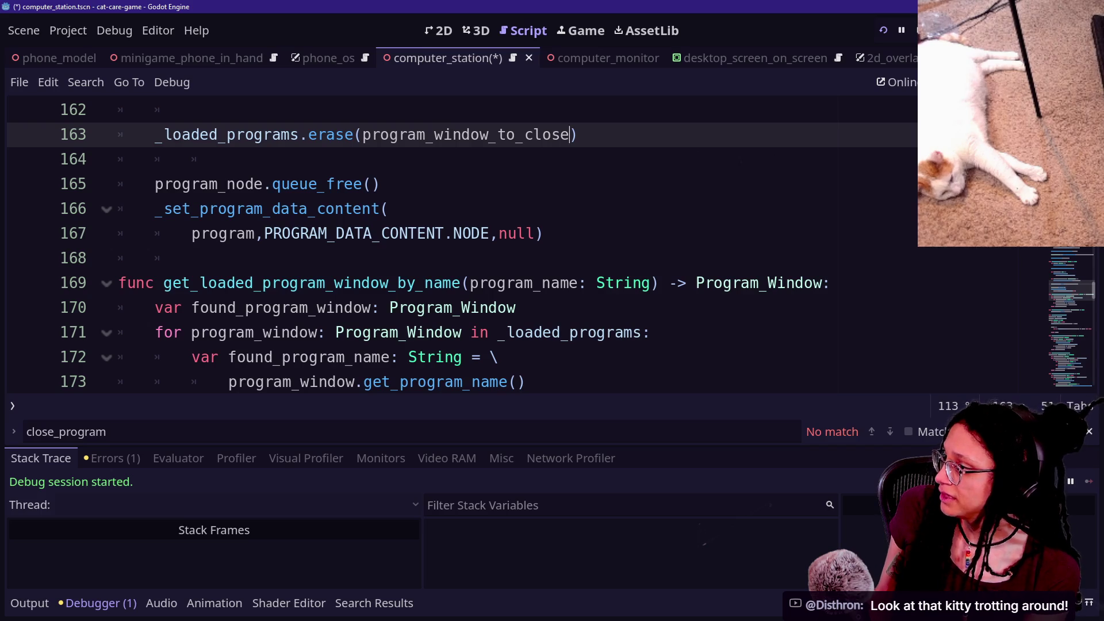
scroll(460, 242, "up", 1)
key("alt+o")
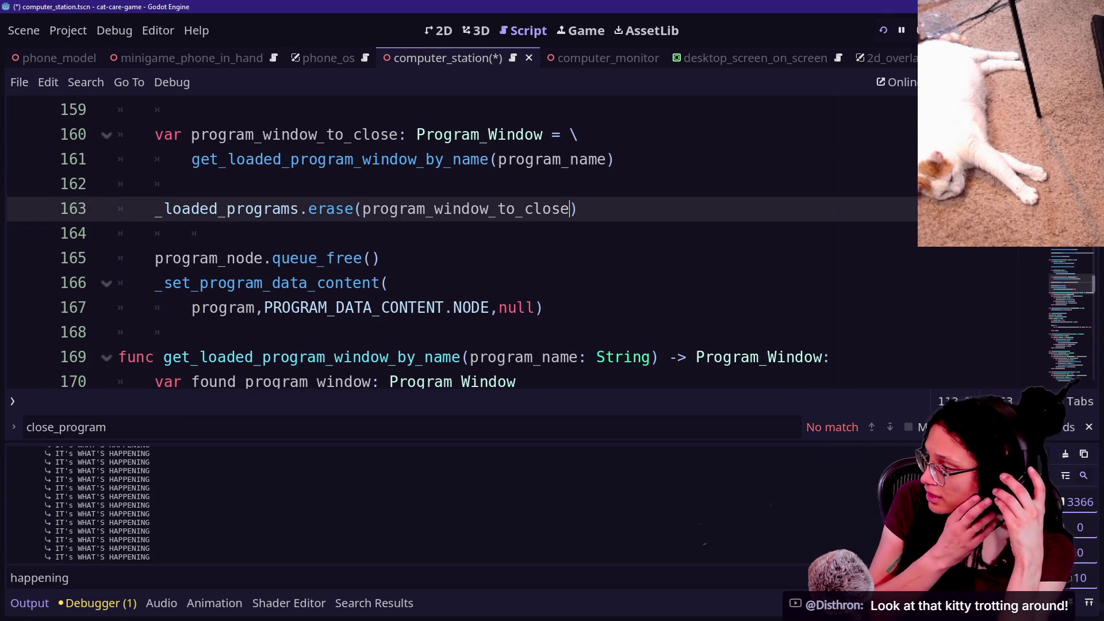
Find 'happening' across the project, delete the debug print on line 38, and save.
key("ctrl+shift+f")
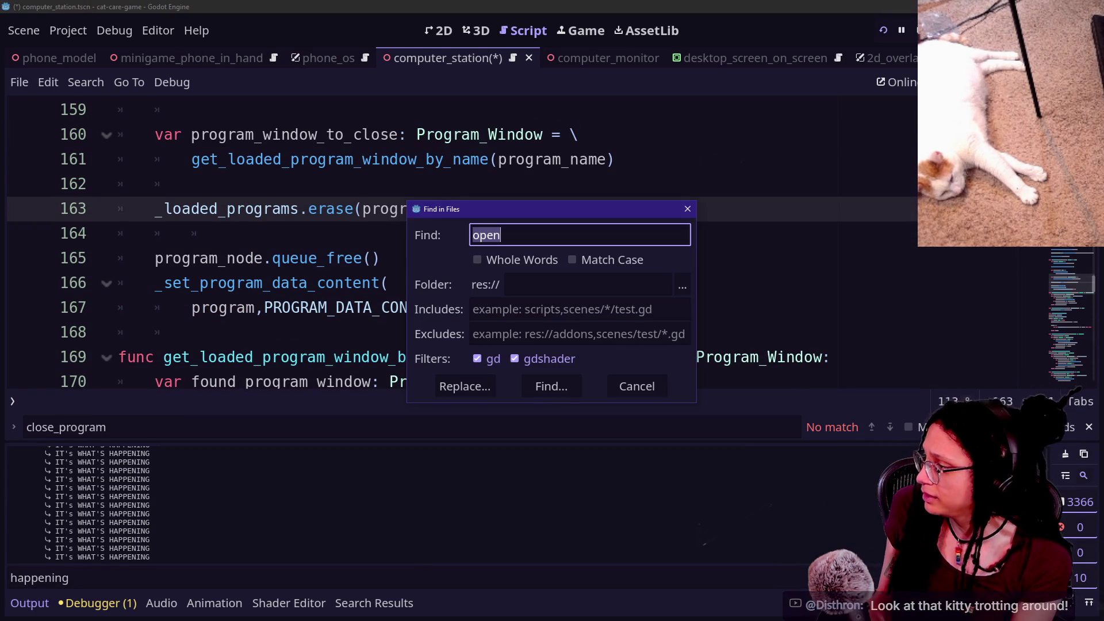
key("Return")
left_click(189, 517)
key("ctrl+shift+k")
key("ctrl+s")
Dismiss the quick file picker, restore the side docks, and select phone_screen_in_hand.
key("alt+shift+o")
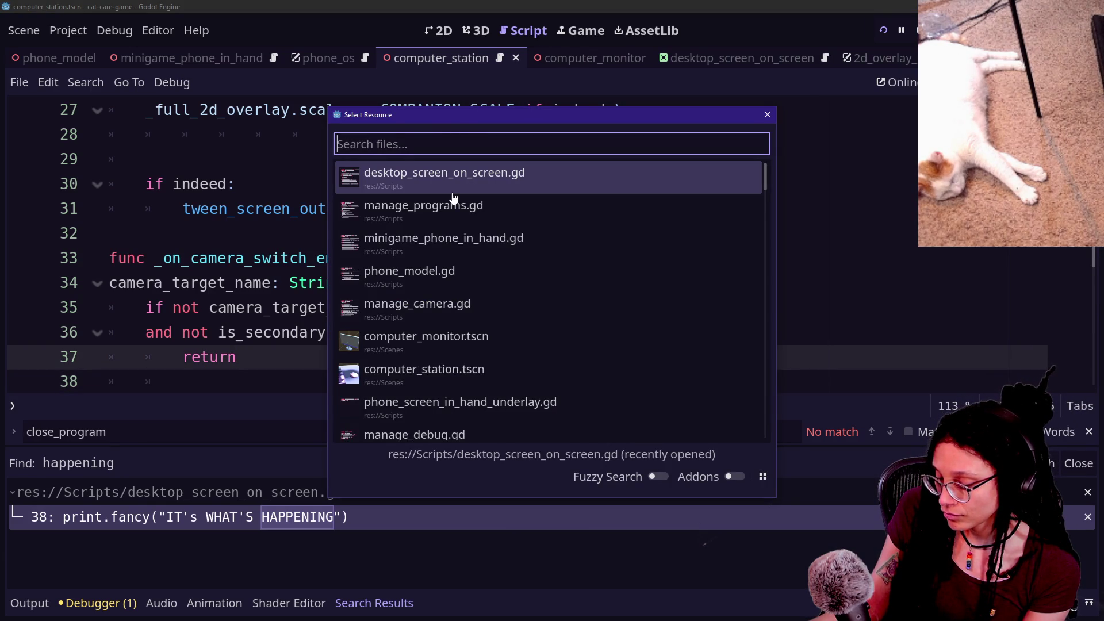
key("Escape")
key("ctrl+shift+F11")
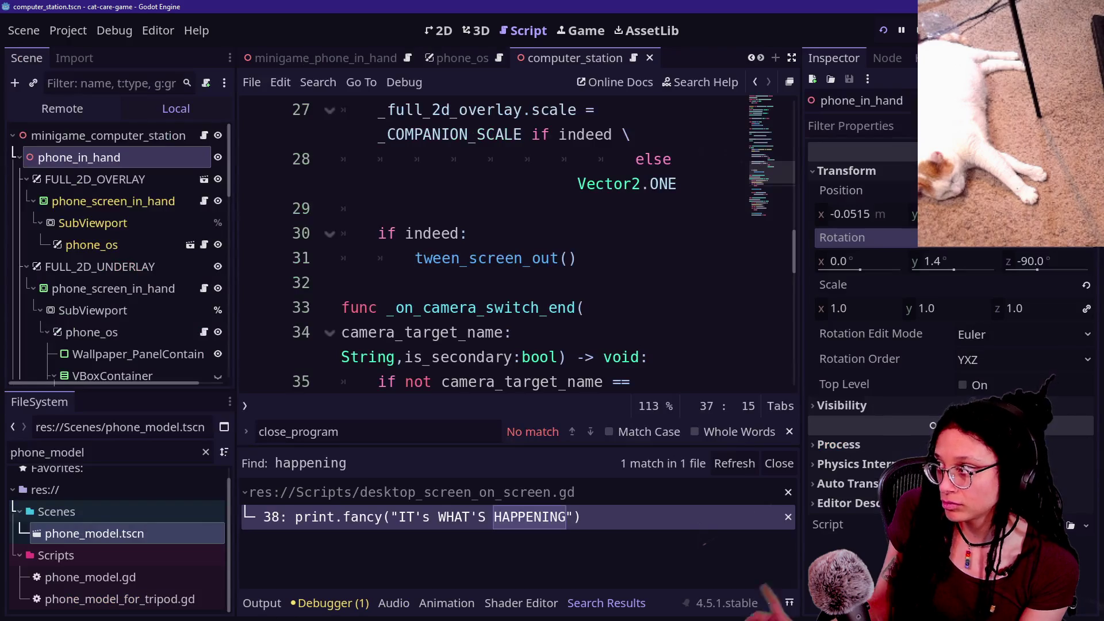
left_click(173, 204)
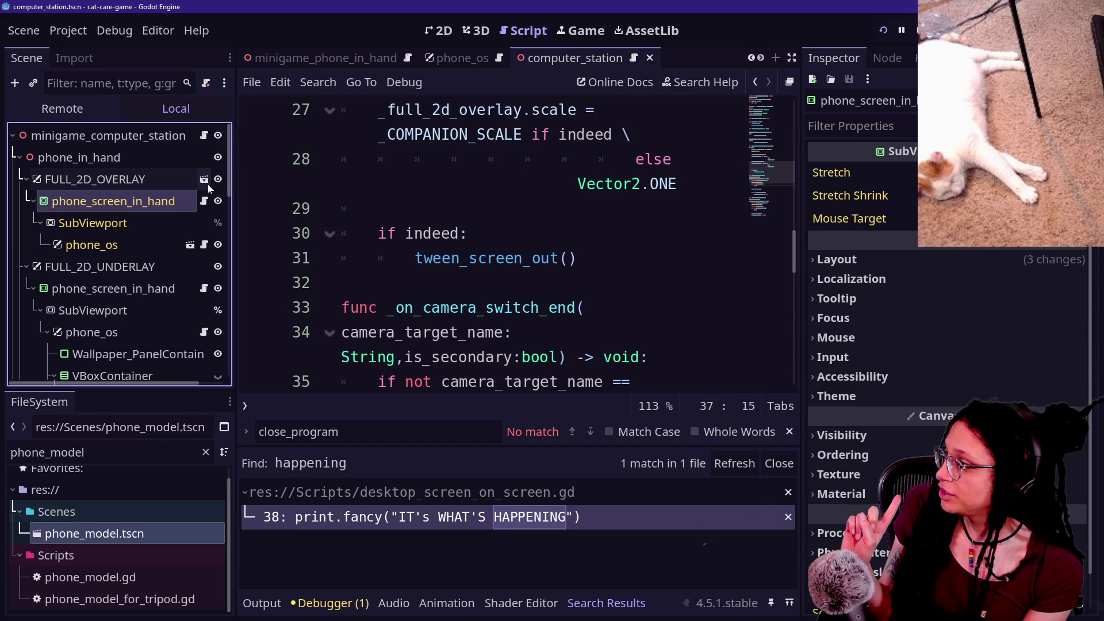
Open phone_screen_in_hand's Phone_ScreenOnScreen_Overlay script, then bring up phone_in_hand's context menu.
left_click(193, 170)
left_click(191, 164)
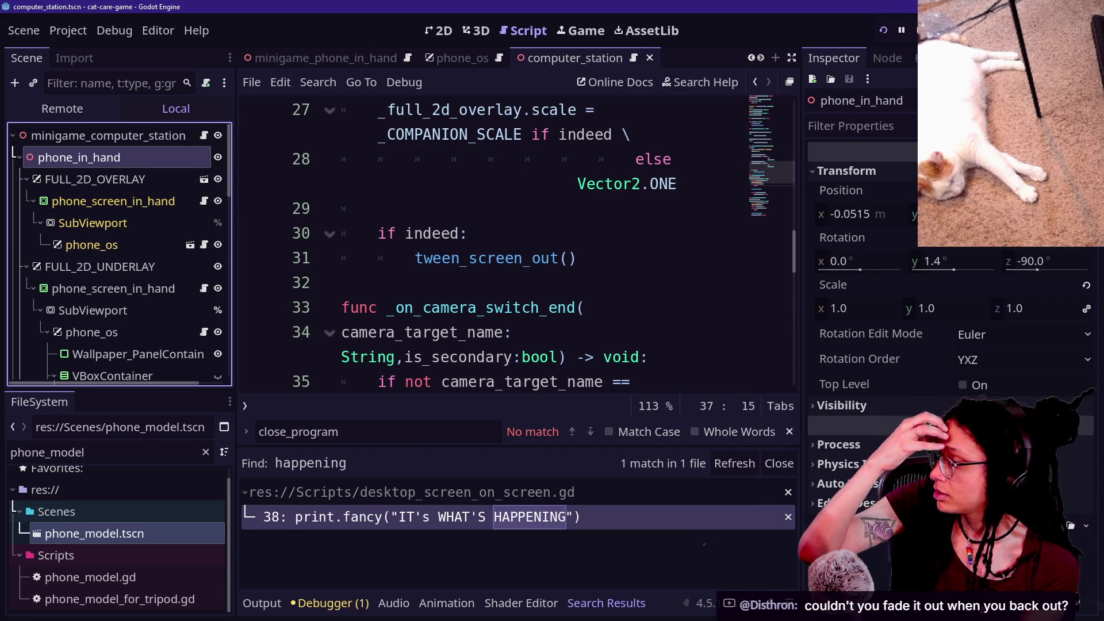
left_click(203, 202)
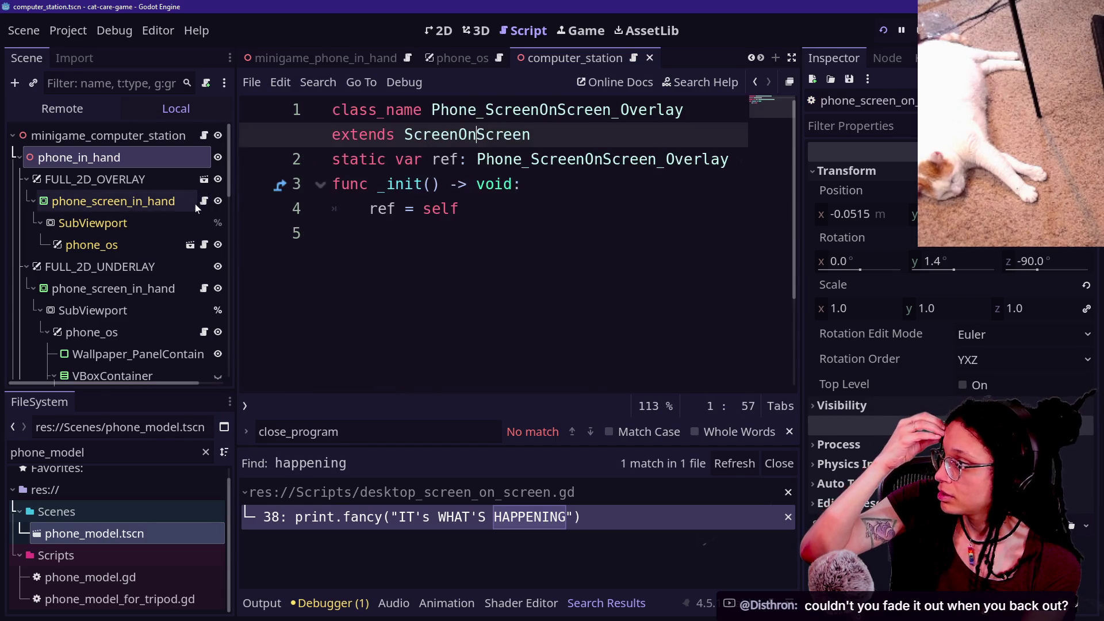
left_click(185, 165)
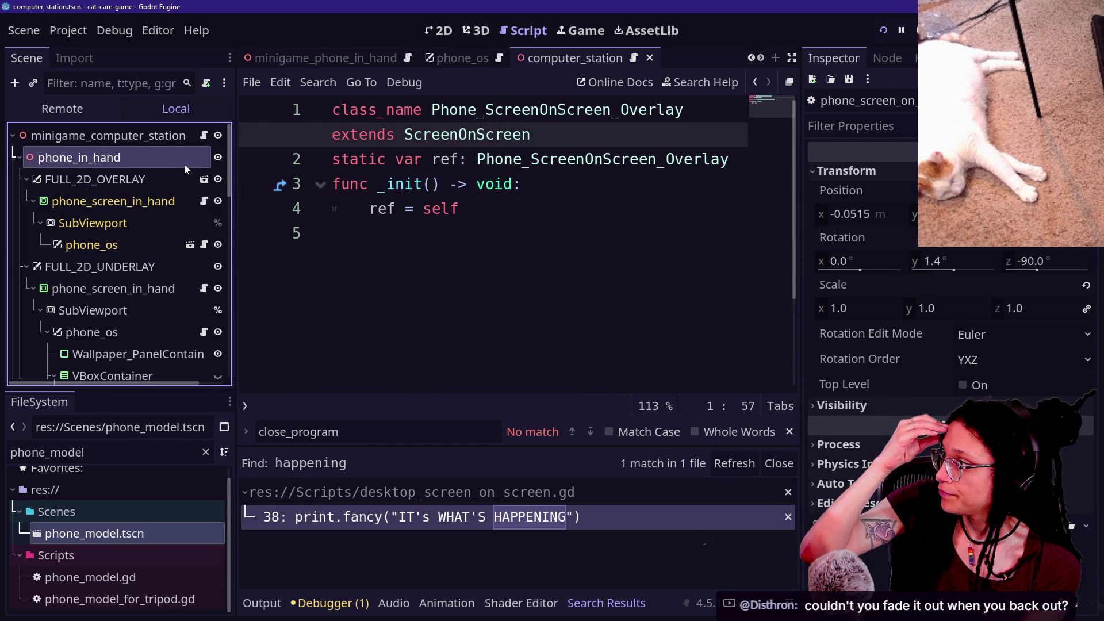
key("Down")
key("Down")
left_click(168, 167)
right_click(168, 166)
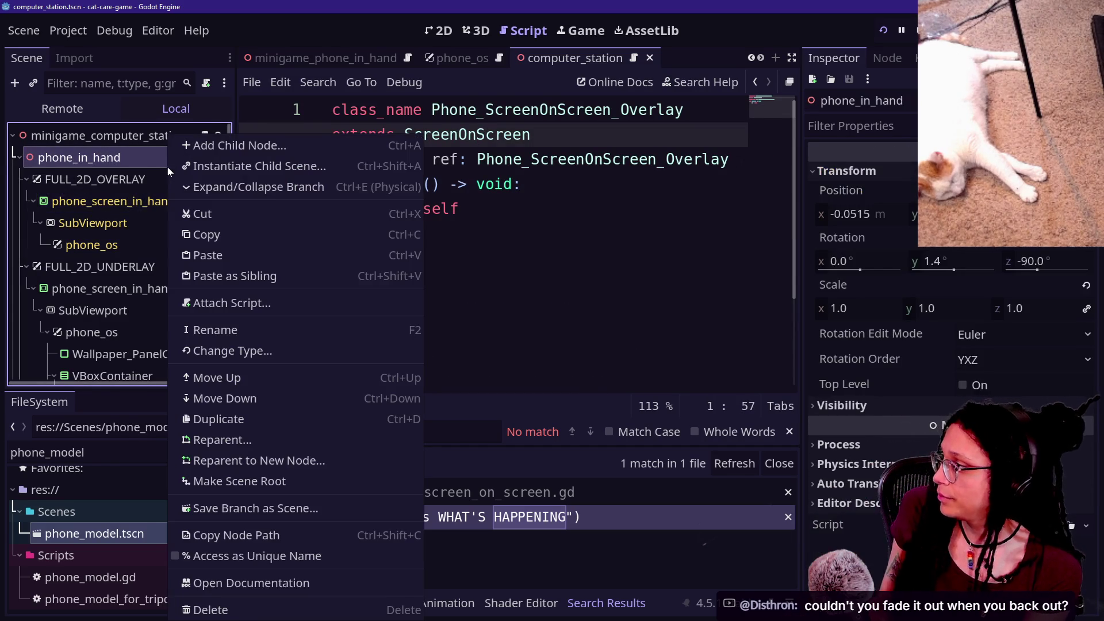
Attach a new script to phone_in_hand at res://Scripts/phone_companion_computer.gd.
left_click(192, 308)
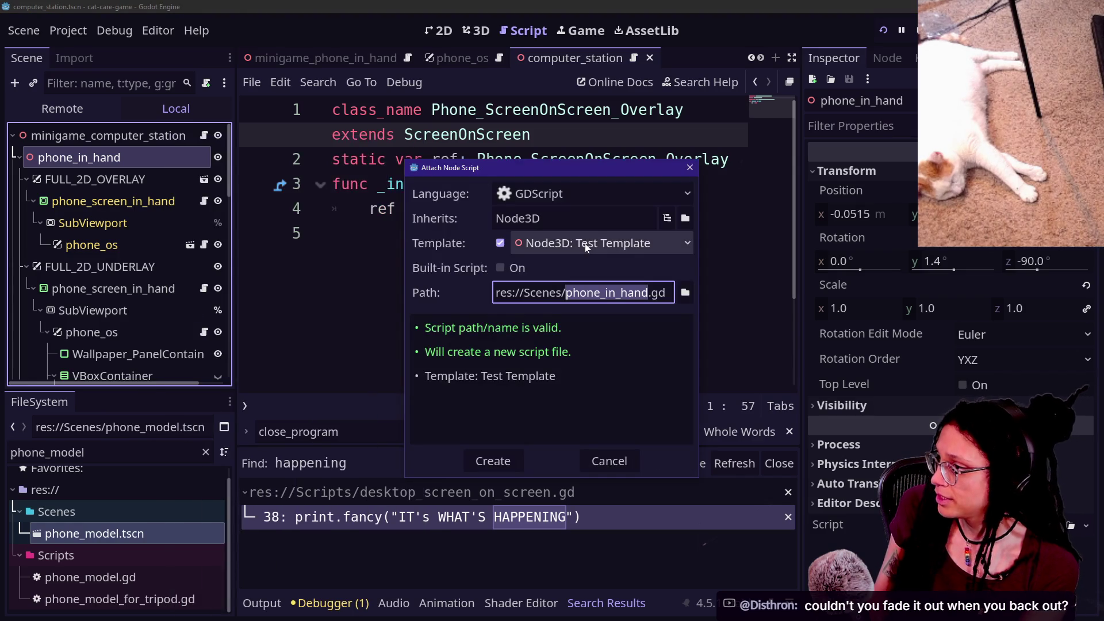
key("Left")
key("Left")
key("BackSpace")
key("BackSpace")
key("BackSpace")
type("ripts")
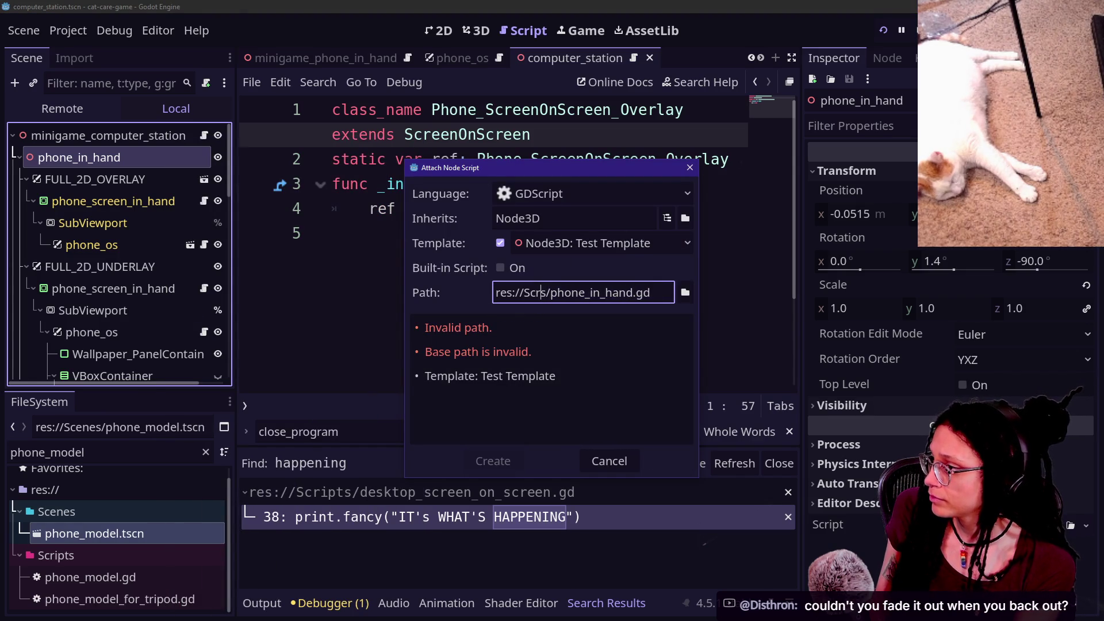
left_click(650, 293)
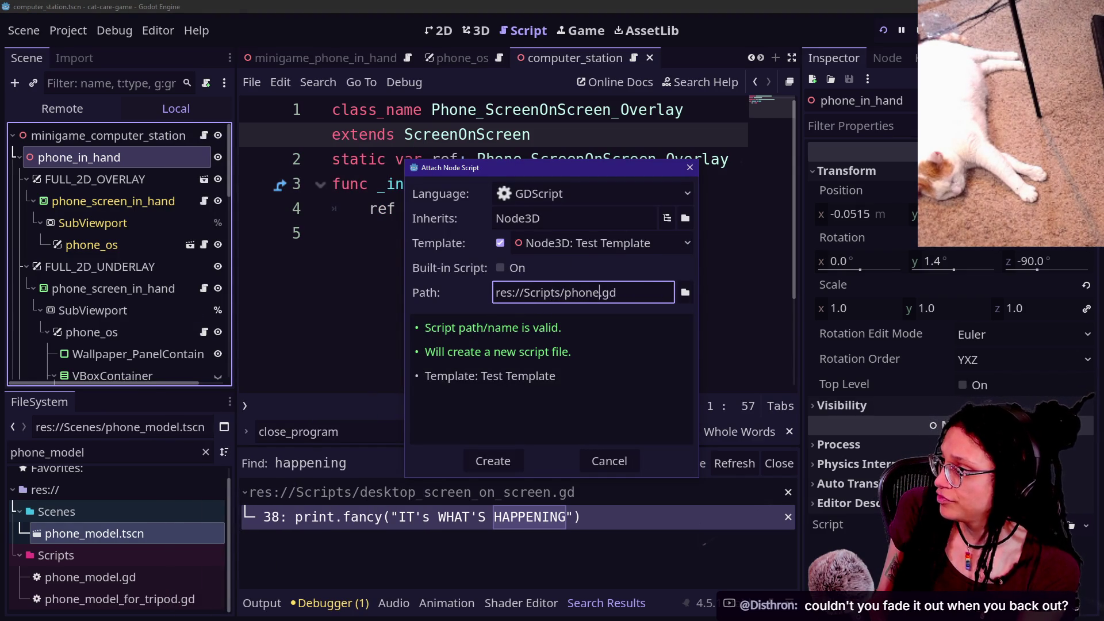
key("BackSpace")
type("com")
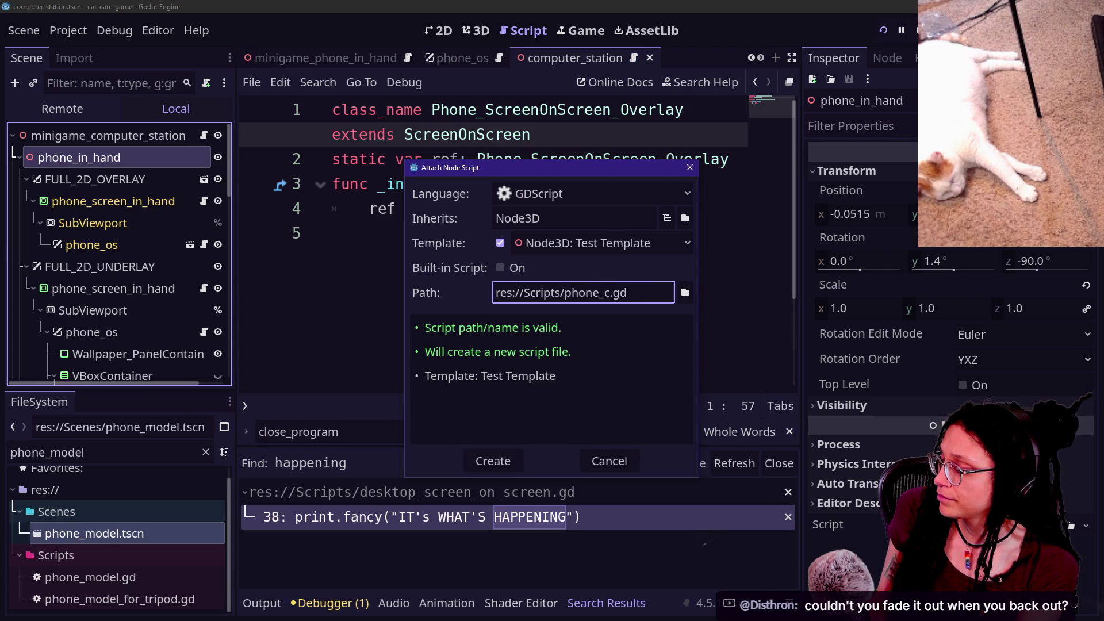
type("mpanioncomput")
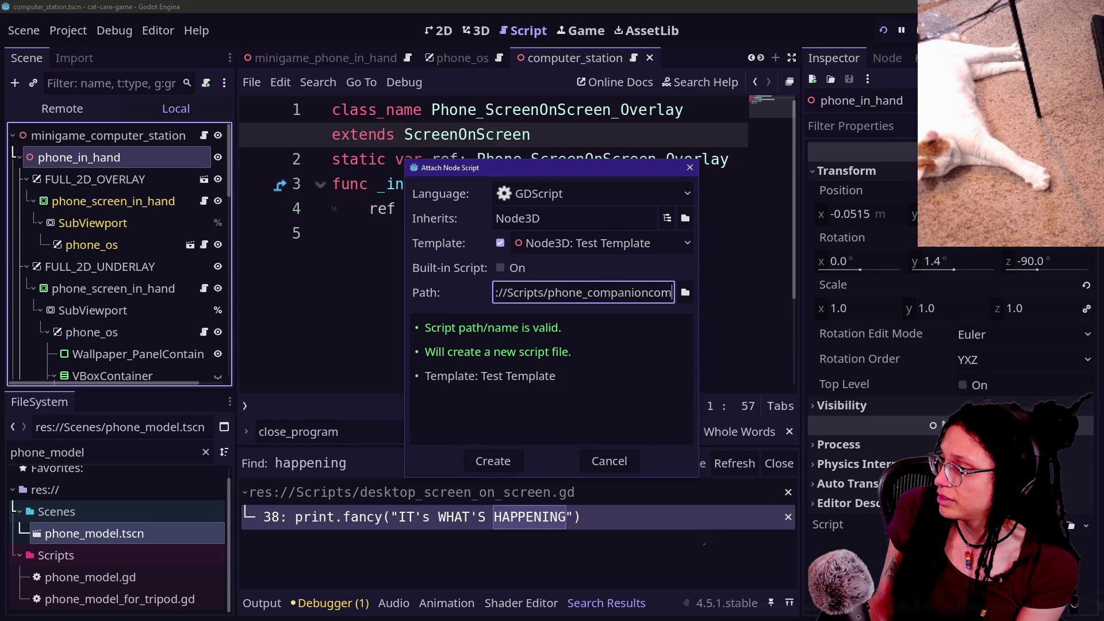
key("BackSpace")
key("BackSpace")
key("BackSpace")
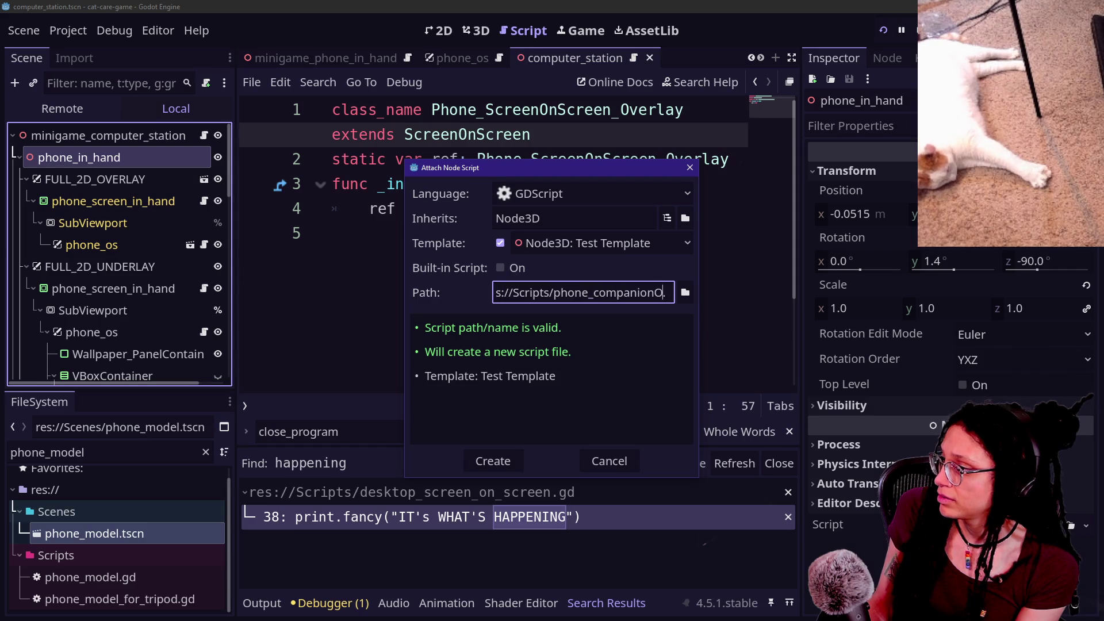
type("n_co")
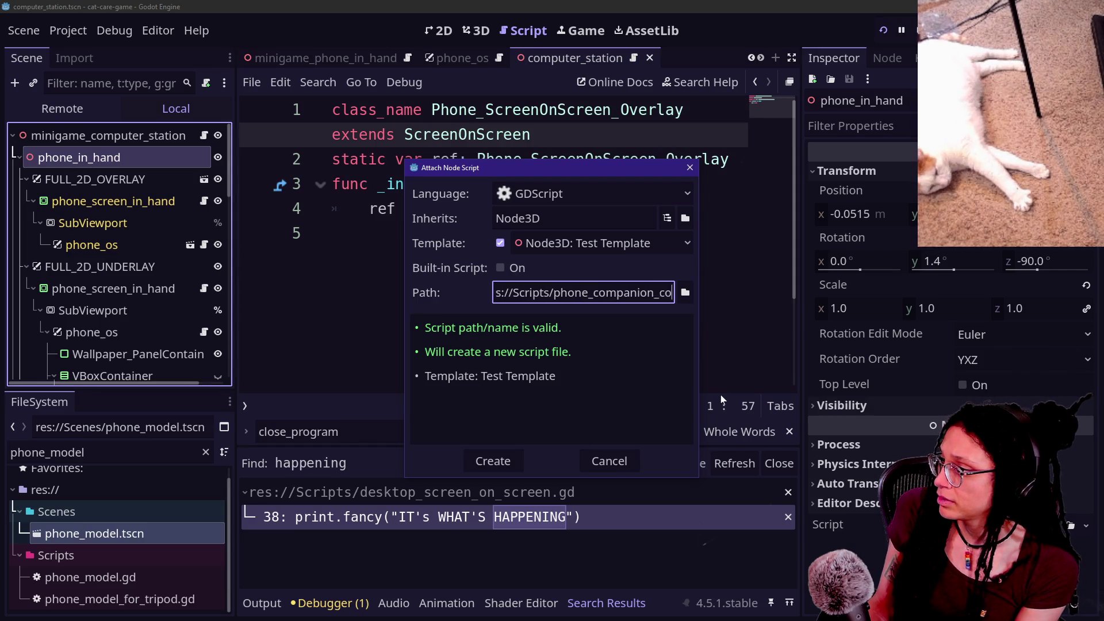
type("mputer")
key("Return")
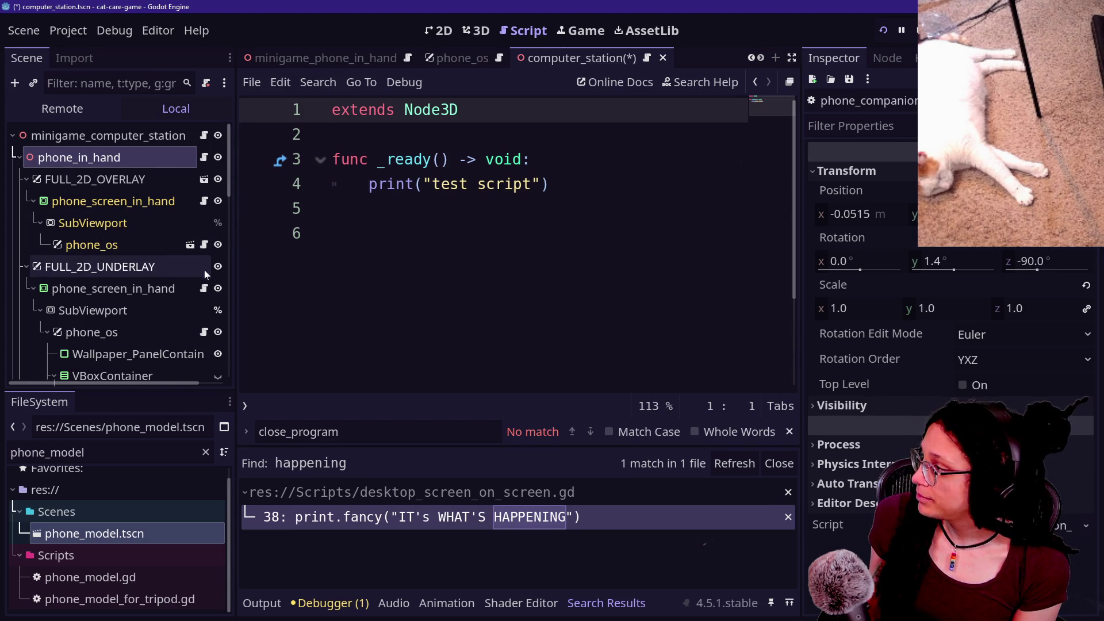
Paste the computer_station class header (lines 1–4) over the new phone companion script's contents.
left_click(204, 136)
scroll(517, 241, "up", 6)
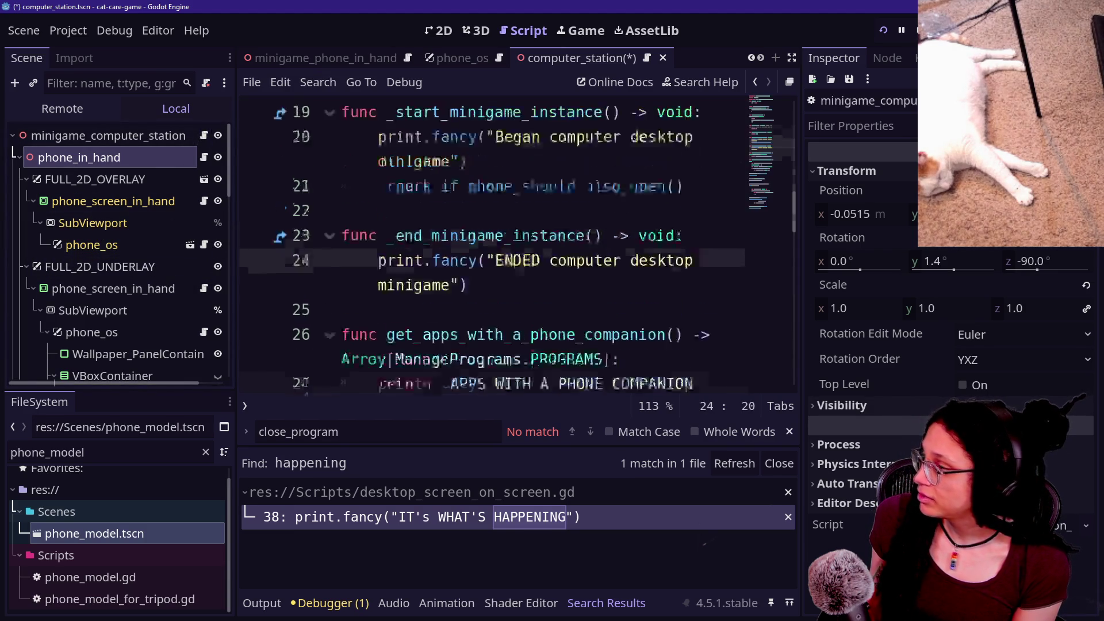
left_click_drag(469, 208, 342, 109)
key("ctrl+c")
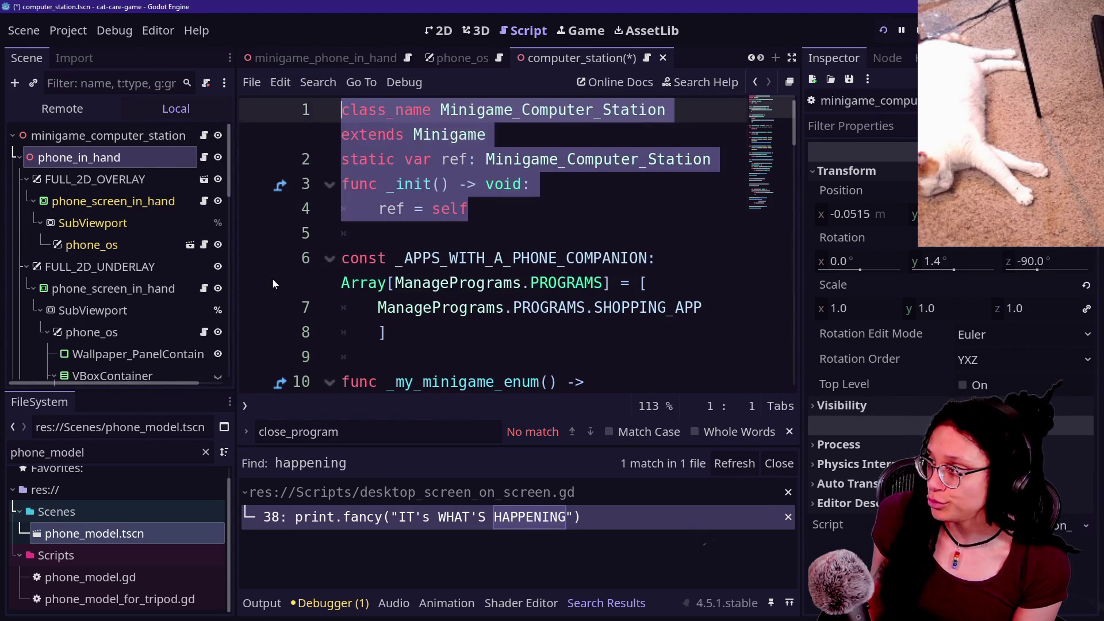
left_click(203, 159)
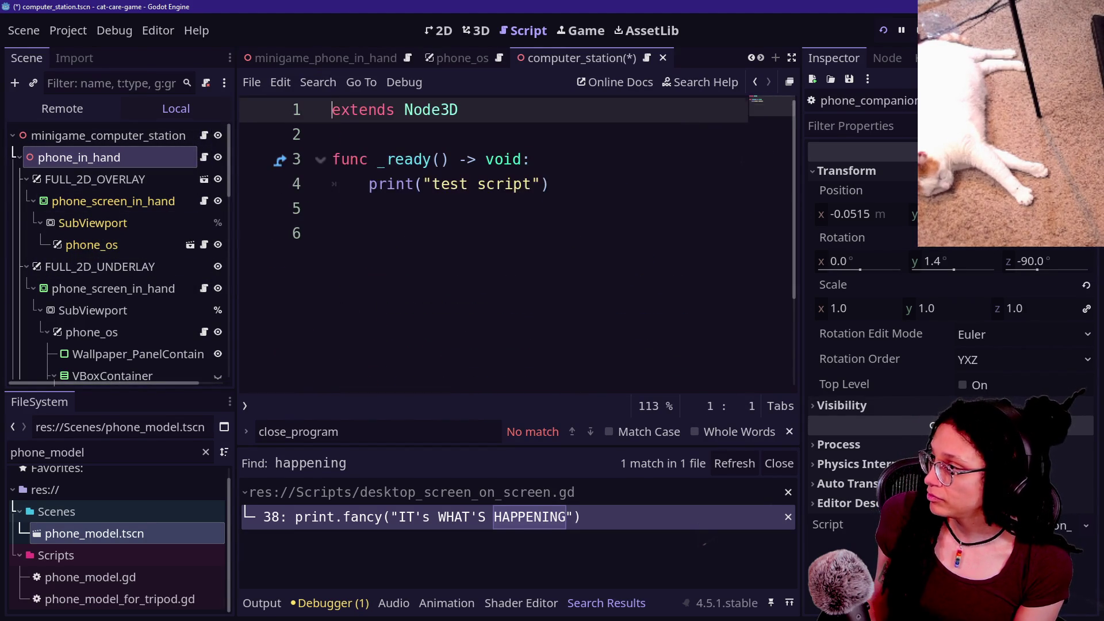
key("ctrl+a")
key("ctrl+v")
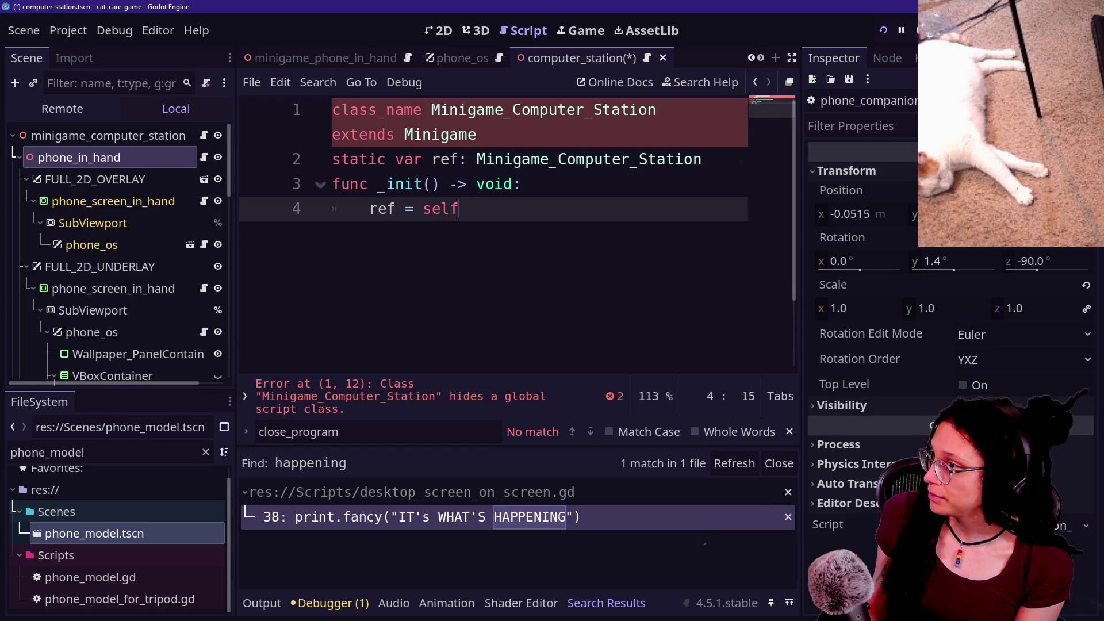
left_click(530, 110)
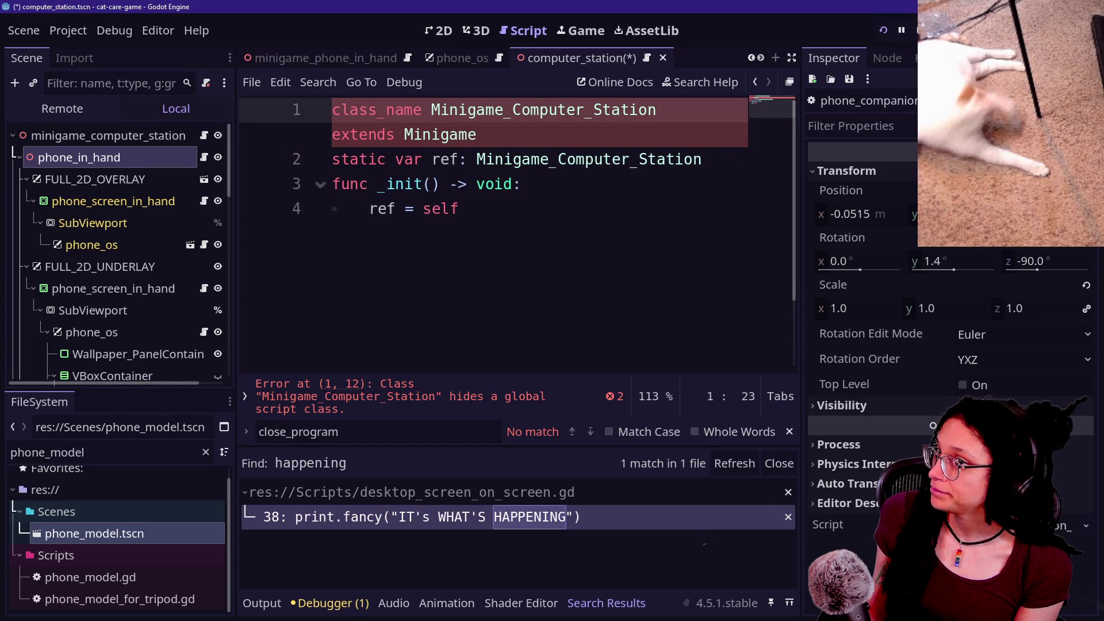
left_click(477, 135)
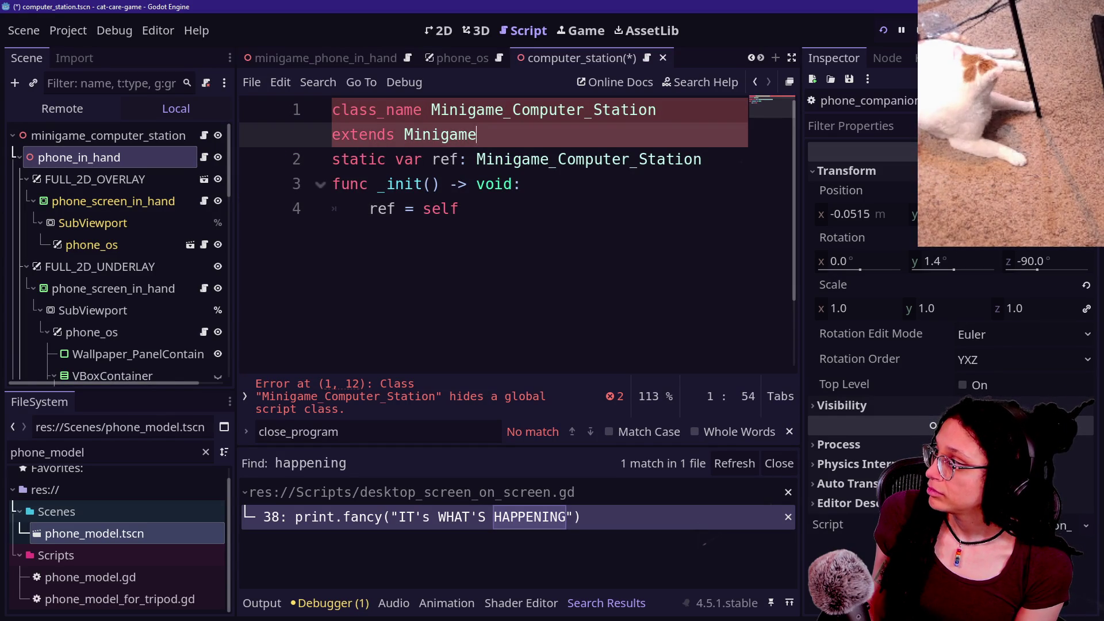
Rename the phone_in_hand node to phone_companion_computer.
double_click(119, 159)
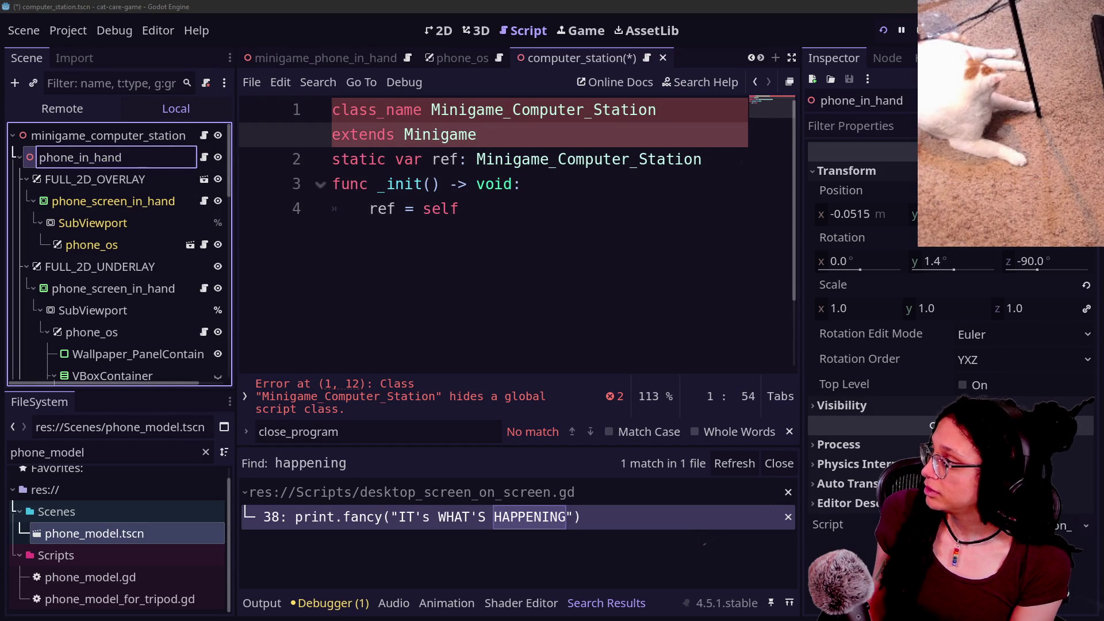
key("BackSpace")
key("BackSpace")
key("BackSpace")
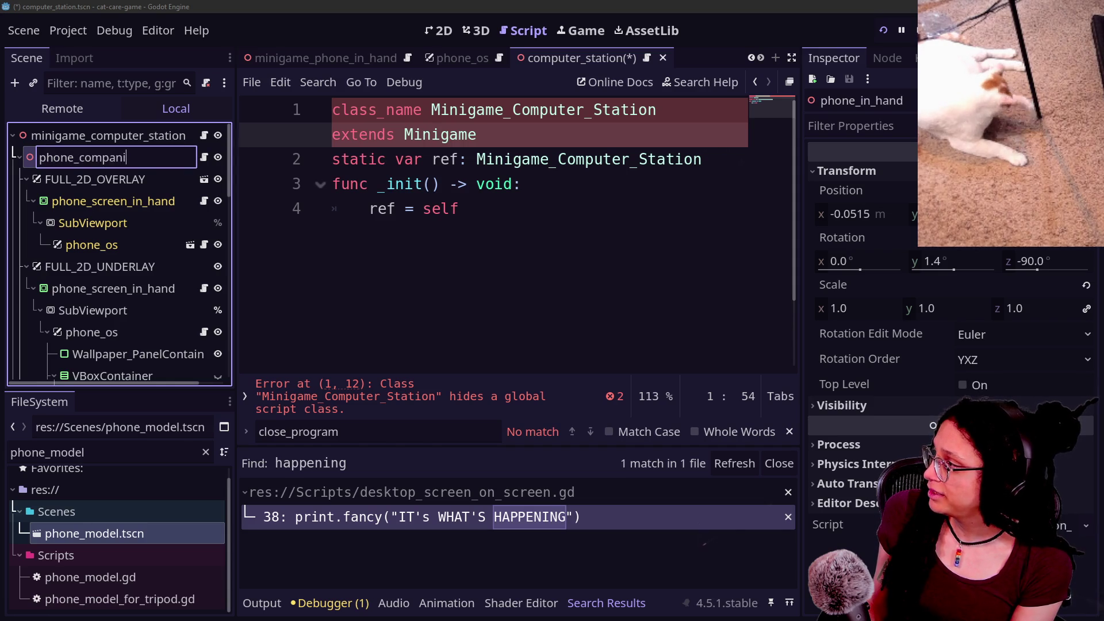
key("Return")
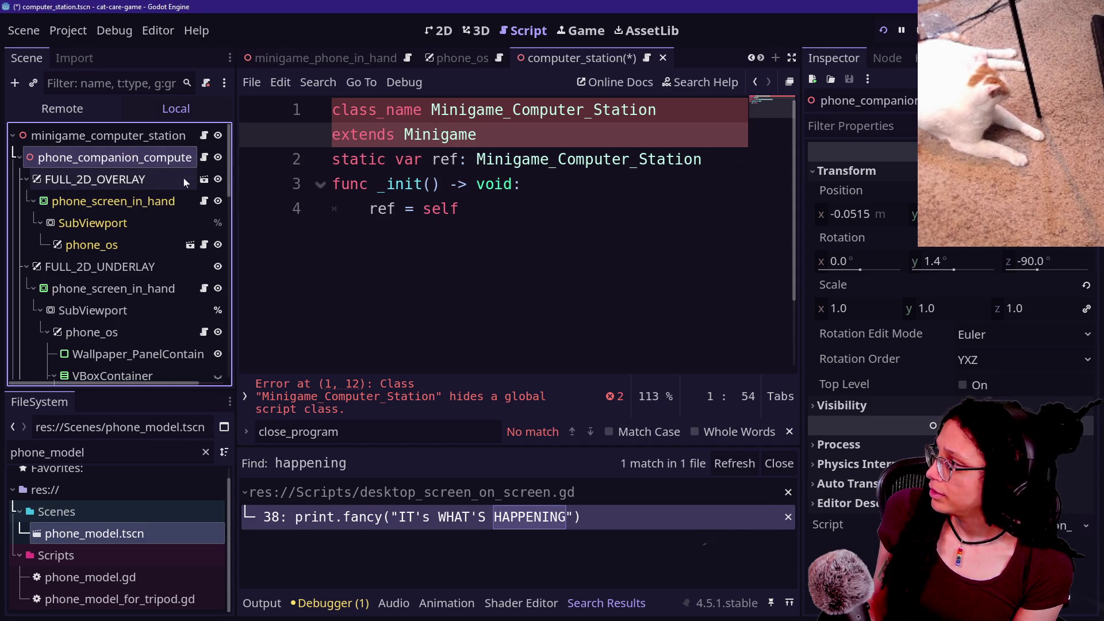
Replace the class name on line 1 with Phone_Companion_Computer.
double_click(175, 157)
left_click(477, 134)
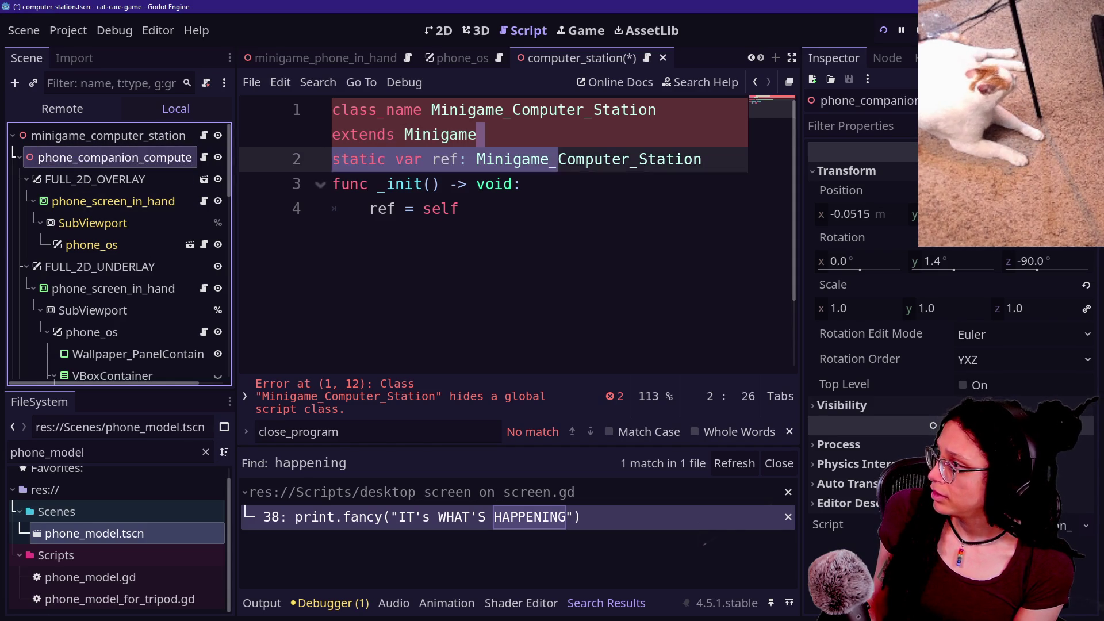
left_click_drag(432, 110, 629, 110)
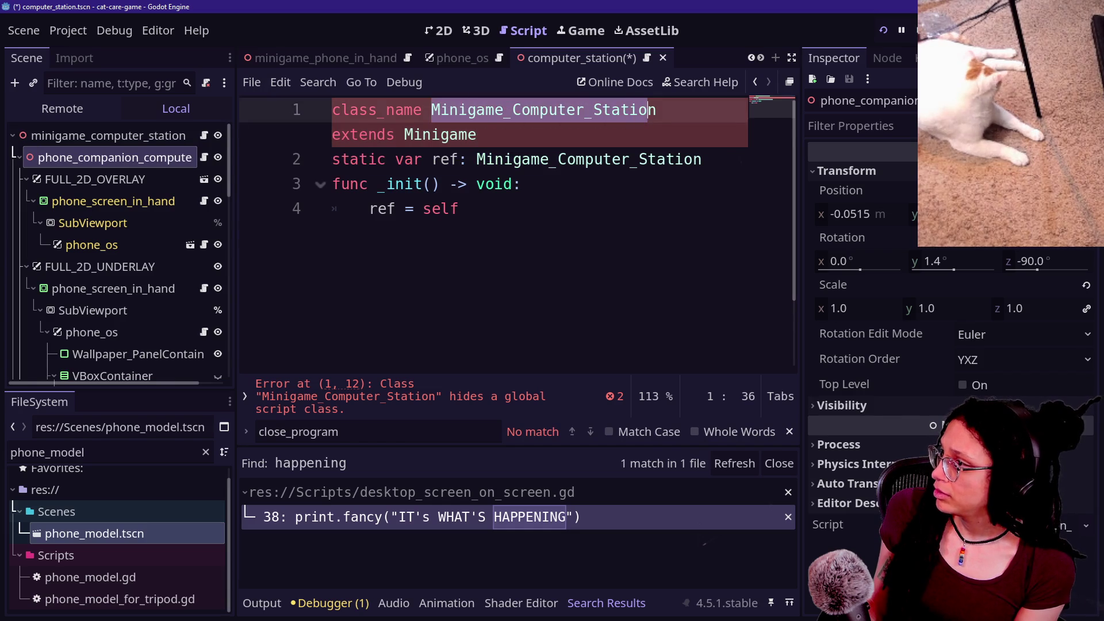
key("BackSpace")
type("Ph")
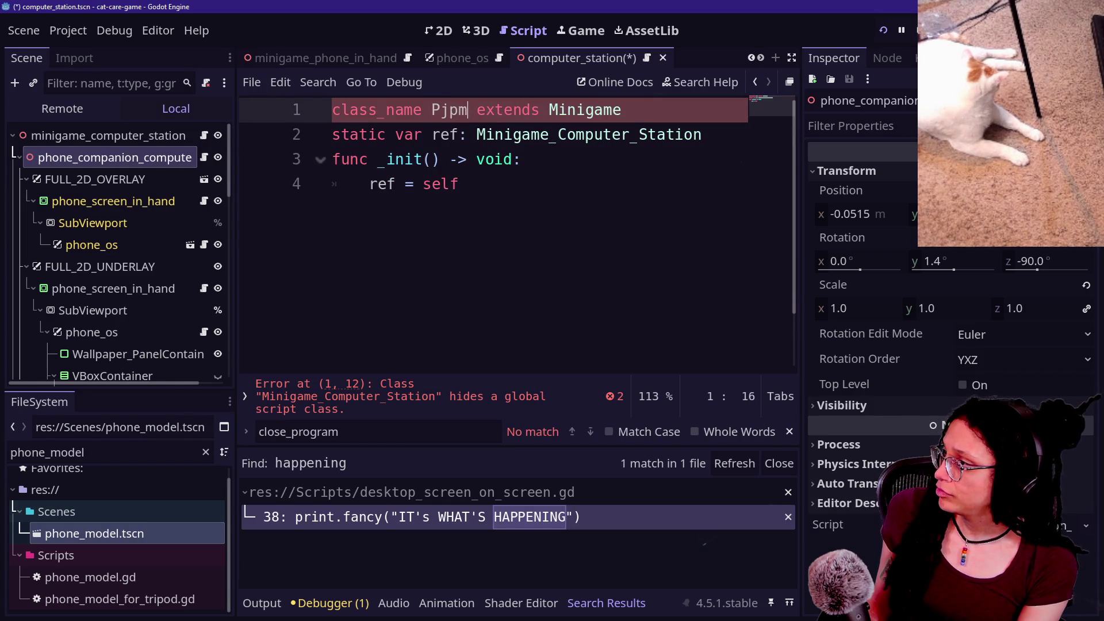
type("one_Companion_")
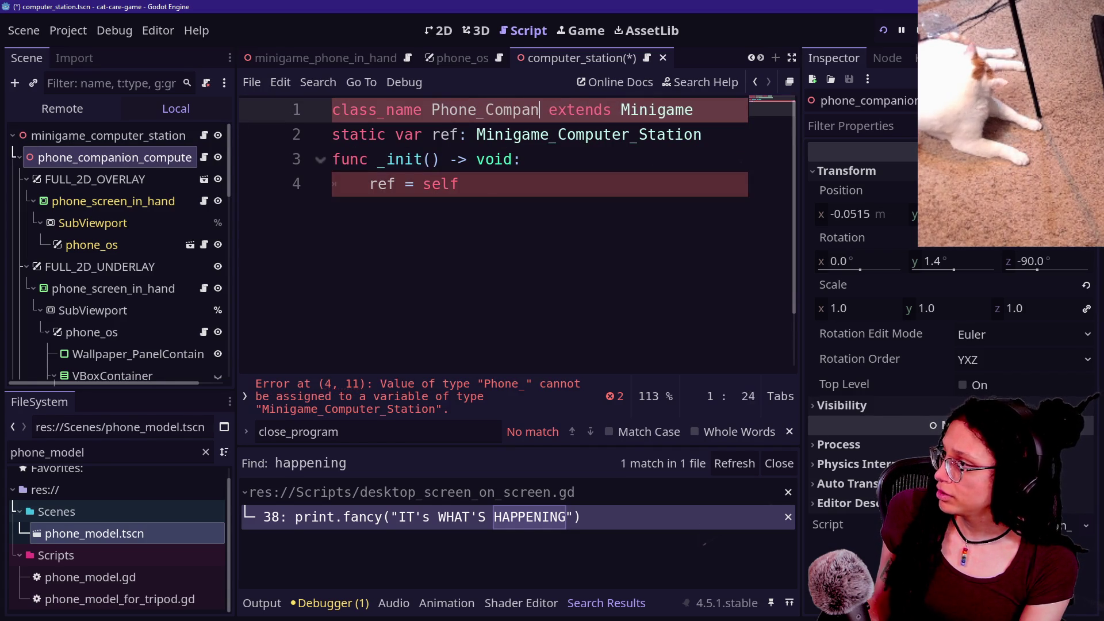
type("Cmopute")
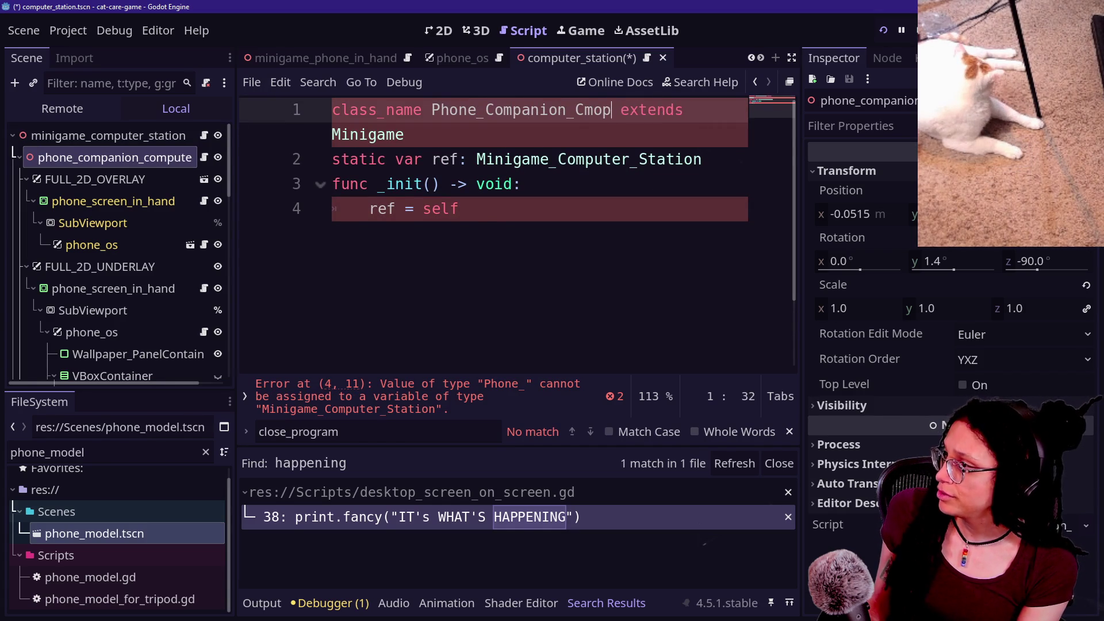
type("omputer")
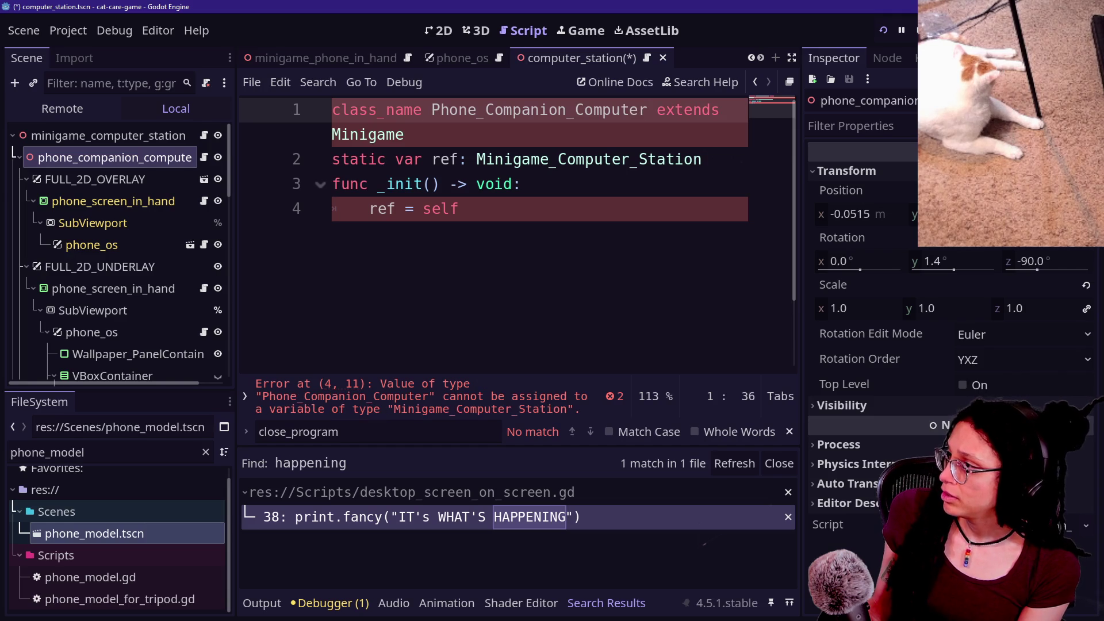
Make the static ref type Phone_Companion_Computer and change the base class to Node3D.
mouse_move(431, 109)
left_mouse_down()
mouse_move(719, 109)
mouse_move(649, 110)
left_mouse_up()
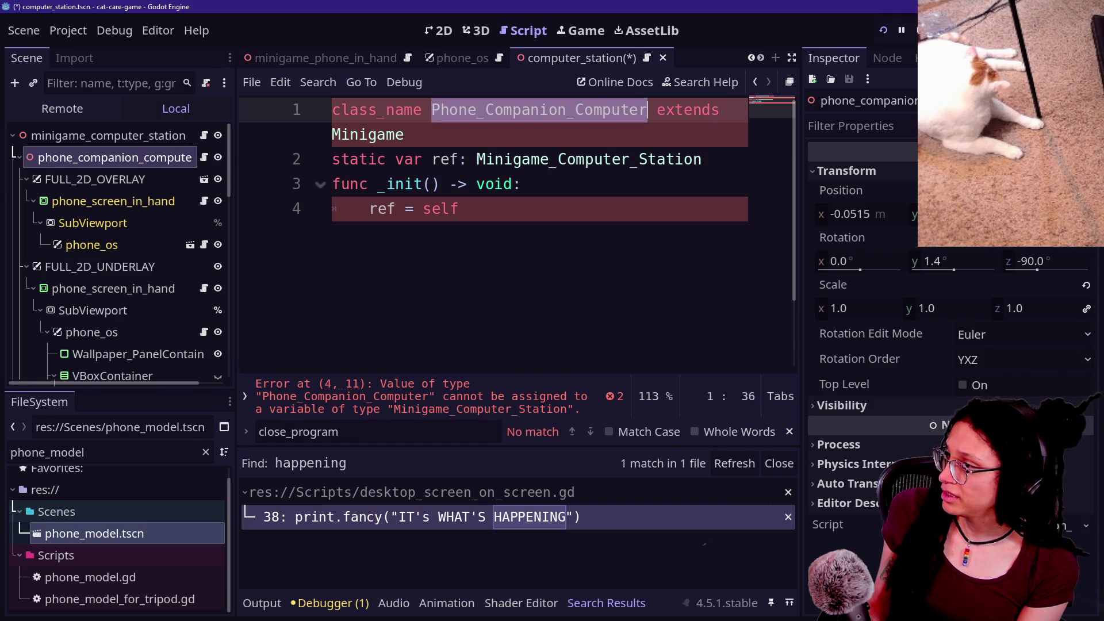
key("ctrl+c")
double_click(589, 160)
key("ctrl+v")
left_click(461, 209)
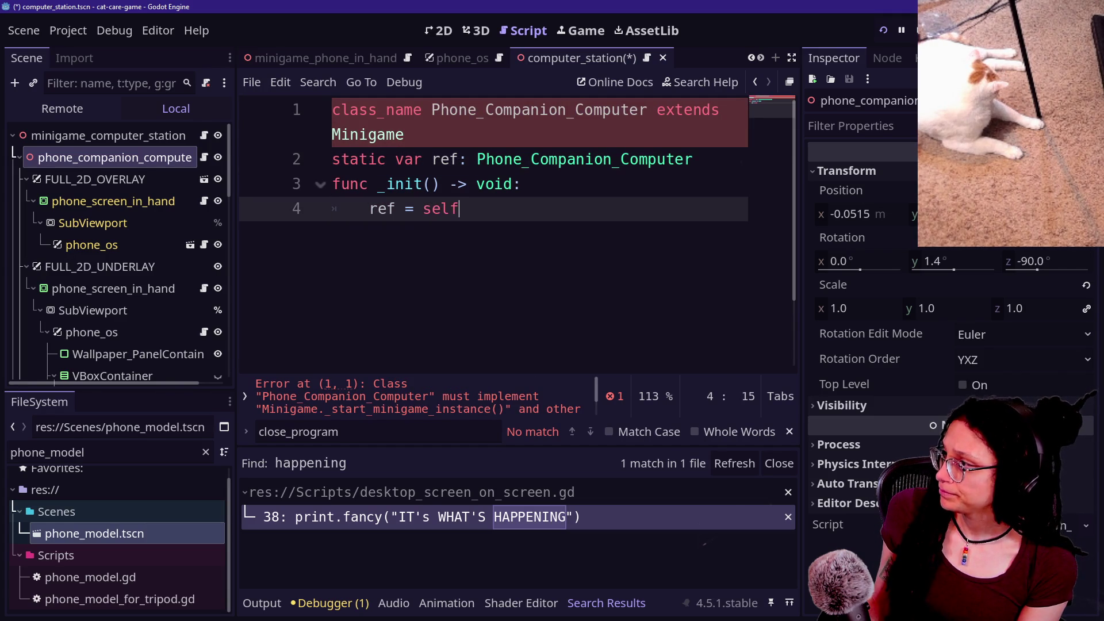
double_click(368, 134)
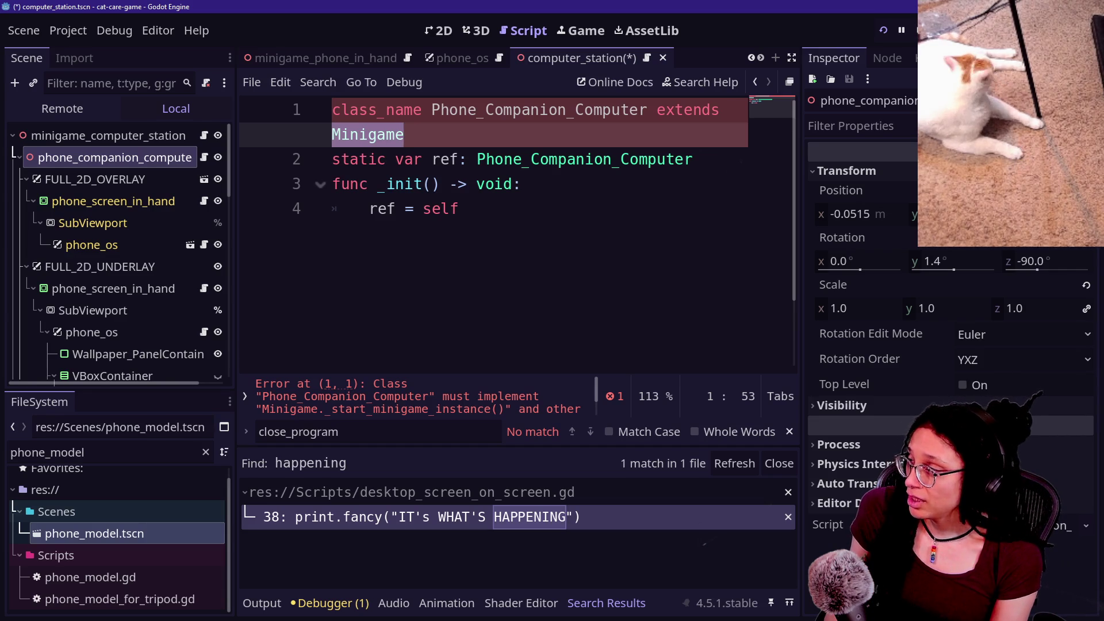
type("Node3D")
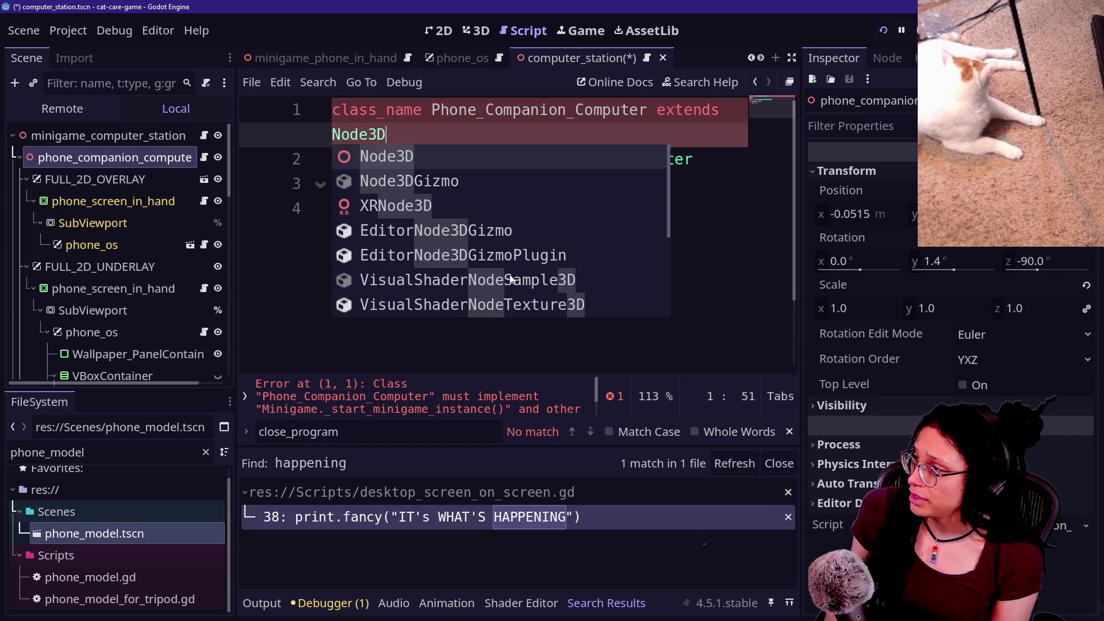
left_click(607, 248)
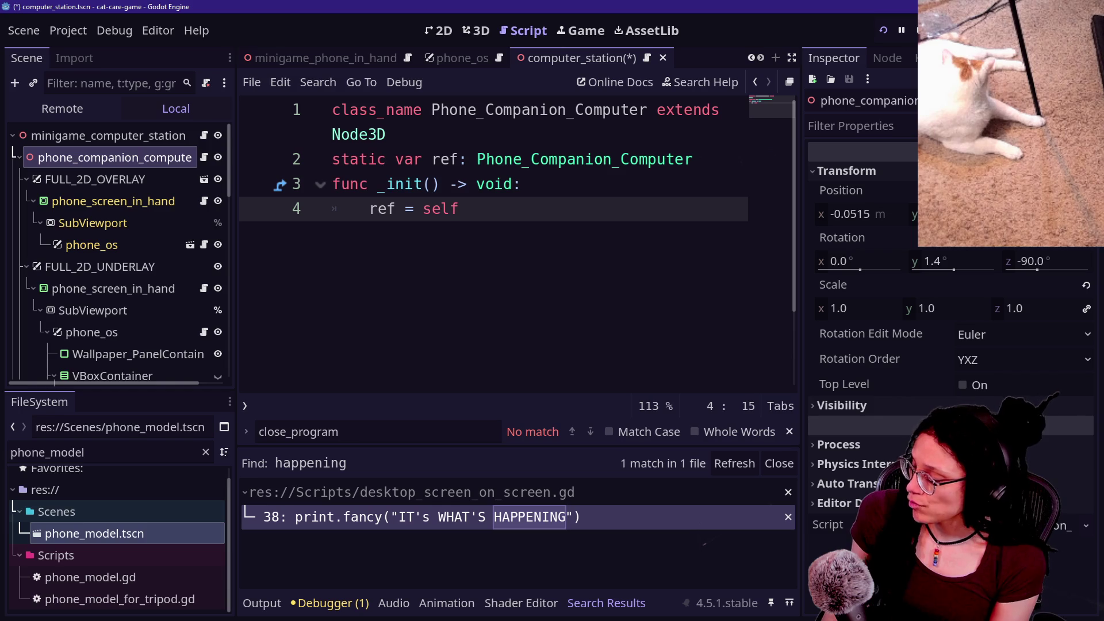
Open minigame.gd in a widened editor with docks and output panel hidden.
key("shift+alt+o")
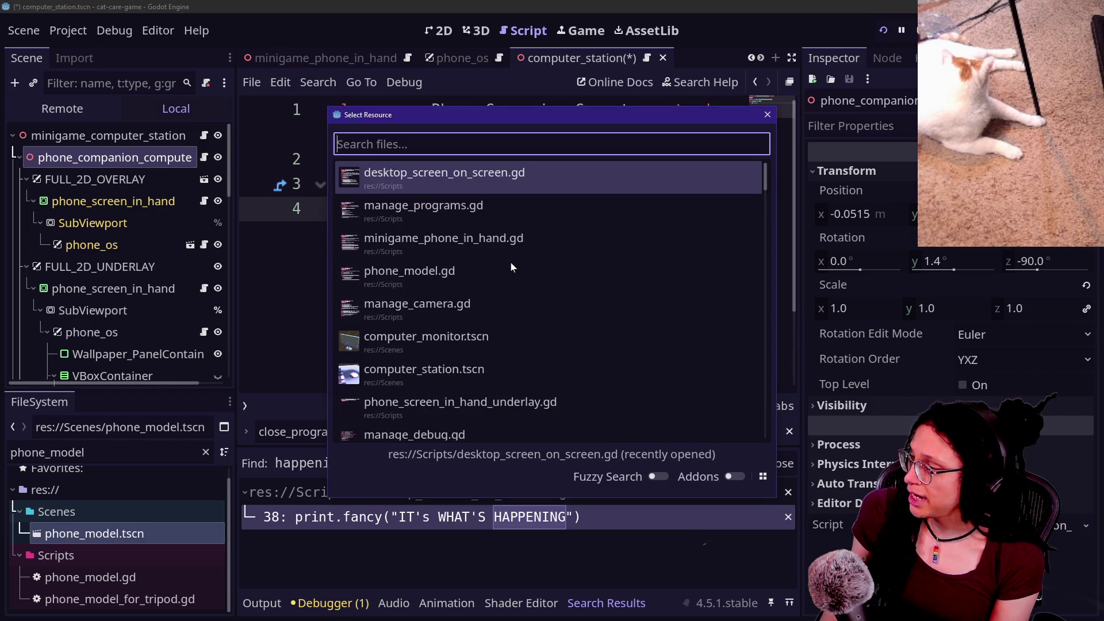
type("minigame")
key("Return")
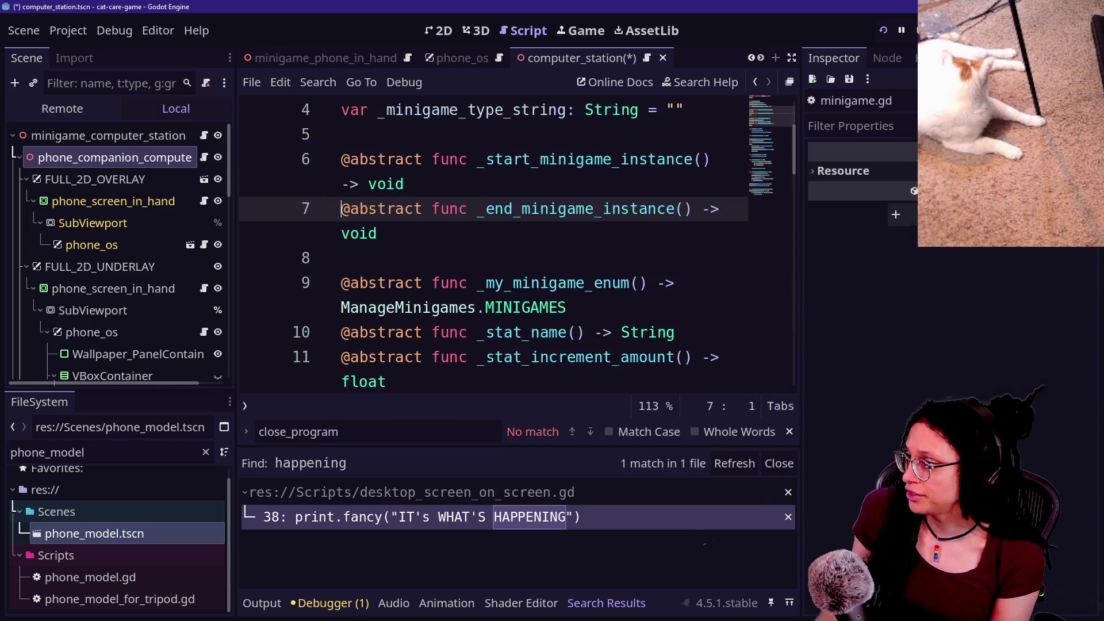
key("ctrl+f")
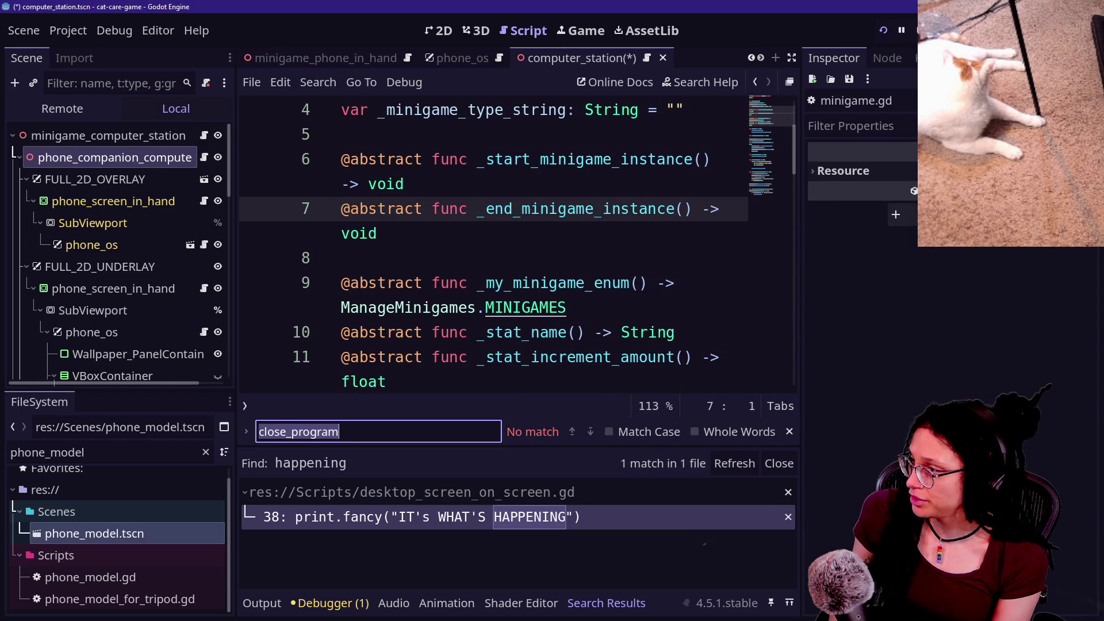
key("Escape")
key("ctrl+shift+F11")
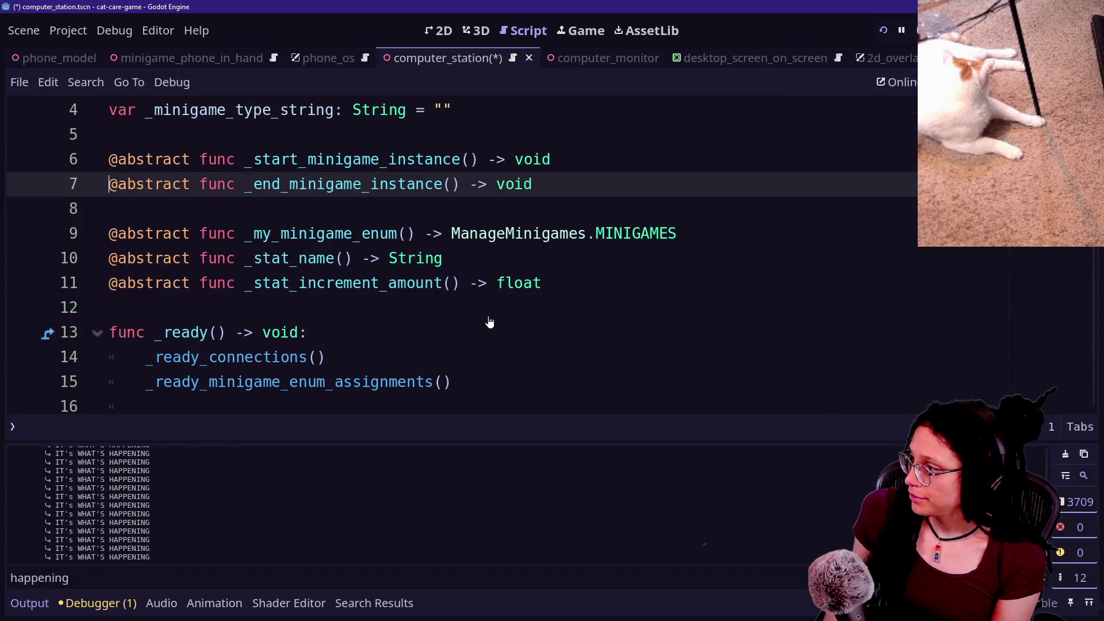
key("ctrl+j")
key("ctrl+f")
Search the whole project for show_and_activ.
type("show_and")
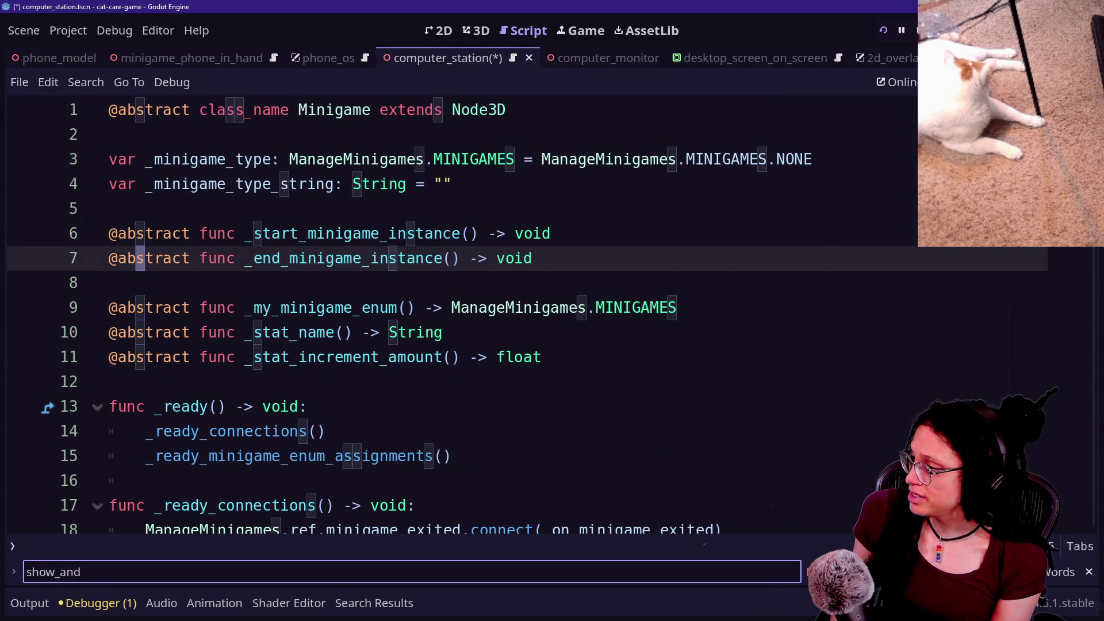
left_click(429, 242)
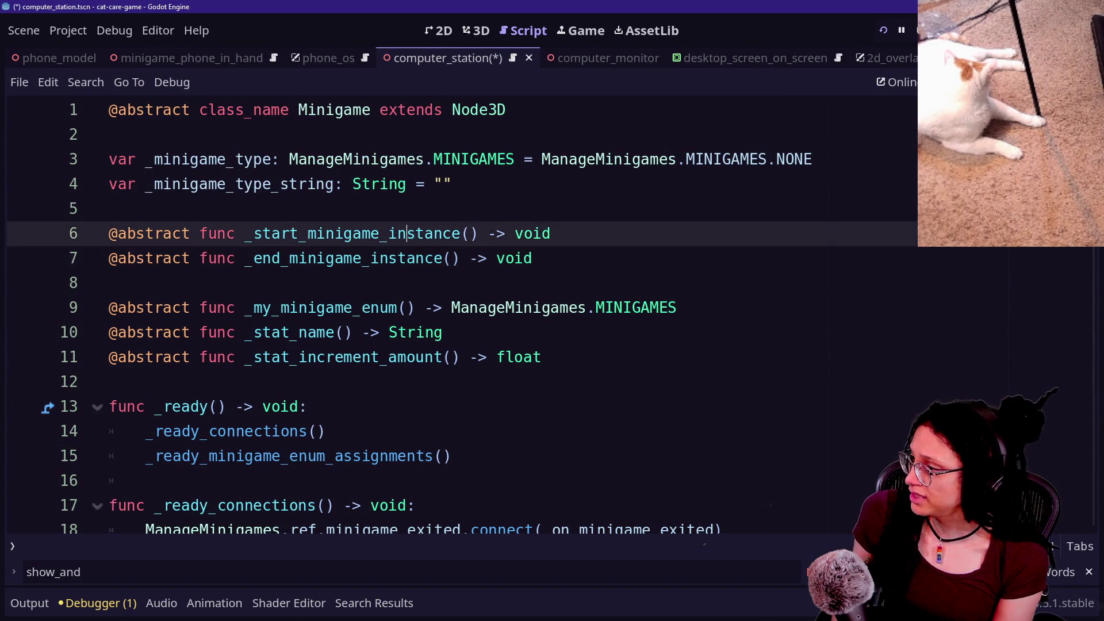
key("ctrl+shift+f")
type("show_and_activ")
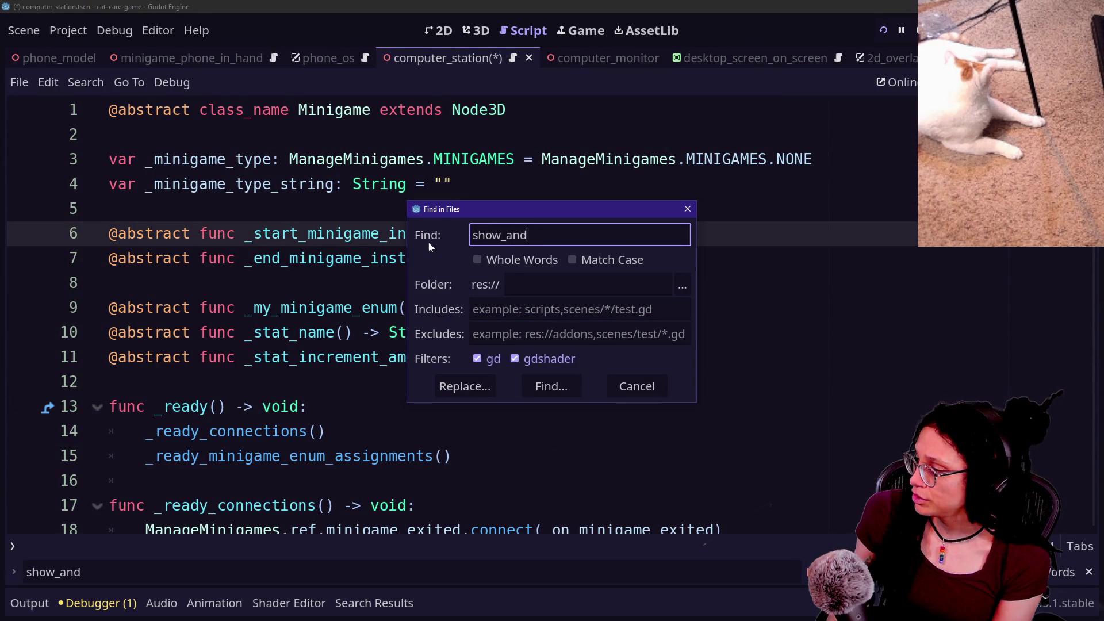
key("Return")
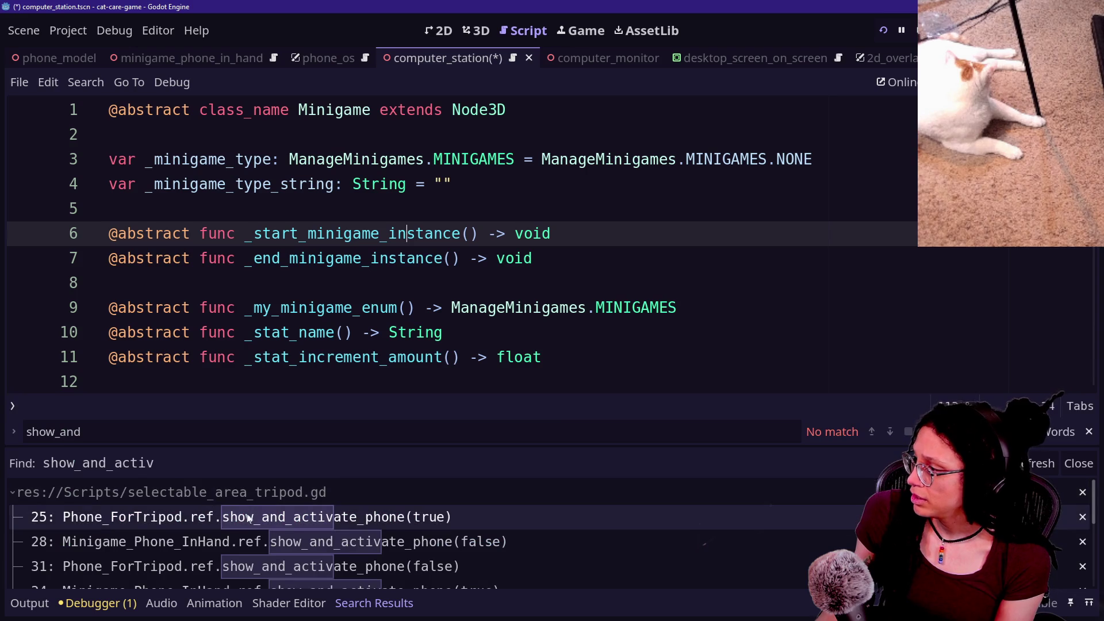
Go to the show_and_activate_phone definitions in the tripod and Minigame_Phone_InHand scripts.
left_click(320, 523)
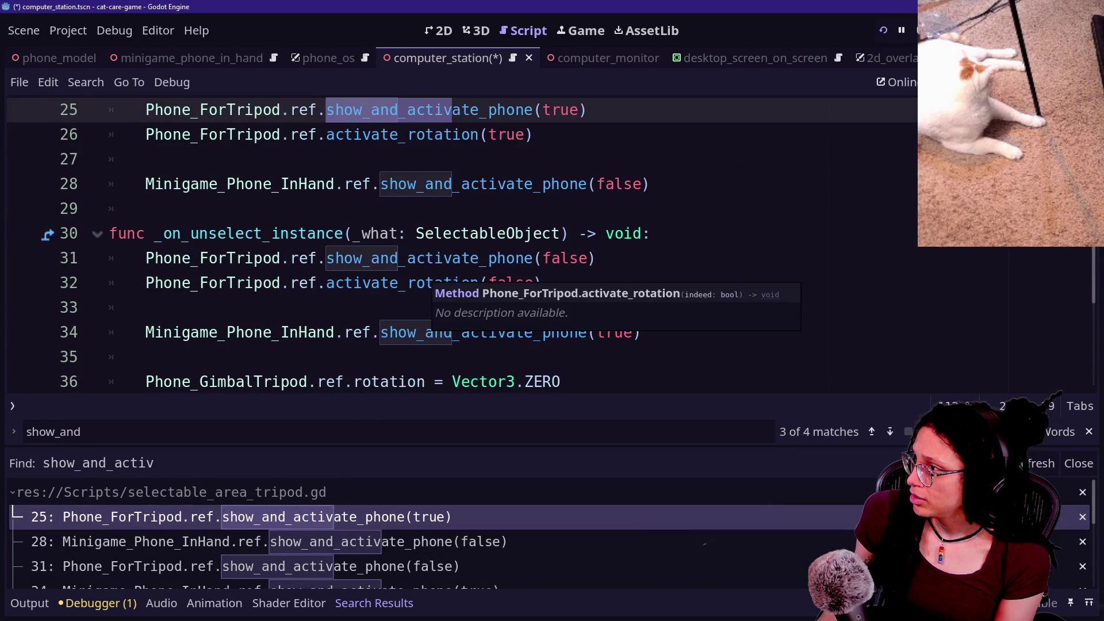
left_click(454, 111, "ctrl")
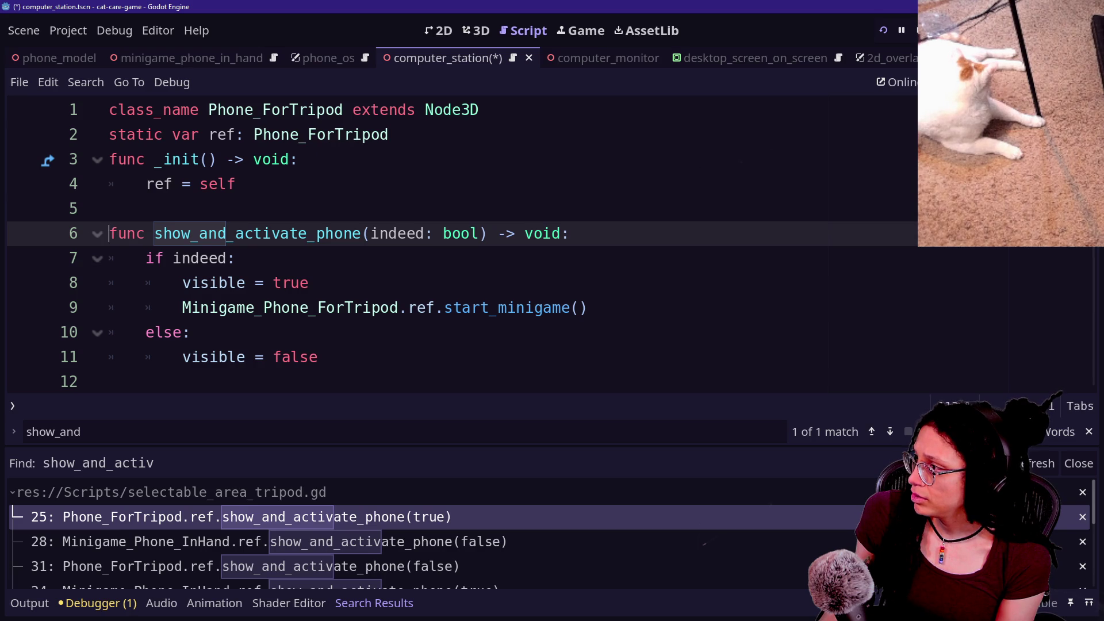
scroll(316, 496, "down", 1)
left_click(320, 514)
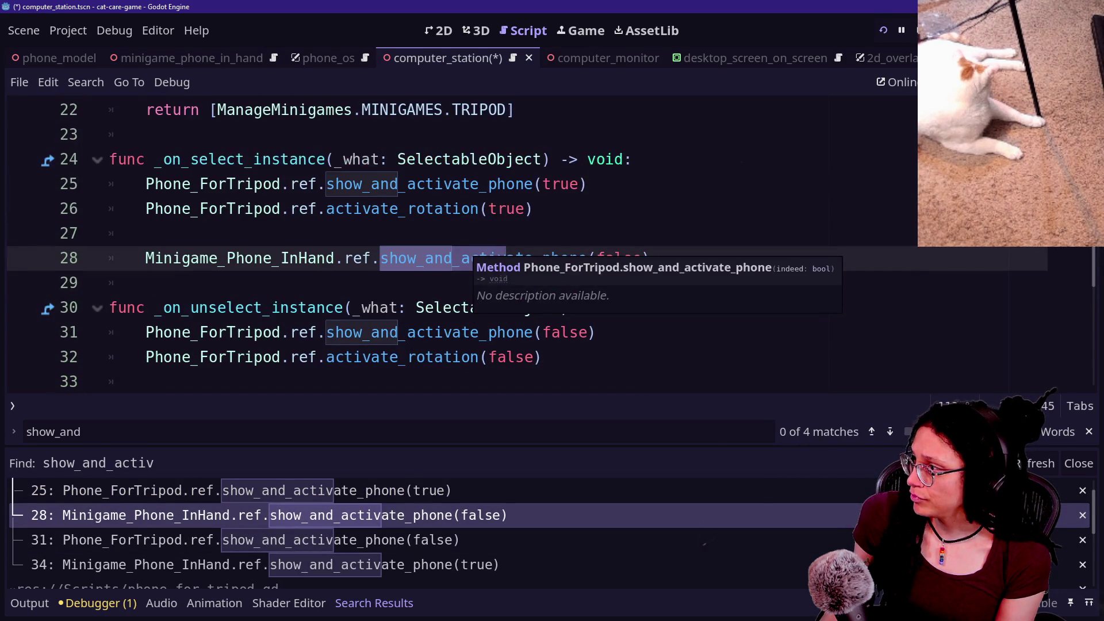
left_click(415, 260, "ctrl")
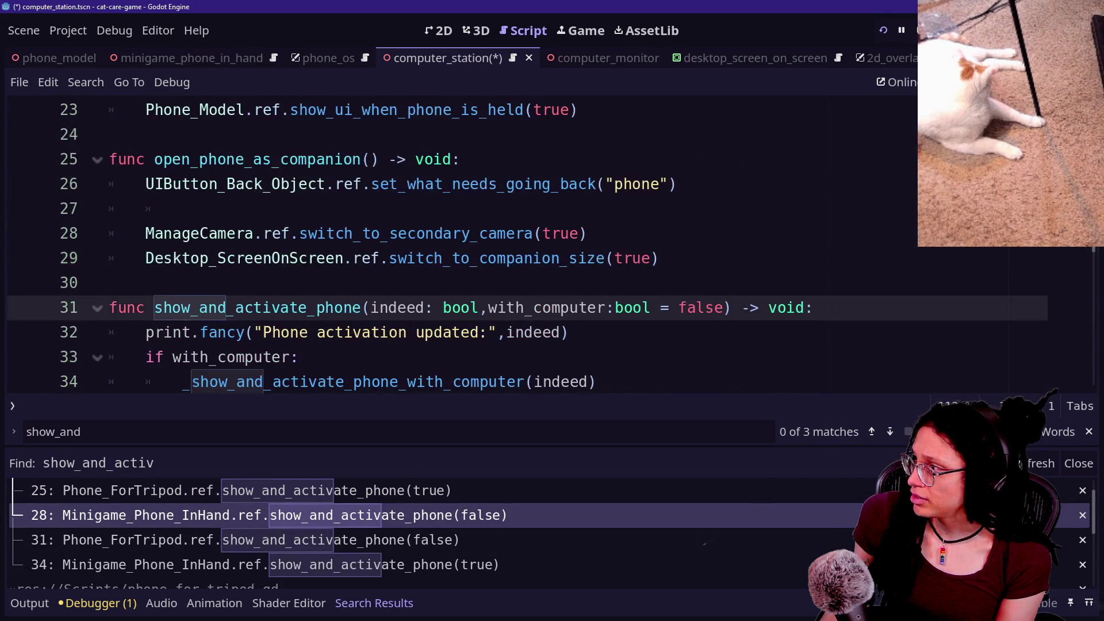
scroll(461, 242, "up", 7)
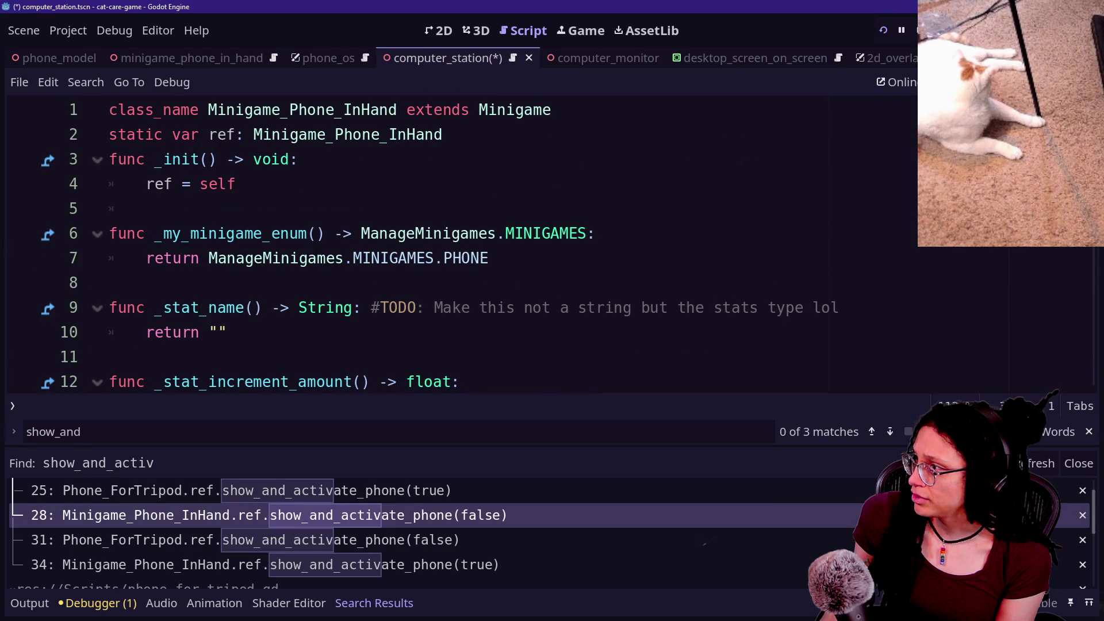
Review show_and_activate_phone down to the end_minigame() line and show the output log.
scroll(460, 241, "down", 8)
mouse_move(236, 357)
left_mouse_down()
mouse_move(189, 283)
mouse_move(153, 258)
mouse_move(118, 258)
mouse_move(237, 357)
left_mouse_up()
scroll(236, 357, "down", 2)
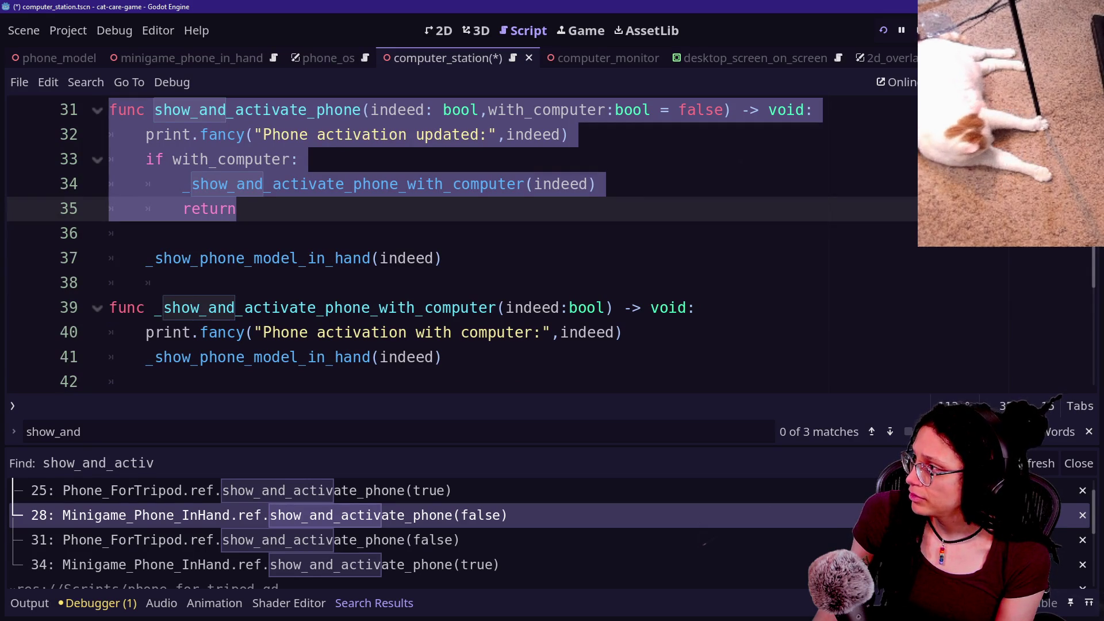
scroll(460, 241, "down", 2)
left_click_drag(109, 159, 309, 332)
left_click(308, 333)
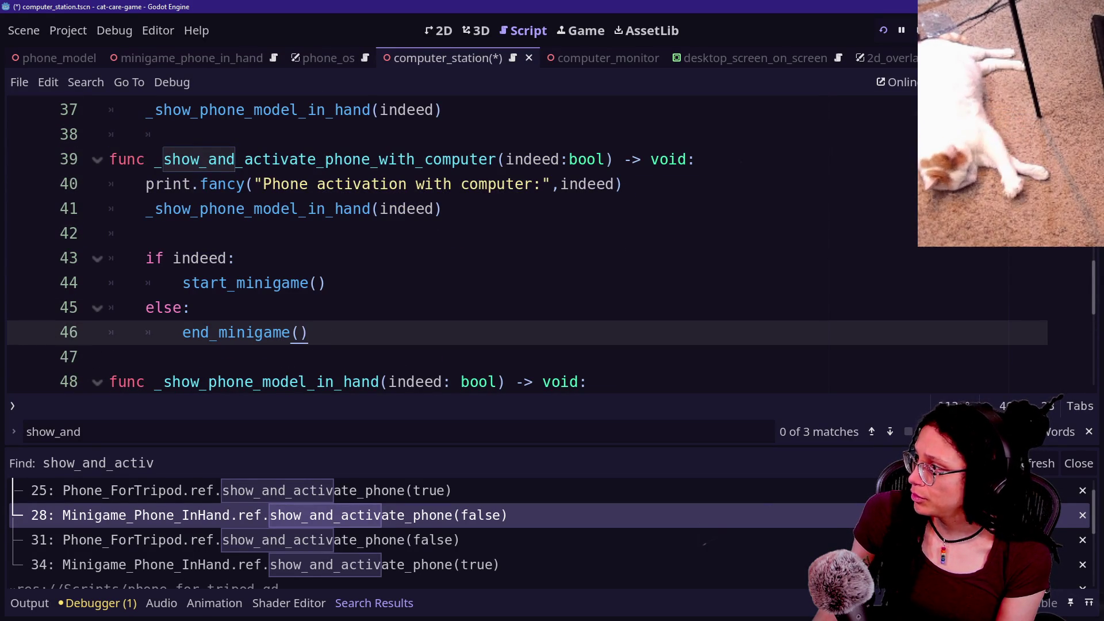
key("alt+o")
key("alt+o")
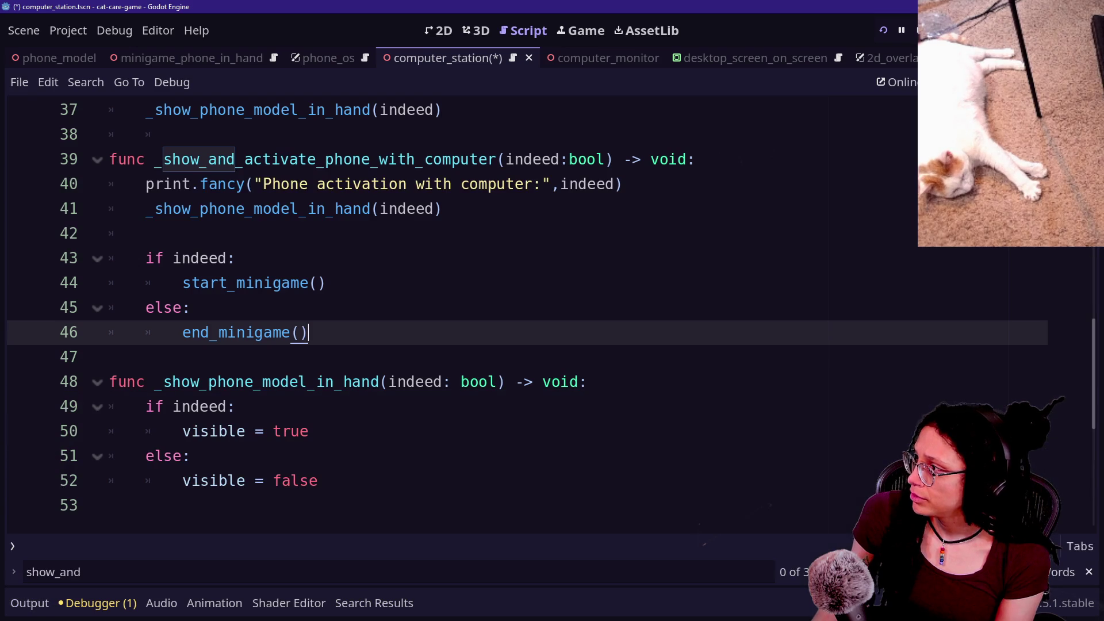
Inspect the calls on lines 34–46, then switch to the running game view.
scroll(460, 287, "up", 2)
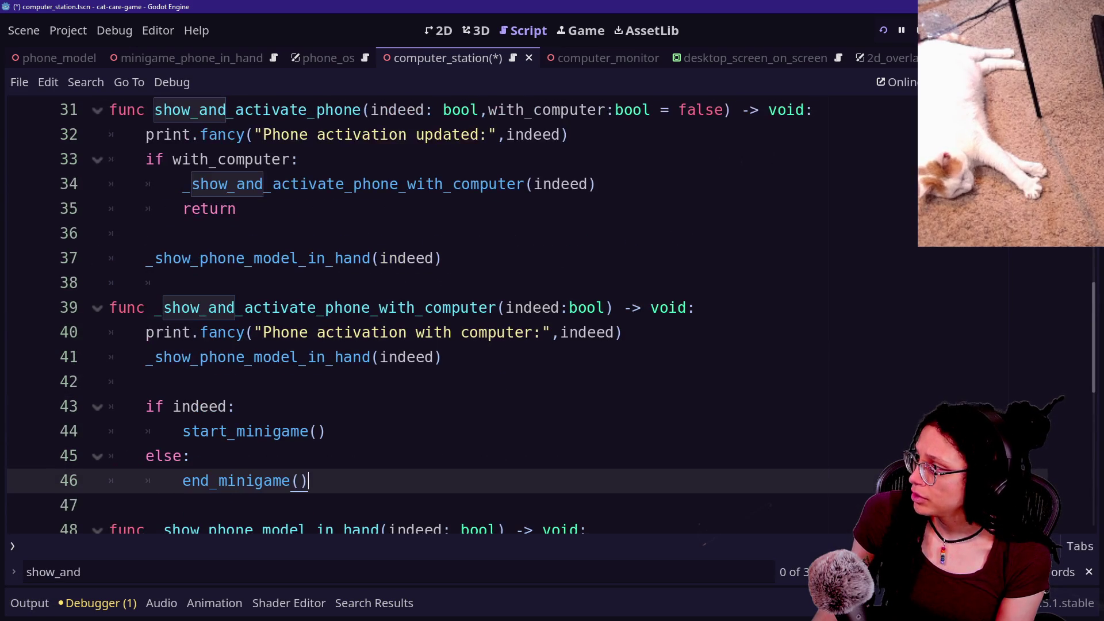
left_click(154, 308)
key("shift+Up")
left_click(184, 283)
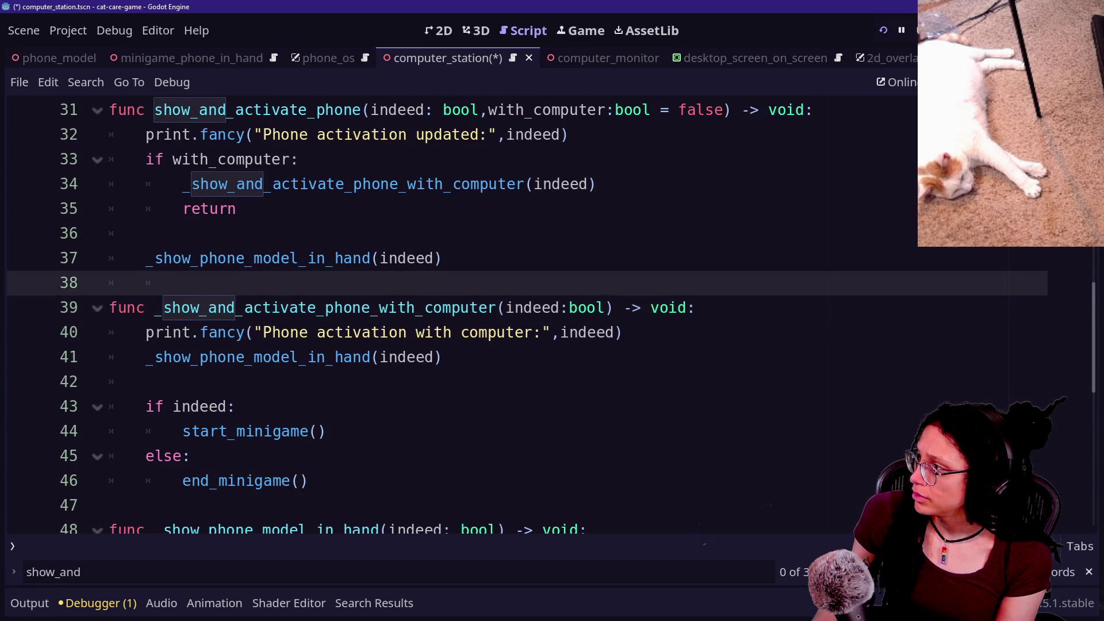
scroll(309, 287, "up", 1)
left_click(309, 258)
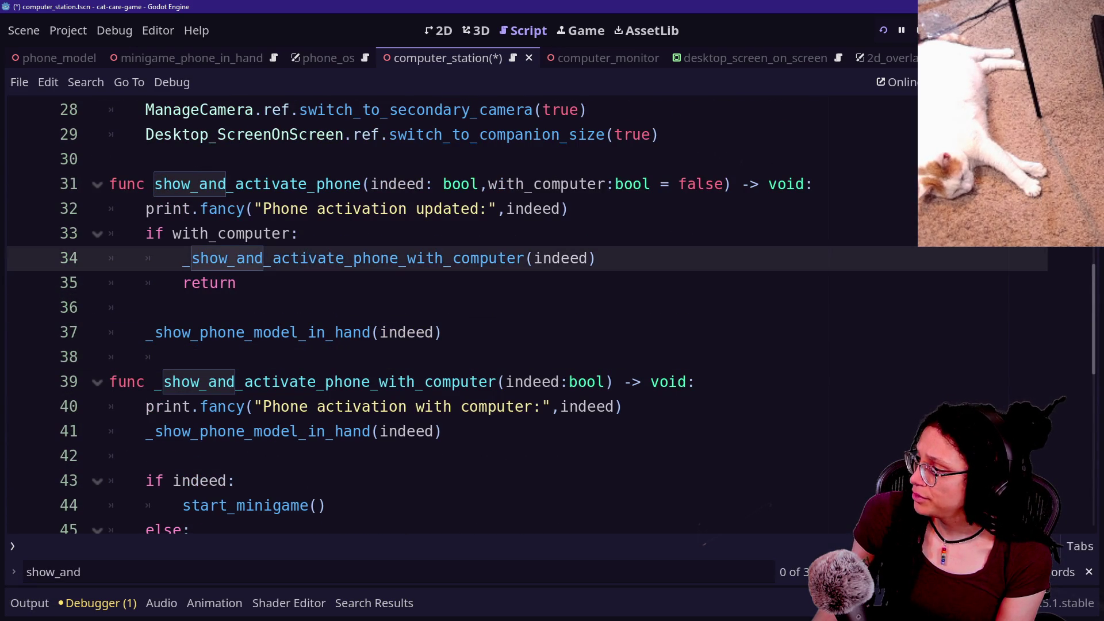
scroll(460, 288, "down", 1)
mouse_move(326, 431)
left_mouse_down()
mouse_move(183, 432)
mouse_move(309, 480)
left_mouse_up()
left_click(326, 431)
left_click(308, 481)
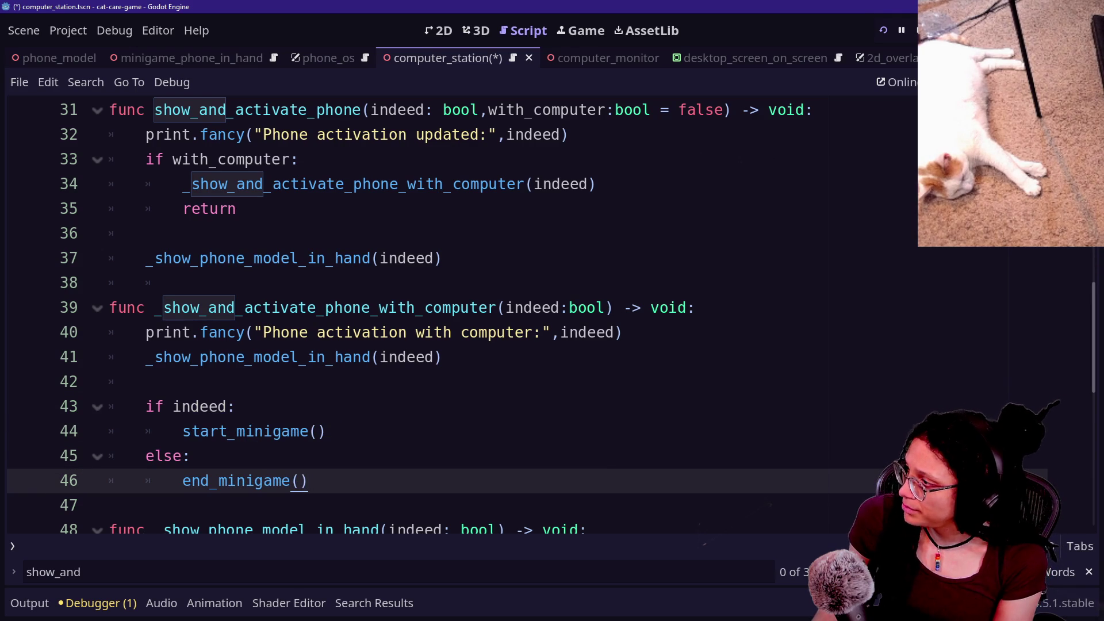
left_click(599, 29)
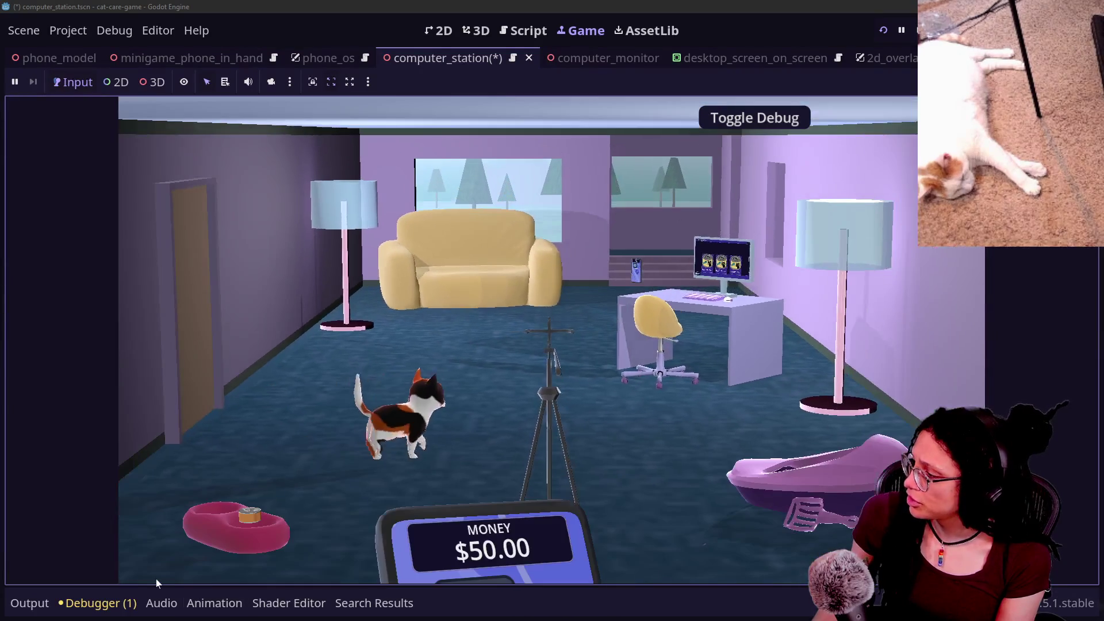
Use the in-game computer station and clear the output log filter.
left_click(701, 271)
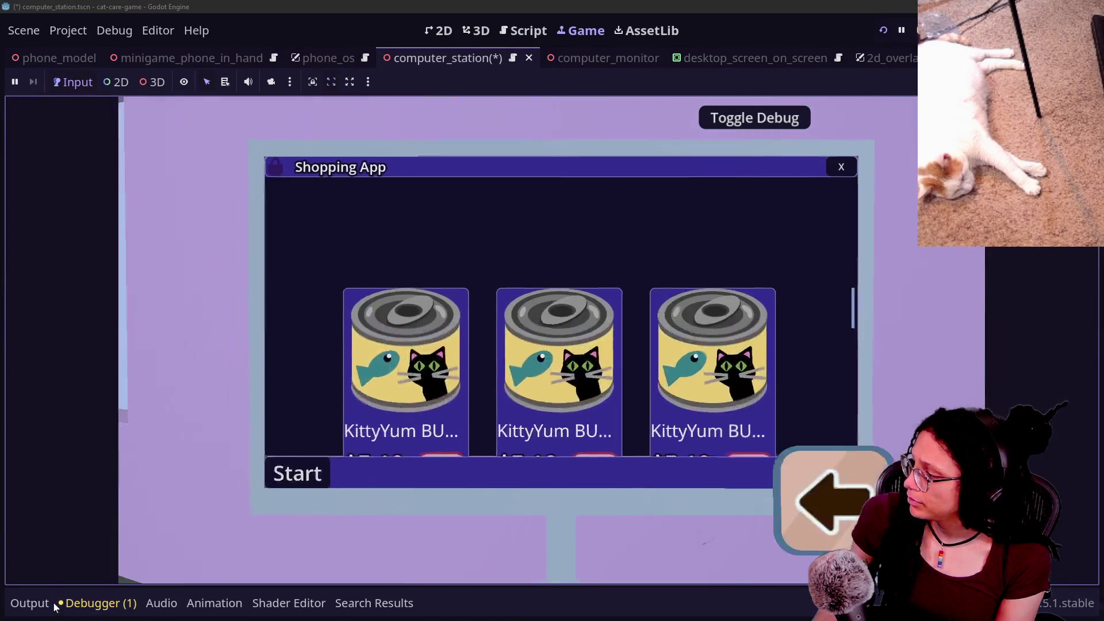
left_click(30, 603)
double_click(39, 578)
key("BackSpace")
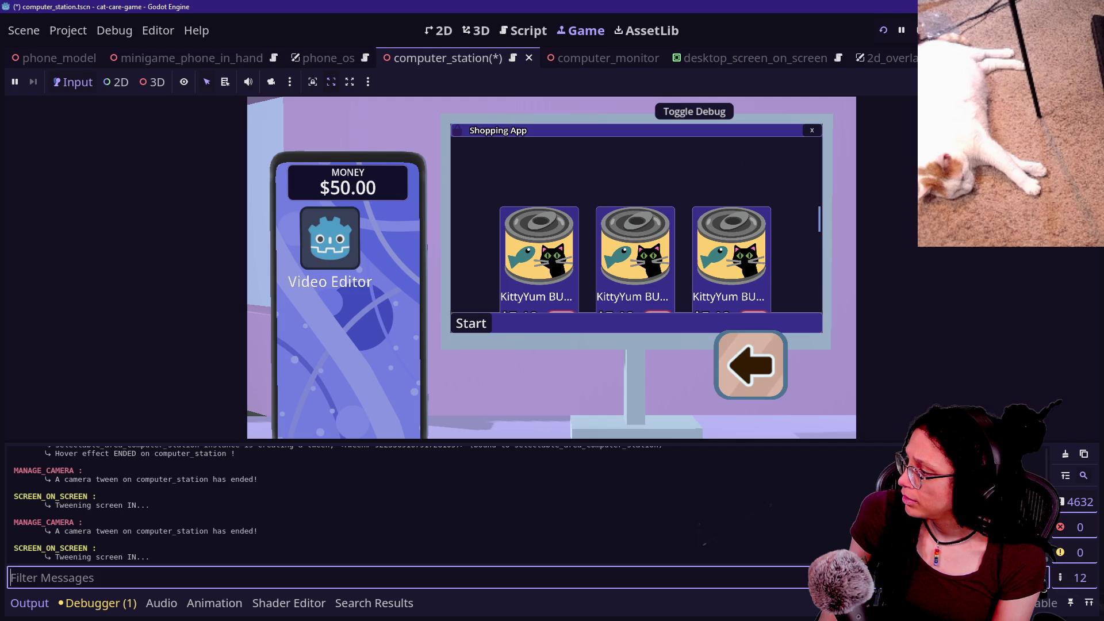
left_click(523, 31)
left_click(575, 31)
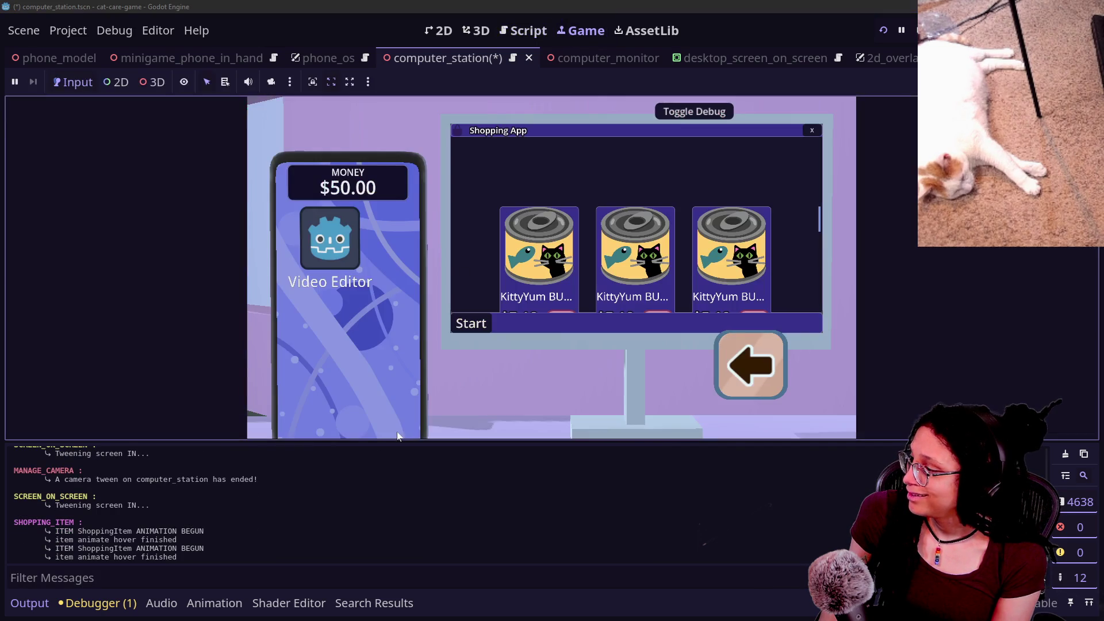
Filter output by 'activation', close and reopen the Shopping App, and return to line 40.
left_click(247, 578)
type("activation")
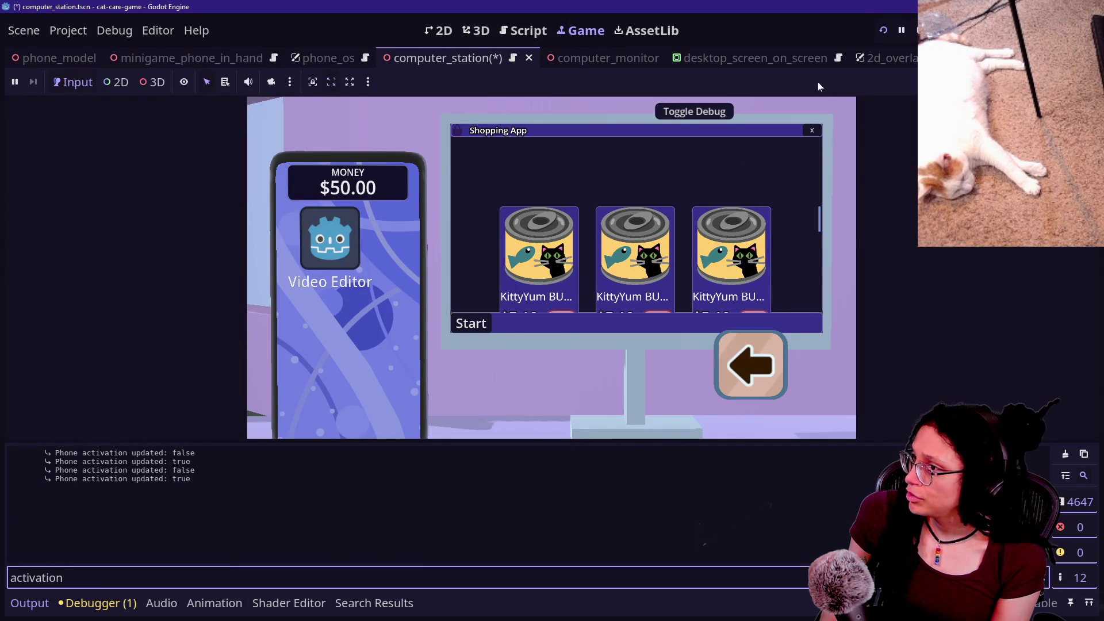
left_click(812, 130)
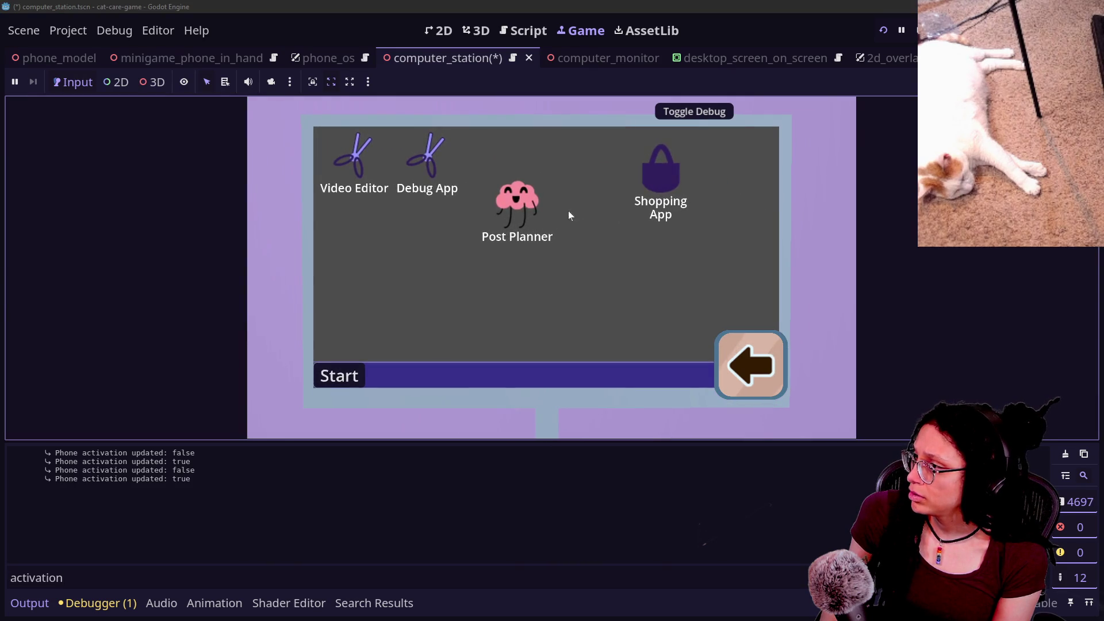
left_click(668, 170)
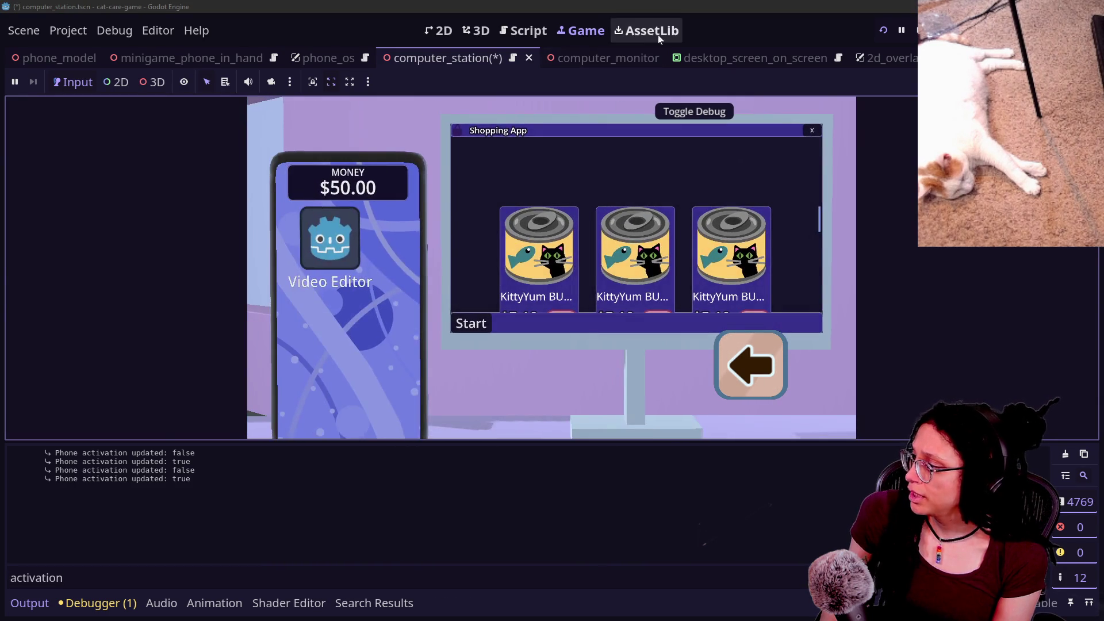
left_click(523, 30)
mouse_move(264, 332)
left_mouse_down()
mouse_move(529, 308)
mouse_move(545, 333)
left_mouse_up()
left_click(551, 333)
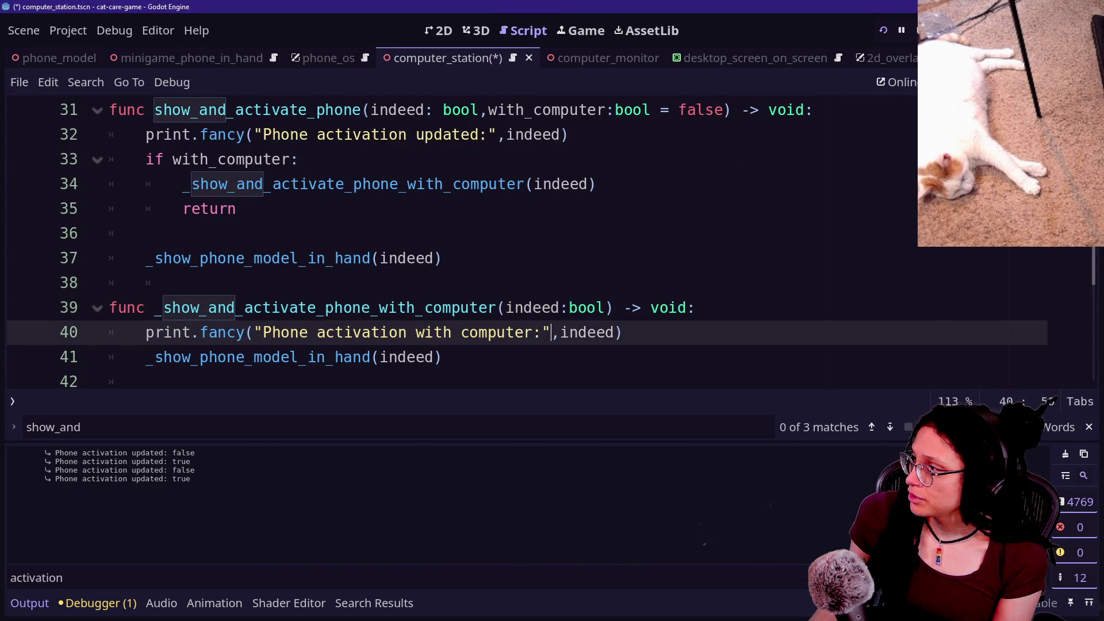
Search the project for show_and_activate_phone and review all matches.
scroll(551, 333, "up", 1)
left_click(299, 234)
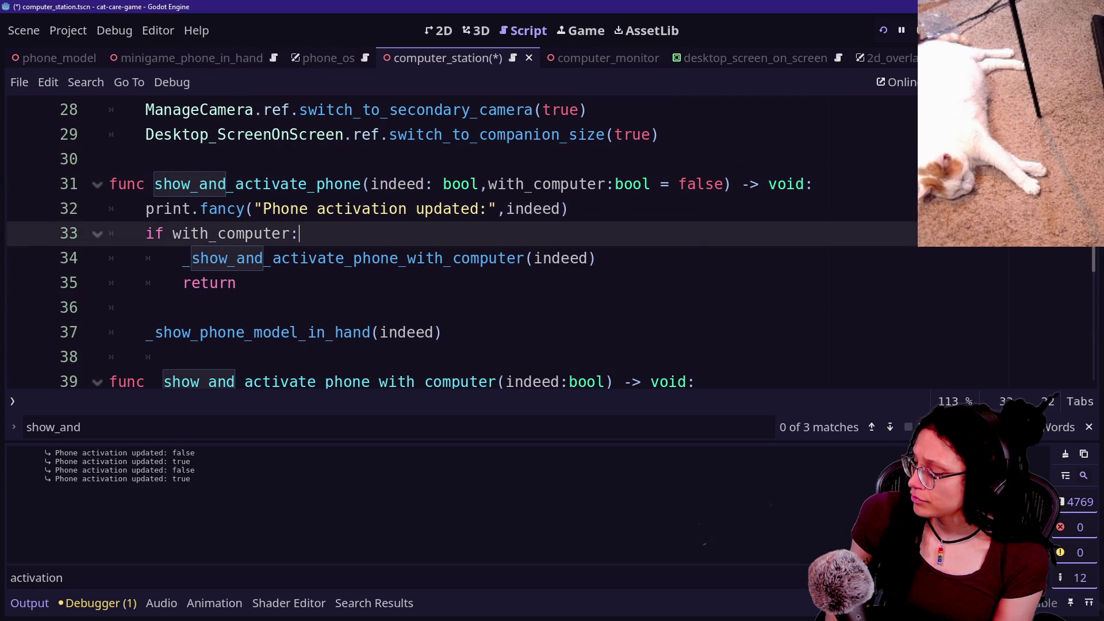
key("ctrl+shift+f")
type("show_and_activate_phone")
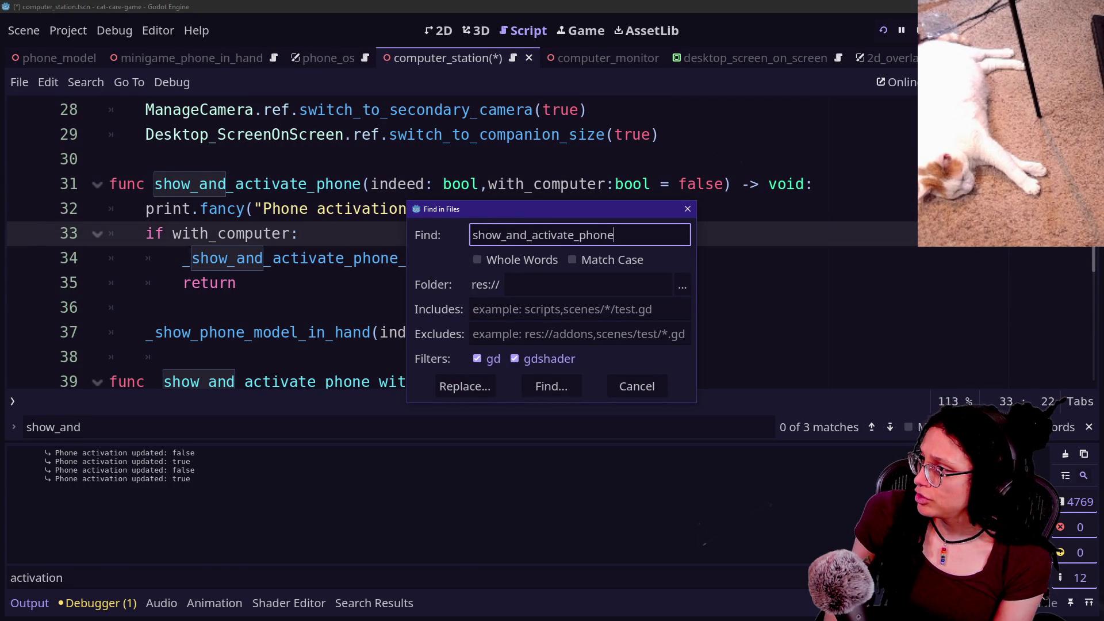
key("Return")
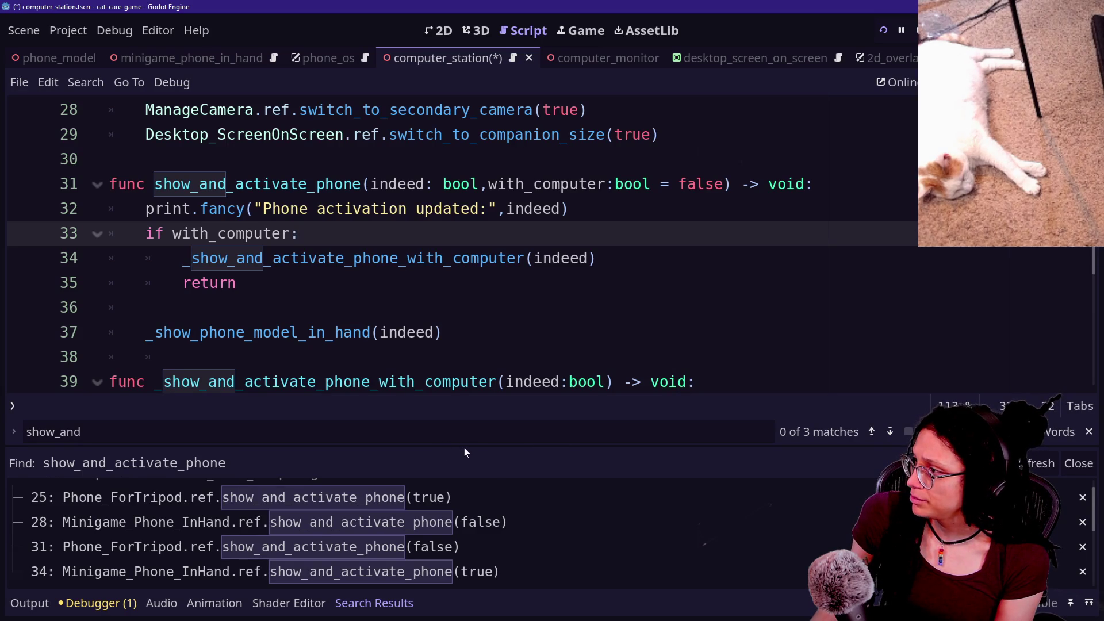
left_click_drag(464, 448, 464, 215)
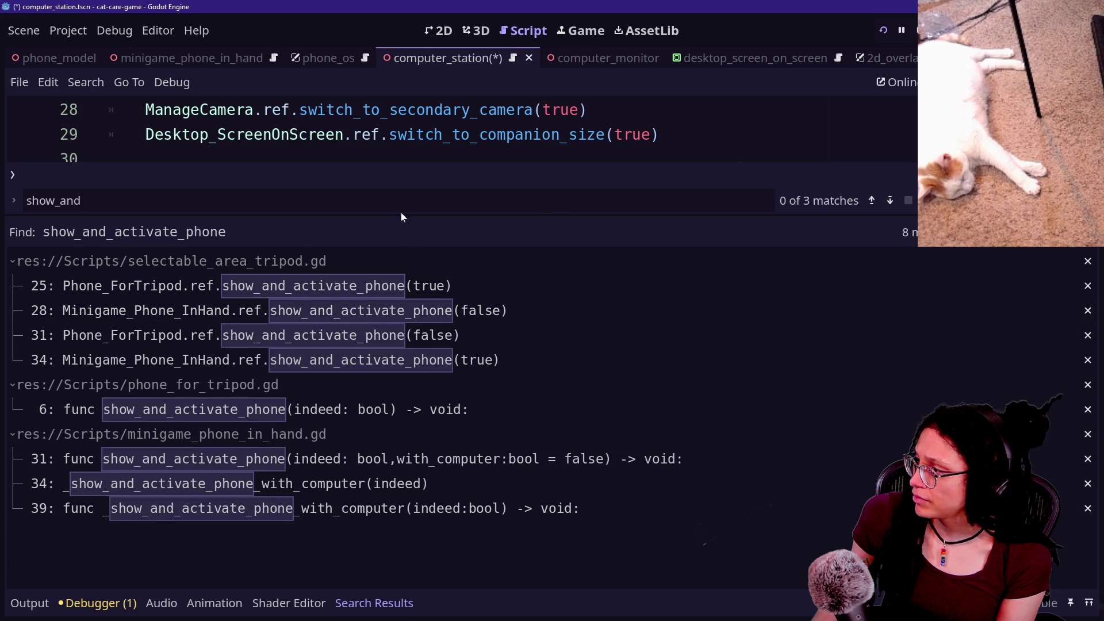
left_click_drag(398, 215, 434, 471)
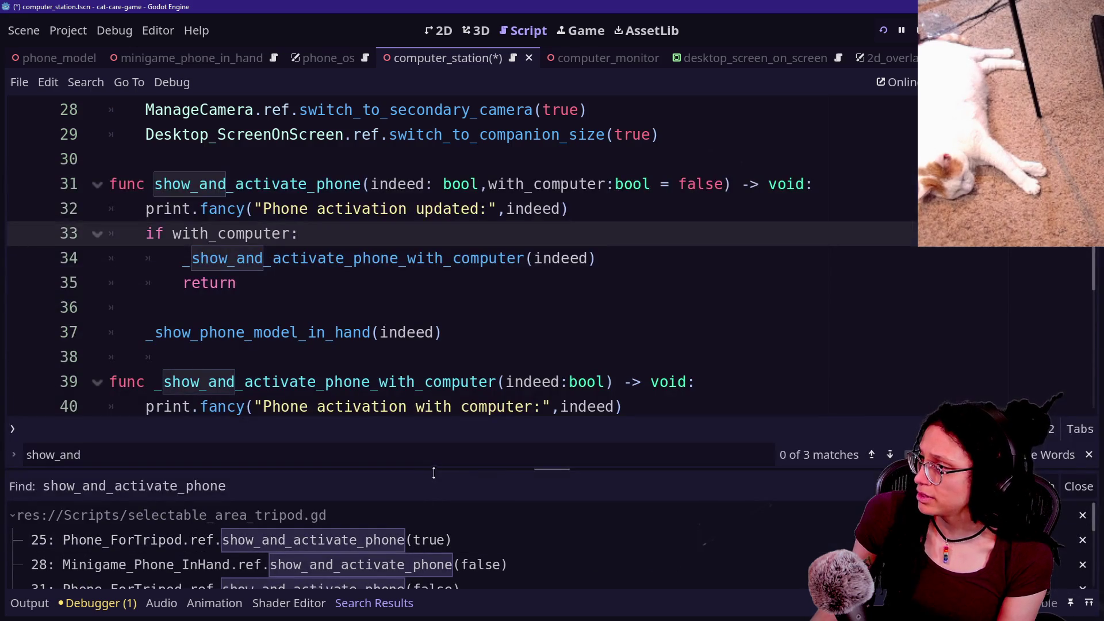
Delete the with_computer parameter and its if block from show_and_activate_phone.
left_click_drag(480, 184, 724, 184)
key("BackSpace")
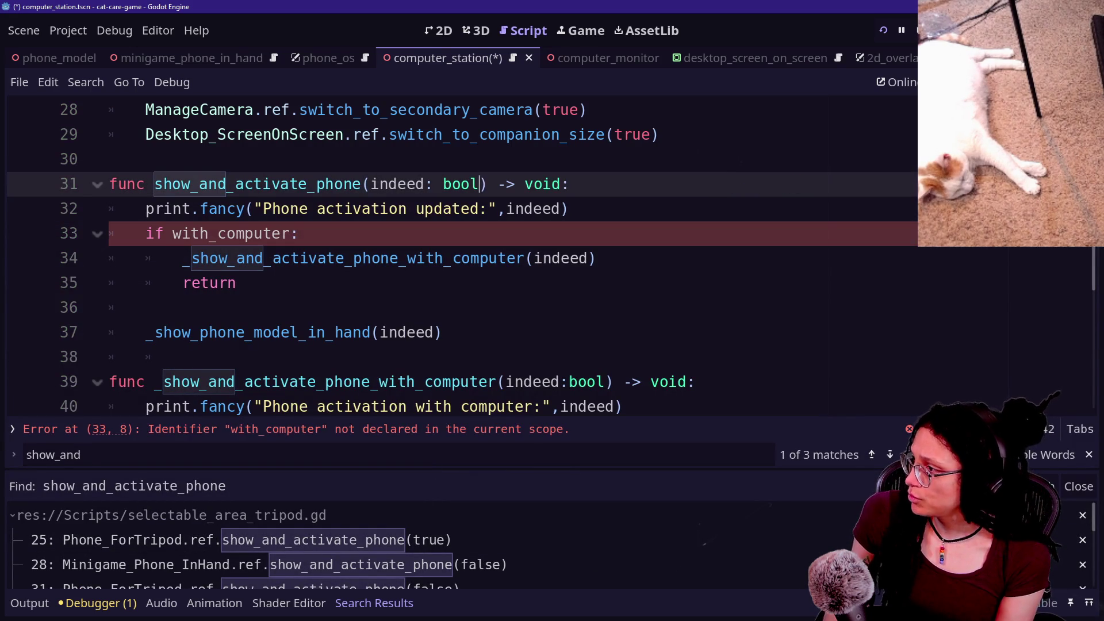
left_click_drag(146, 234, 236, 283)
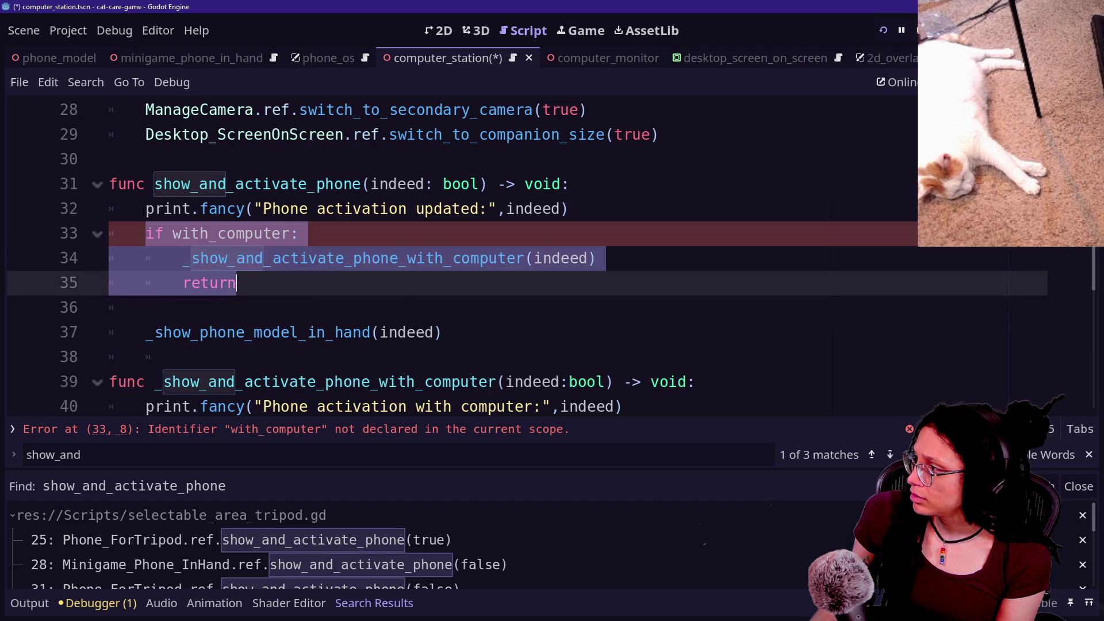
key("BackSpace")
key("BackSpace")
key("BackSpace")
Delete the entire _show_and_activate_phone_with_computer function.
scroll(460, 256, "down", 3)
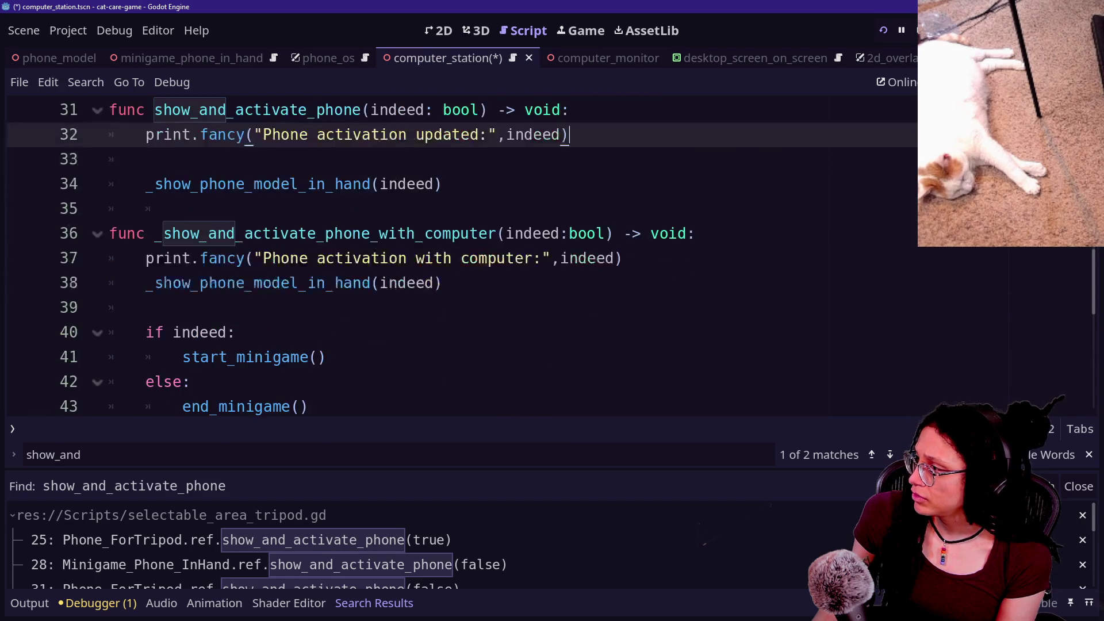
left_click_drag(228, 134, 311, 258)
scroll(310, 258, "up", 1)
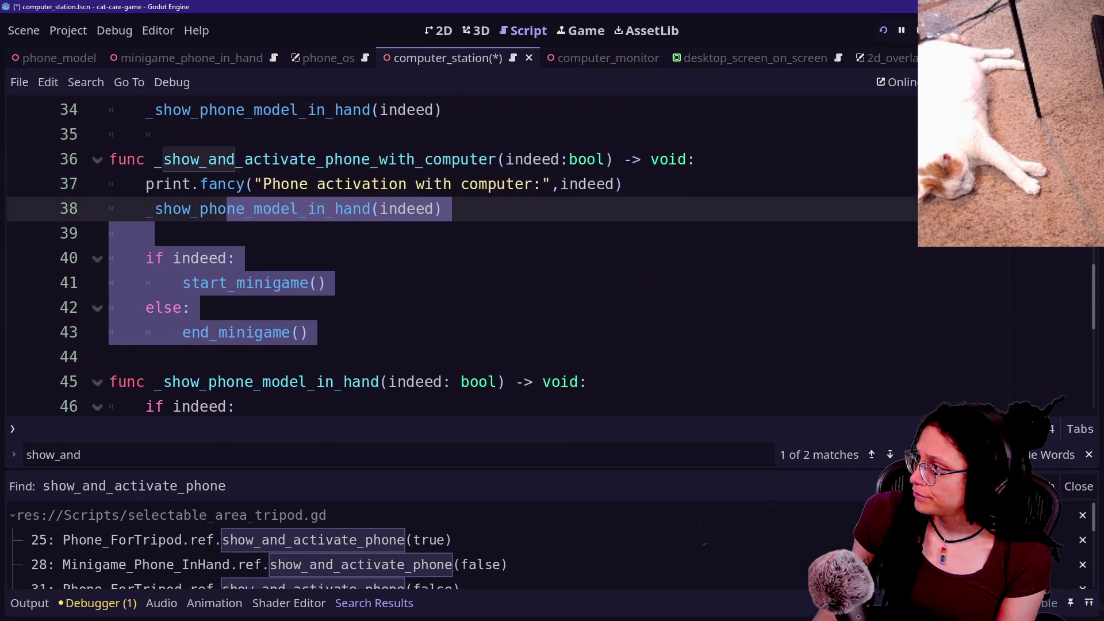
left_click(191, 160)
key("Down")
key("Down")
key("Home")
key("shift+End")
key("Right")
mouse_move(310, 332)
left_mouse_down()
mouse_move(115, 233)
mouse_move(151, 135)
left_mouse_up()
key("ctrl+c")
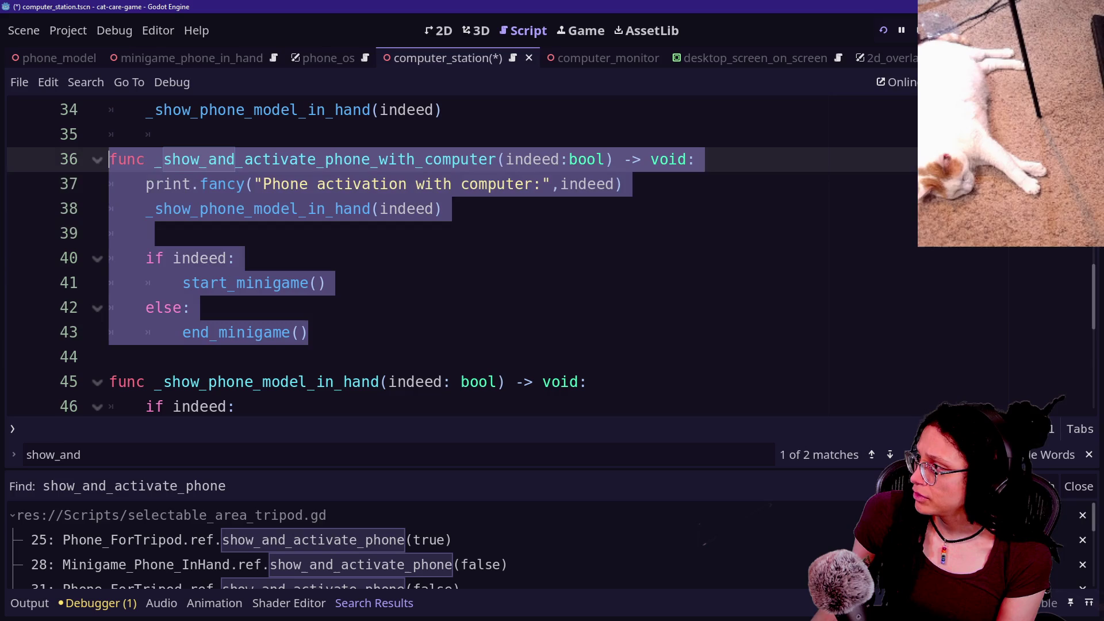
key("BackSpace")
key("BackSpace")
key("BackSpace")
Save and restart the game to test the changes.
scroll(460, 259, "up", 2)
key("ctrl+s")
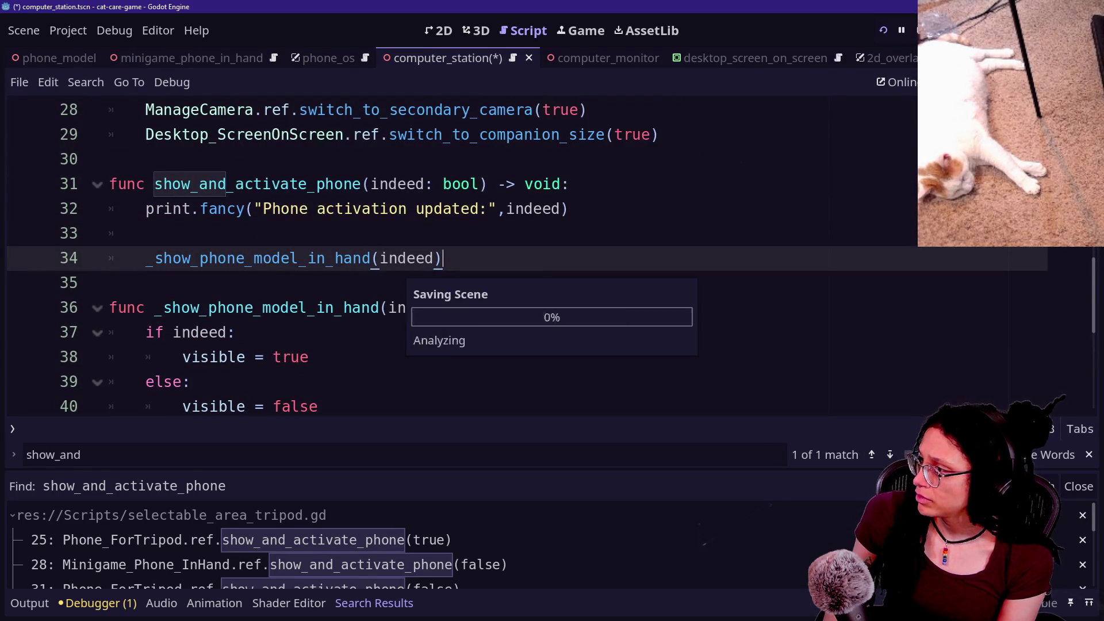
left_click(884, 30)
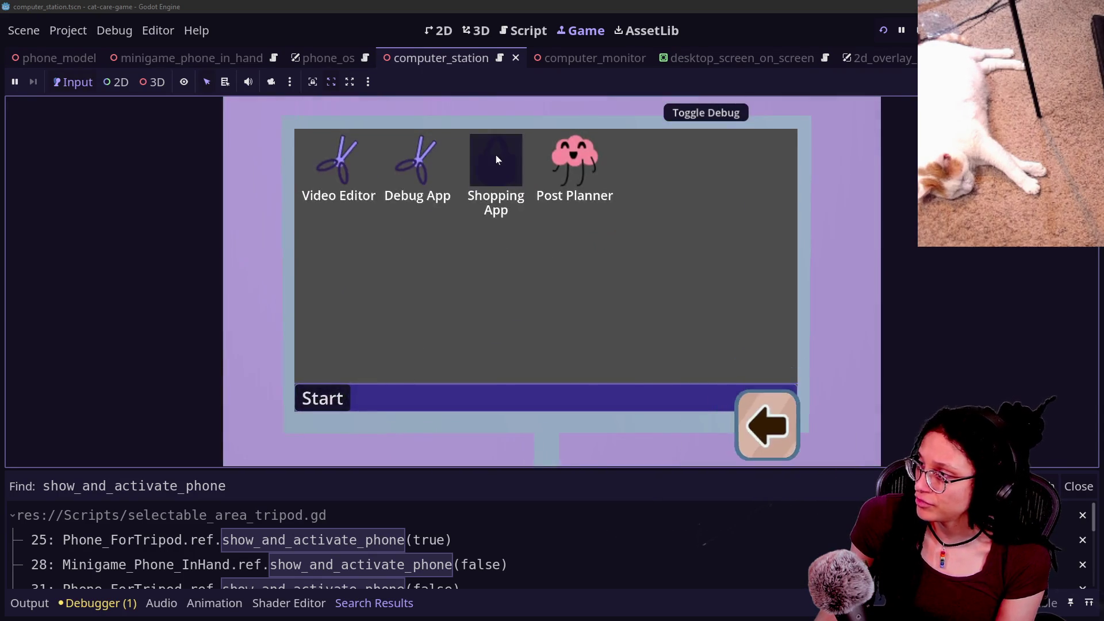
Close and reopen the in-game Shopping App, then return to the script's print line.
left_click(496, 158)
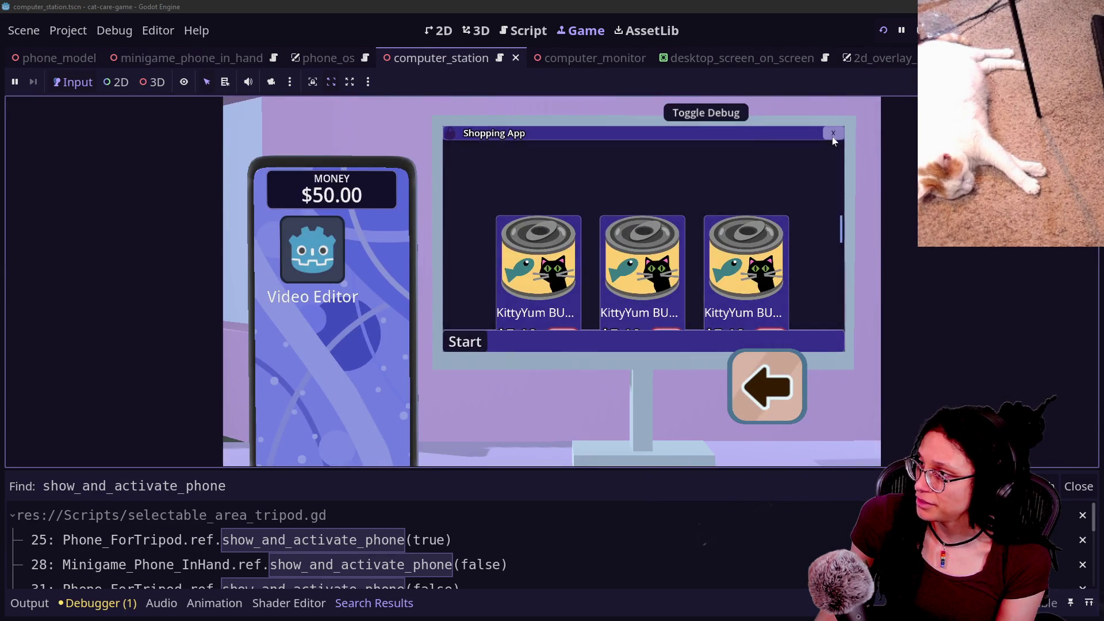
left_click(833, 138)
left_click(530, 184)
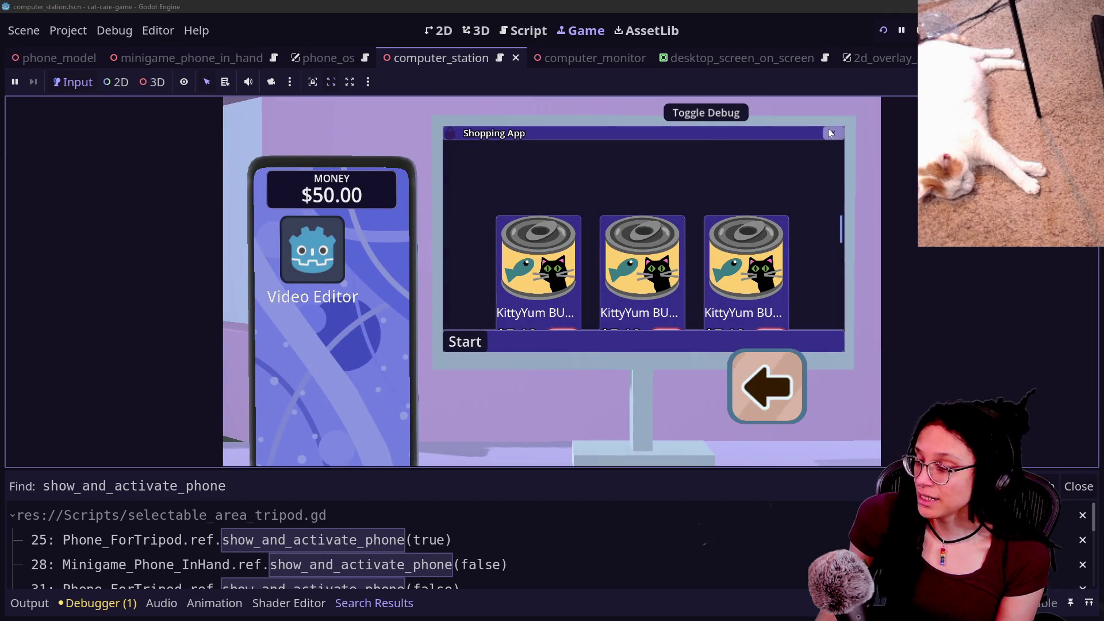
left_click(830, 133)
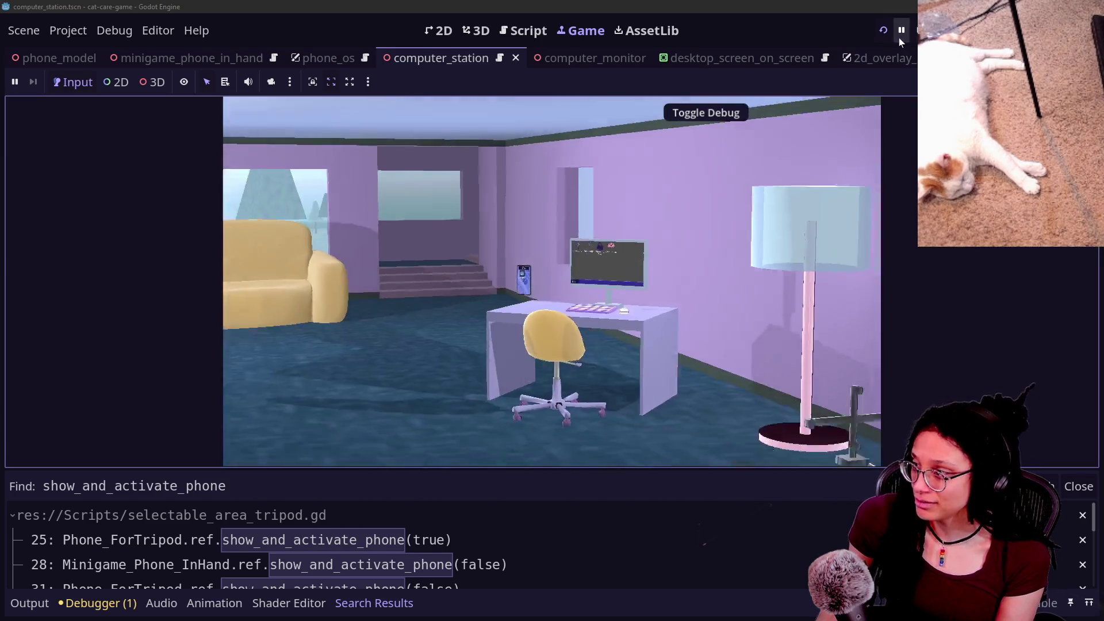
left_click(525, 31)
left_click(573, 209)
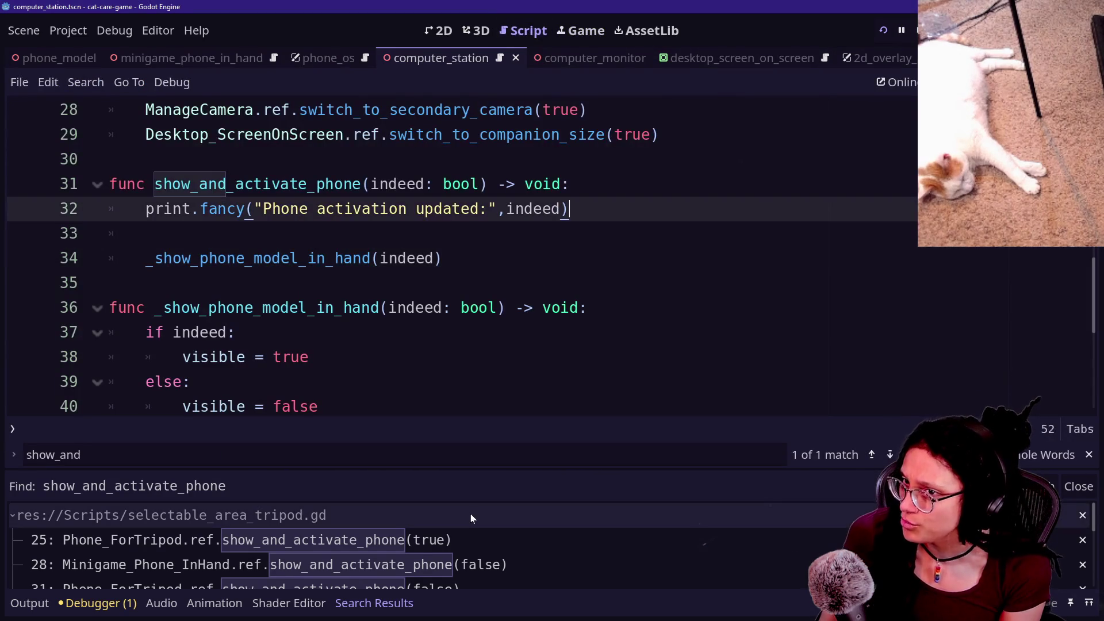
Open phone_companion_computer.gd through Quick Open by searching 'compa'.
key("alt+Left")
key("shift+alt+o")
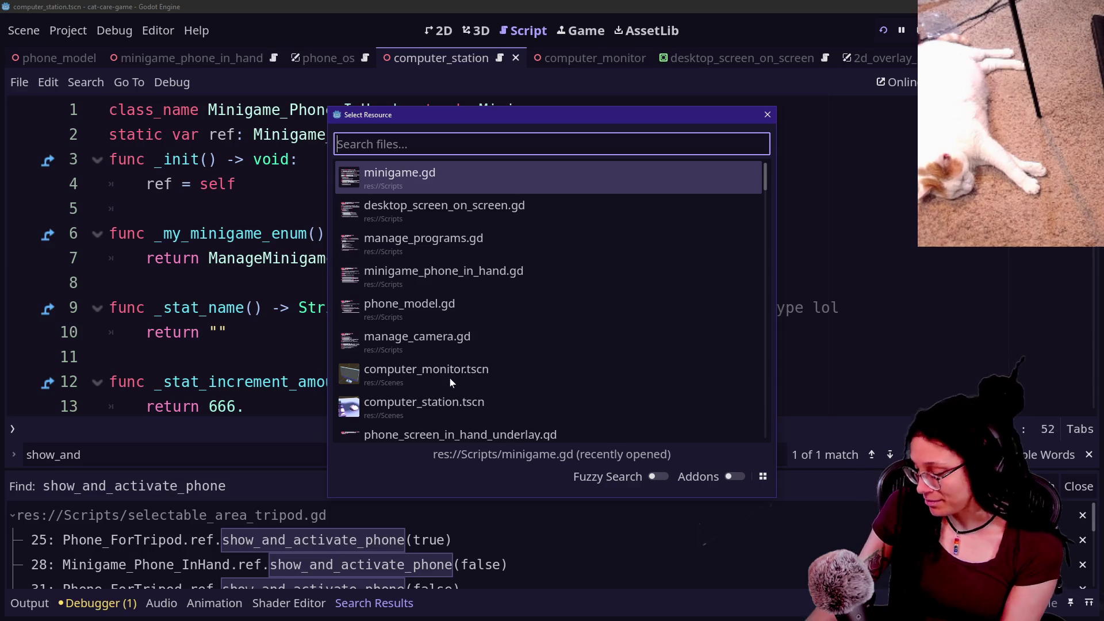
left_click(485, 275)
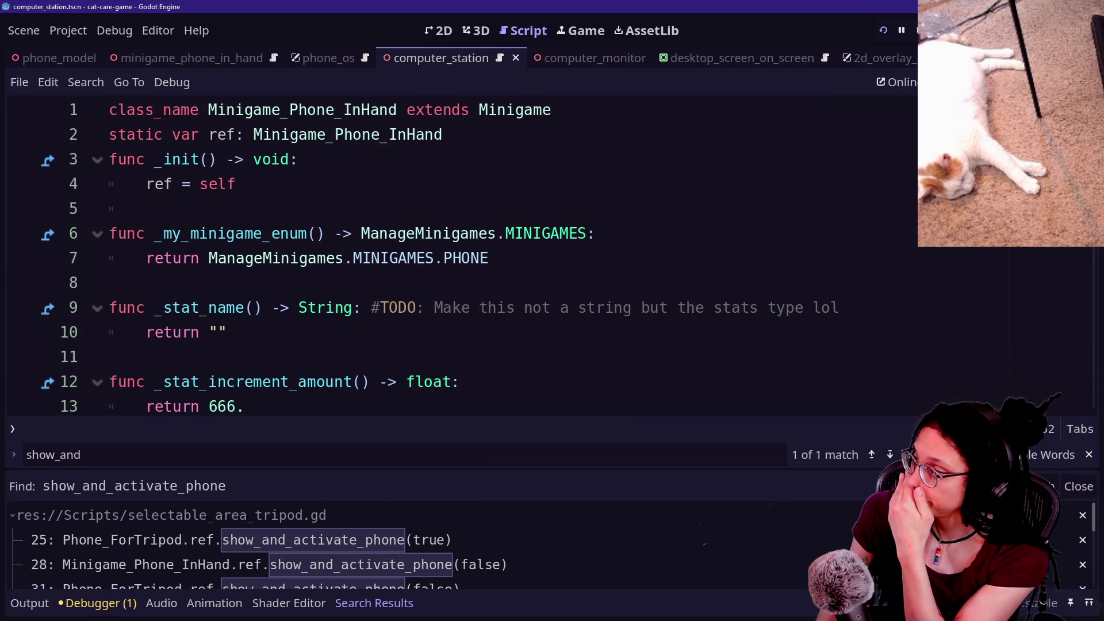
key("shift+alt+o")
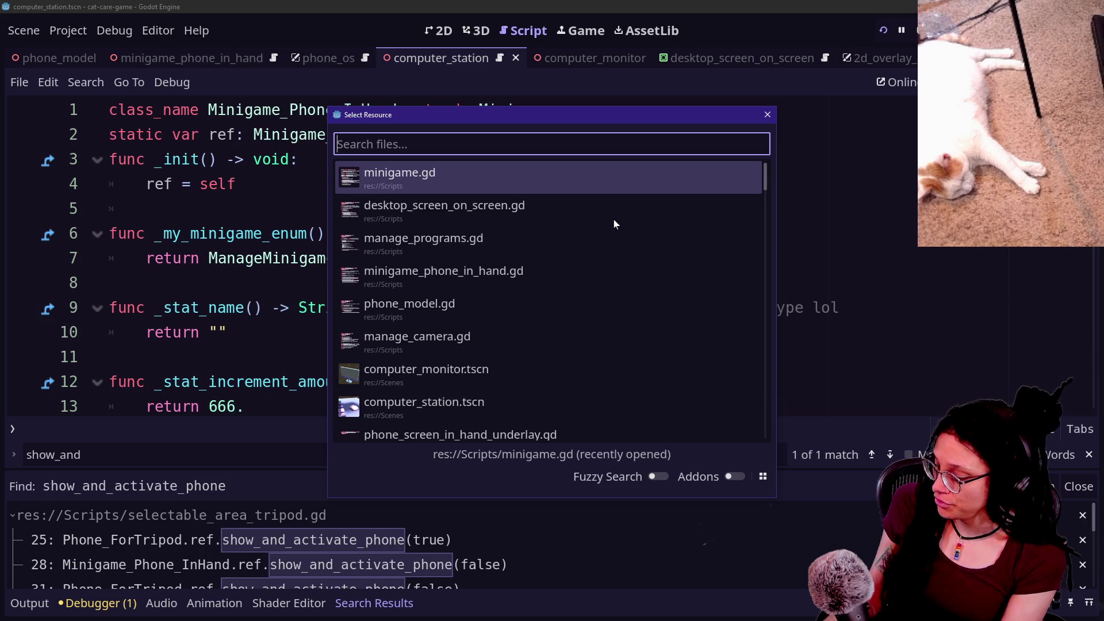
type("compa")
key("Return")
key("Return")
key("Return")
Paste the copied function and drop its leading underscore, naming it show_and_activate_phone_with_computer.
key("ctrl+v")
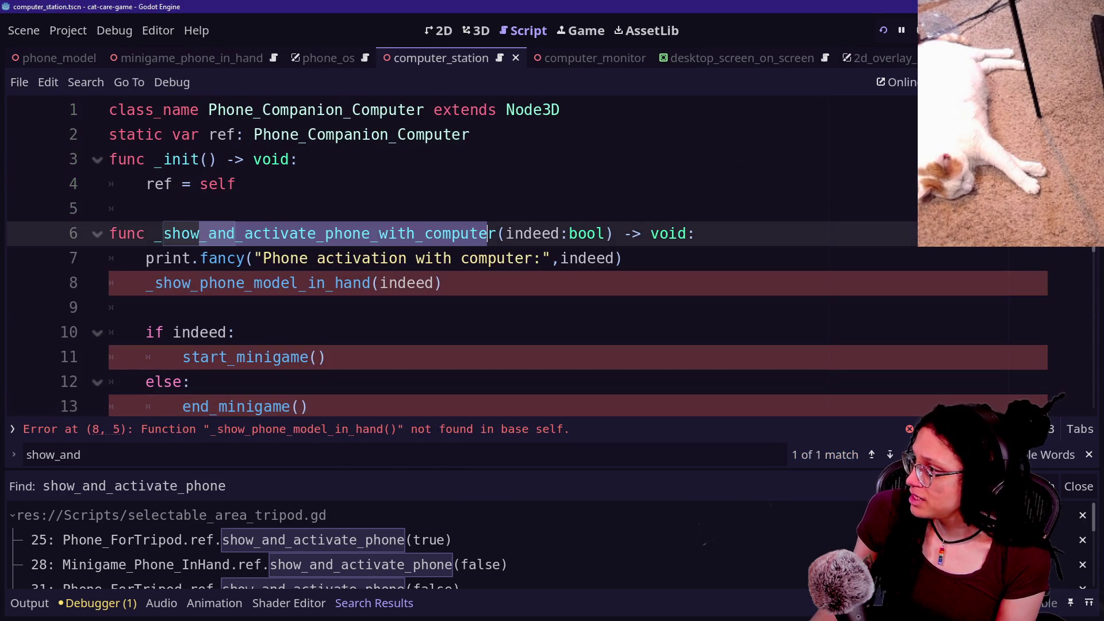
left_click_drag(295, 233, 616, 258)
mouse_move(208, 234)
left_mouse_down()
mouse_move(252, 233)
mouse_move(448, 294)
left_mouse_up()
key("ctrl+z")
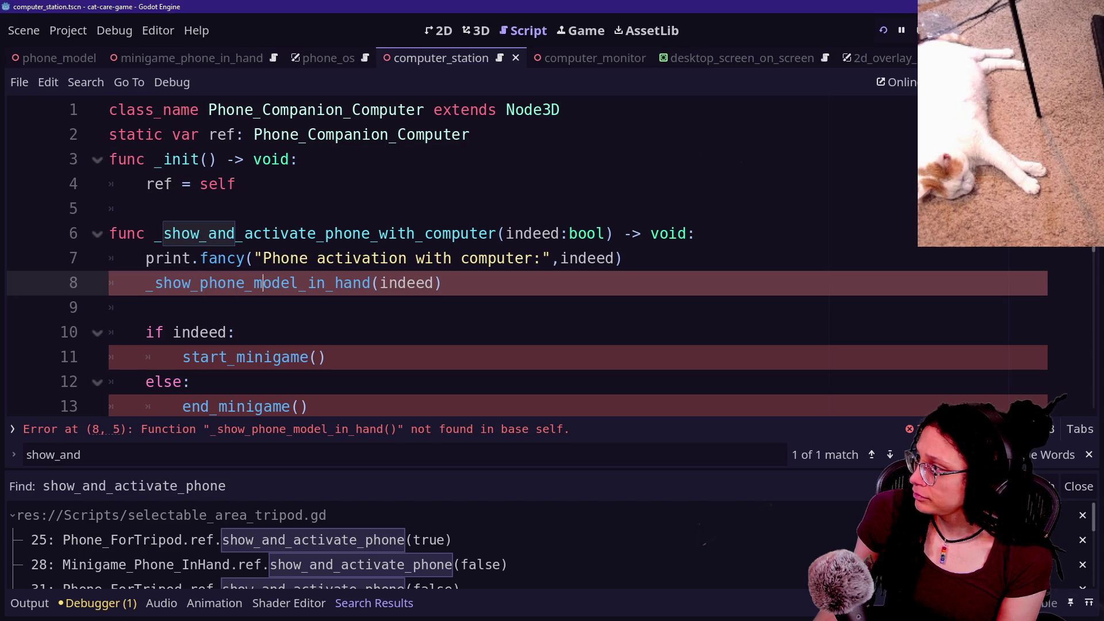
left_click(154, 233)
key("BackSpace")
left_click_drag(154, 234, 538, 258)
left_click(534, 258)
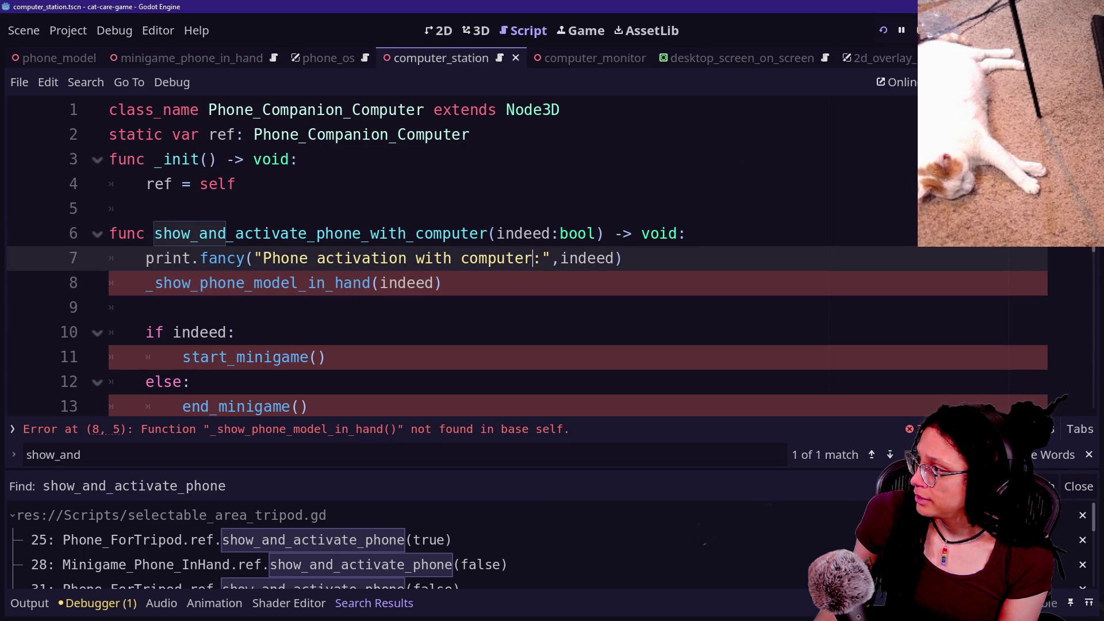
left_click(147, 283)
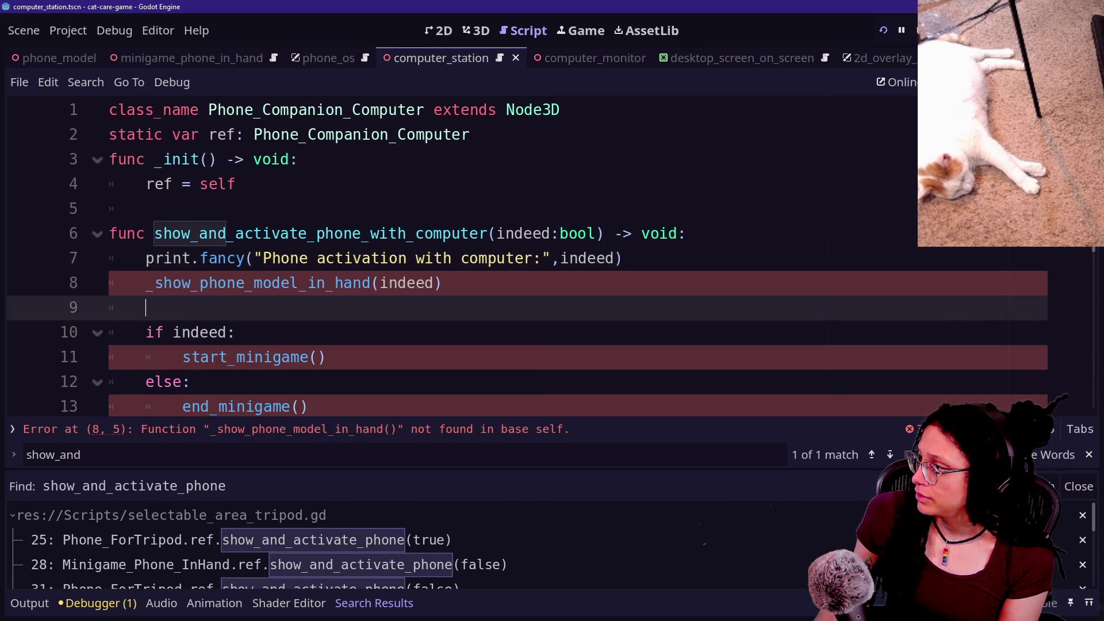
mouse_move(147, 283)
left_mouse_down()
mouse_move(389, 283)
mouse_move(309, 283)
left_mouse_up()
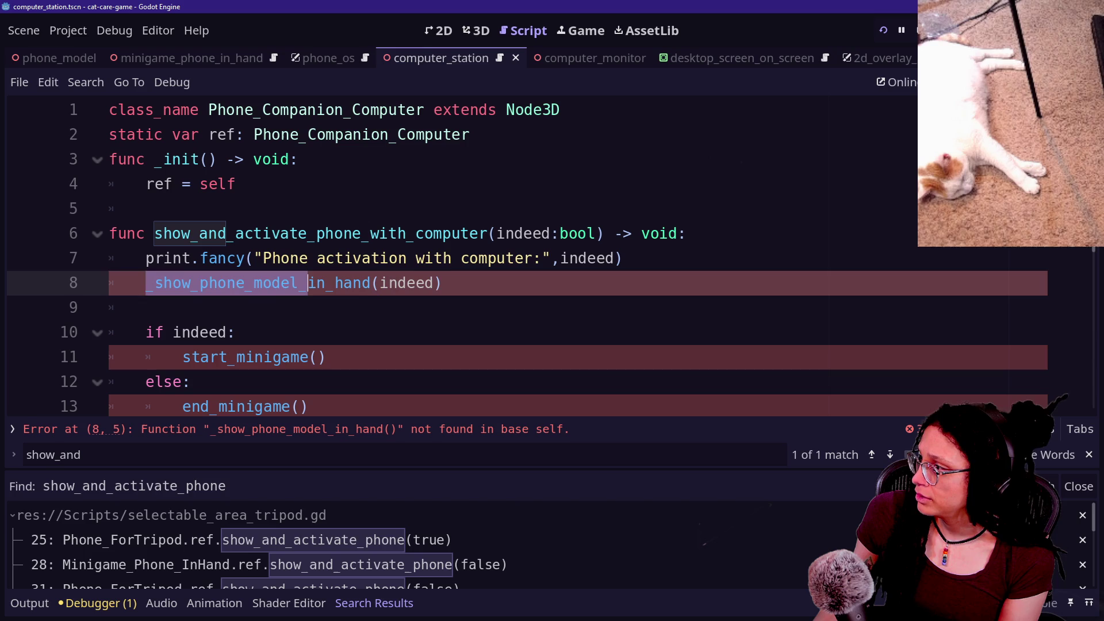
left_click(309, 283)
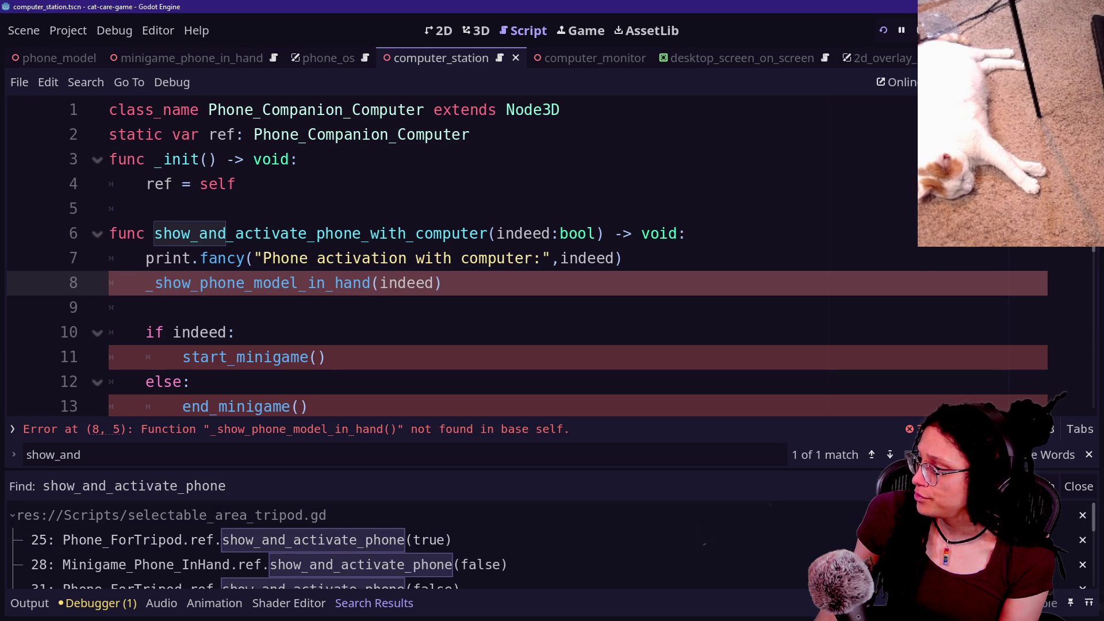
left_click(357, 540)
scroll(568, 254, "down", 3)
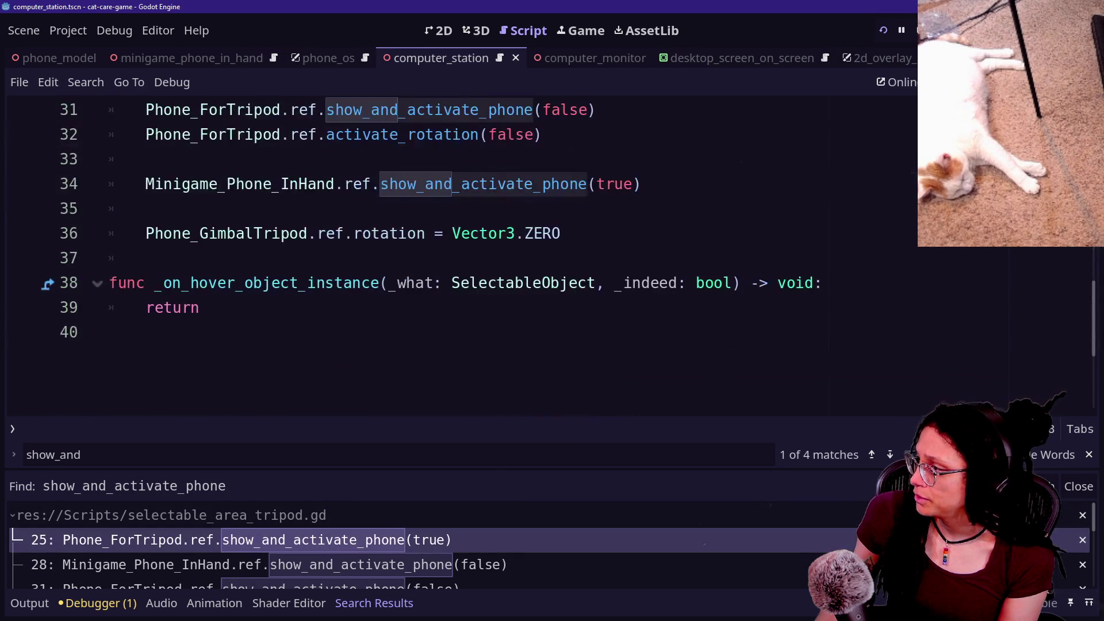
scroll(568, 254, "up", 2)
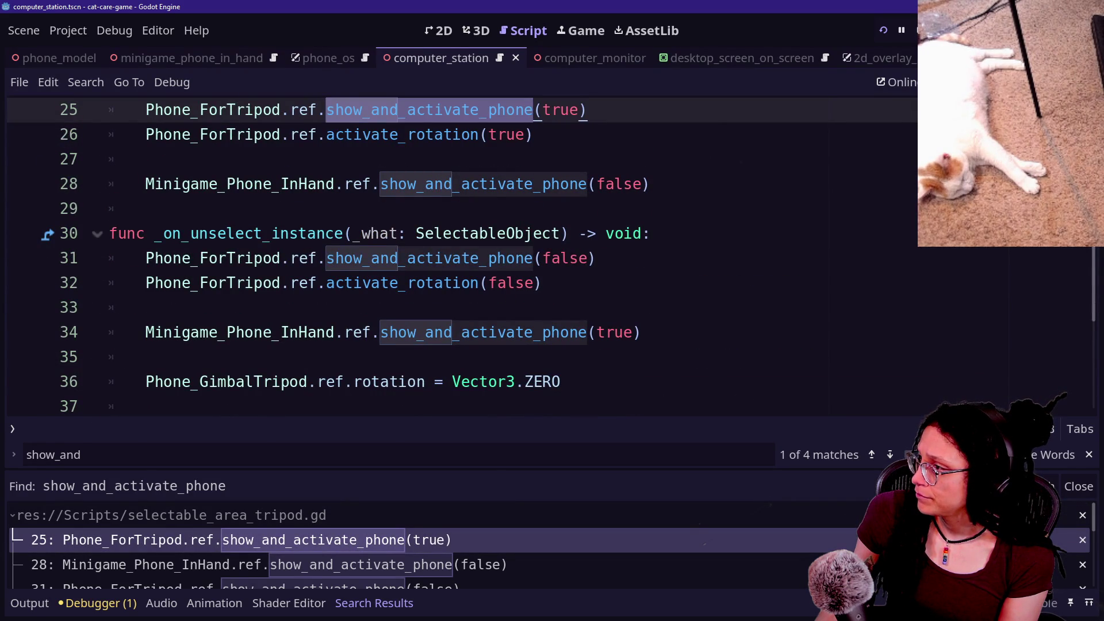
left_click(483, 184, "ctrl")
scroll(483, 184, "down", 3)
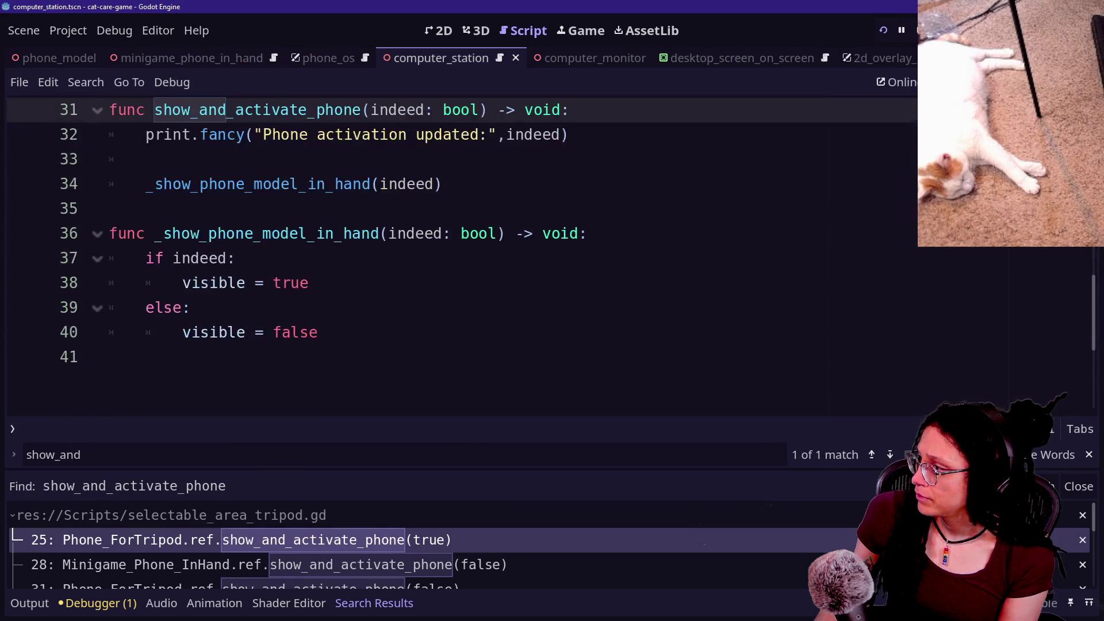
left_click_drag(236, 184, 150, 258)
left_click(506, 283)
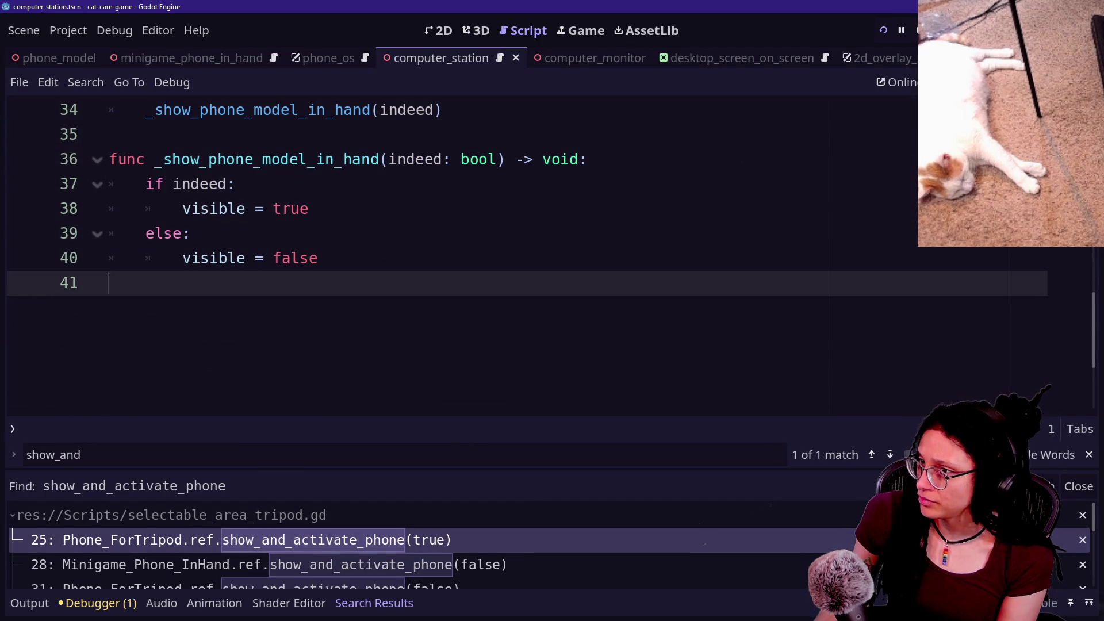
left_click(929, 82)
left_click(929, 82)
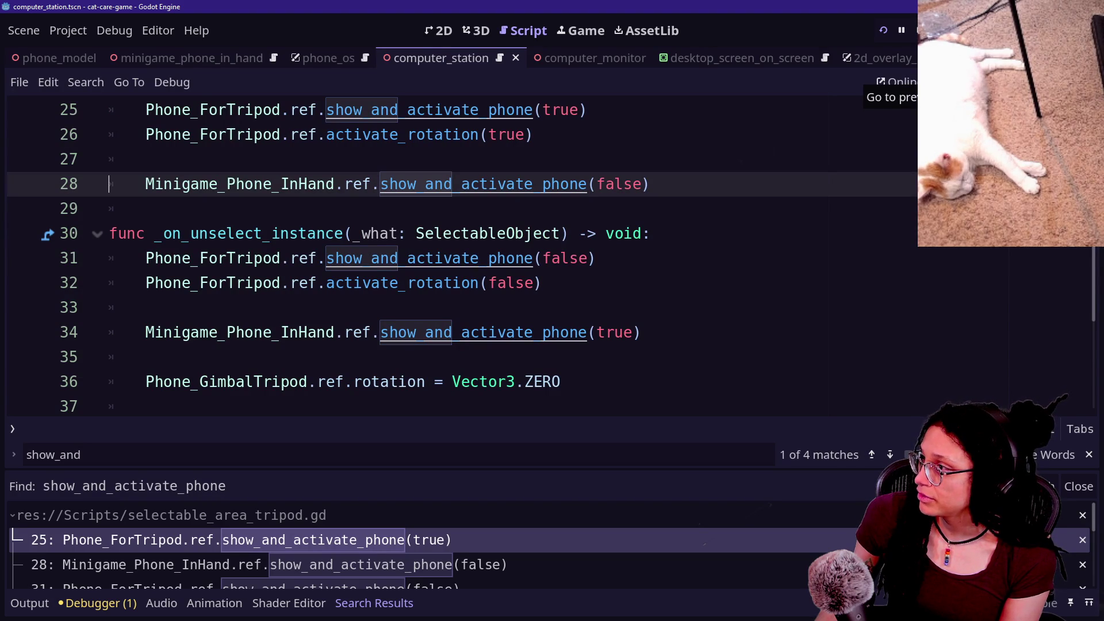
left_click(929, 82)
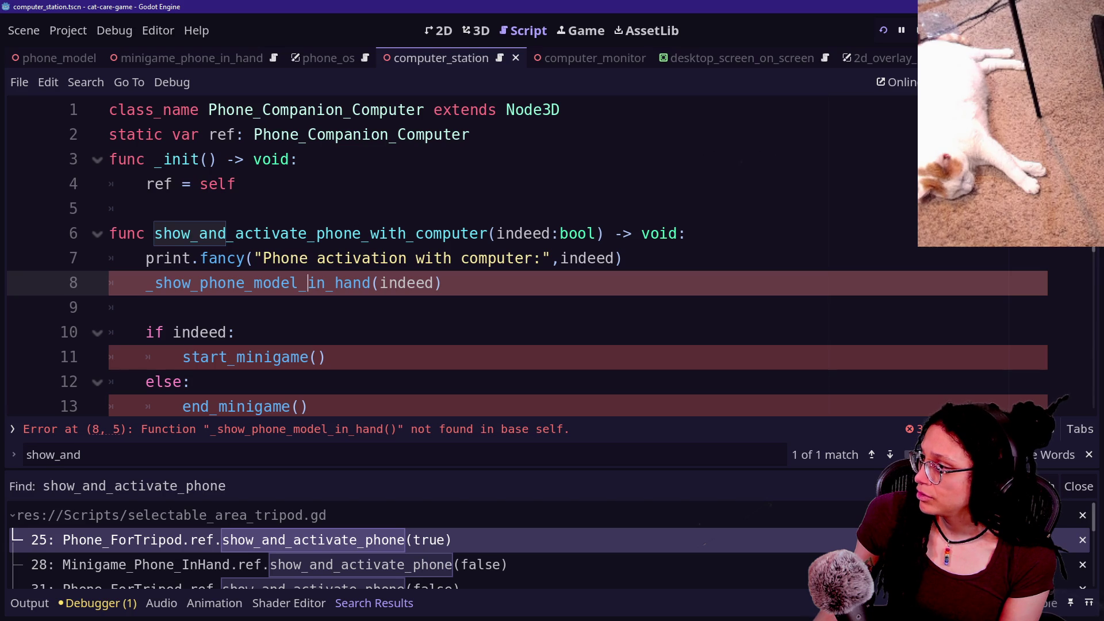
Replace the broken calls on lines 8–13 with 'if indeed:' setting visible = true.
key("Home")
key("shift+End")
key("shift+Down")
key("shift+Down")
key("shift+Down")
key("BackSpace")
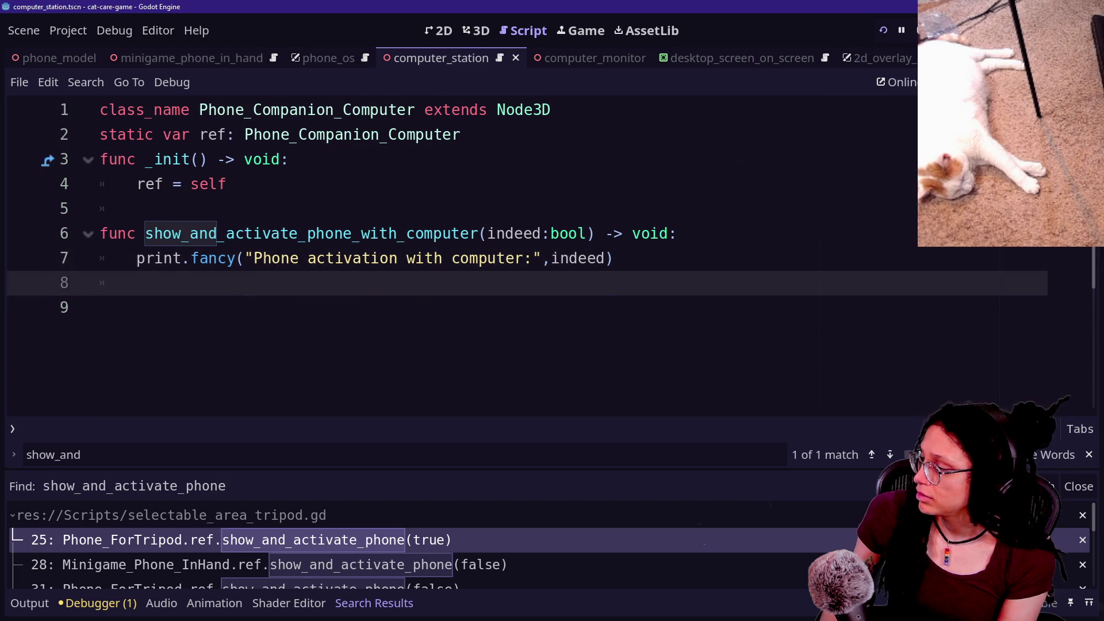
key("Return")
type("iuf in")
key("BackSpace")
key("BackSpace")
key("BackSpace")
type("f indeed:")
key("Return")
type("vis")
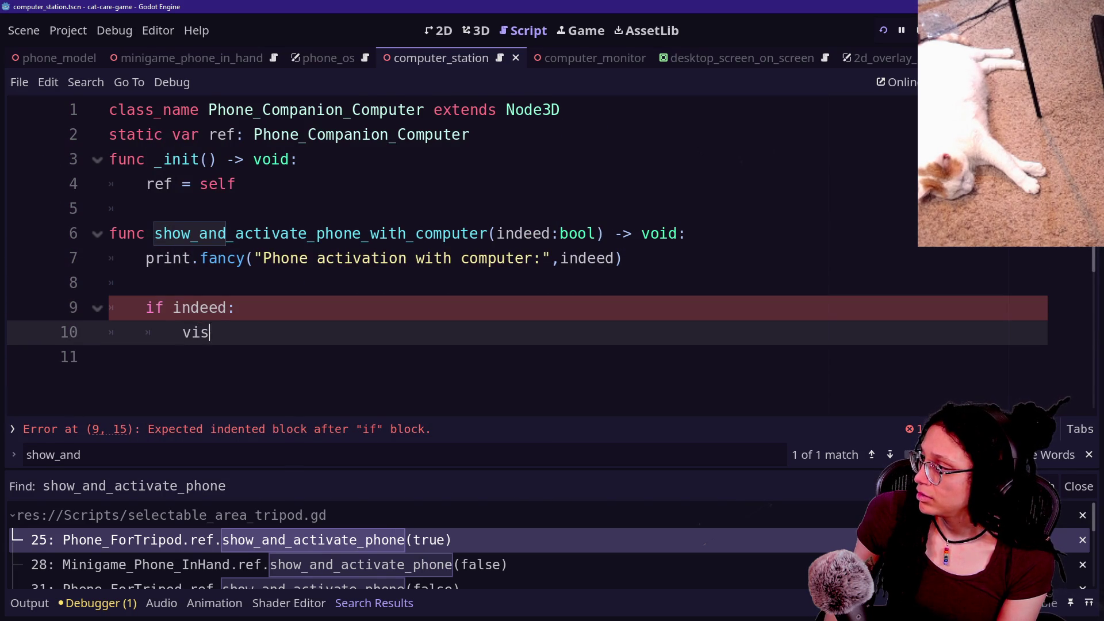
type("si")
key("BackSpace")
key("BackSpace")
type("ib")
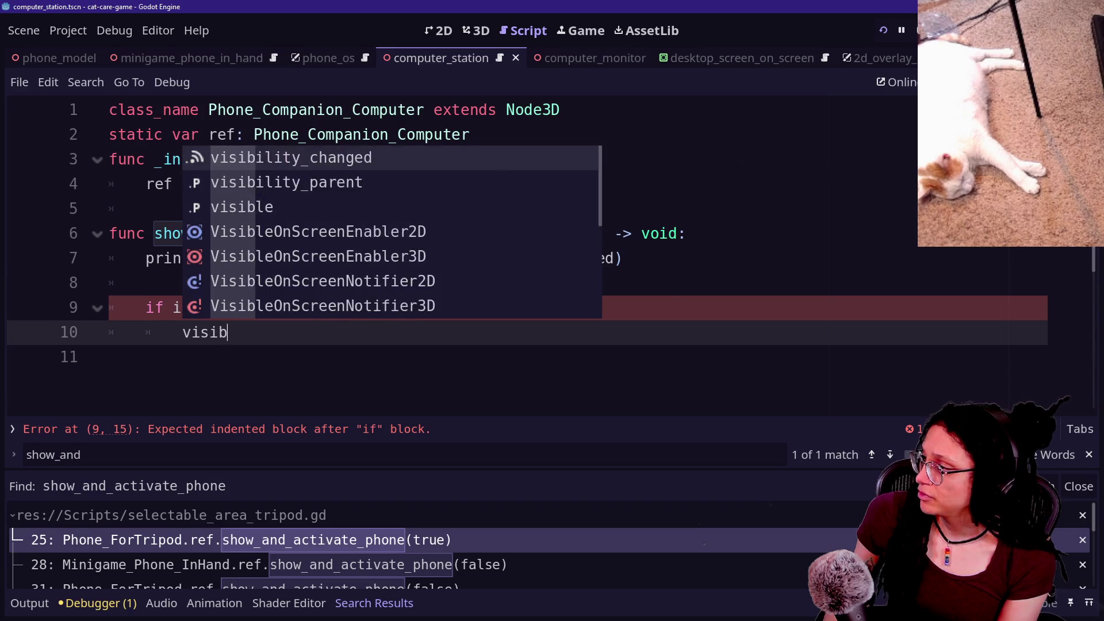
type("le = true")
key("Escape")
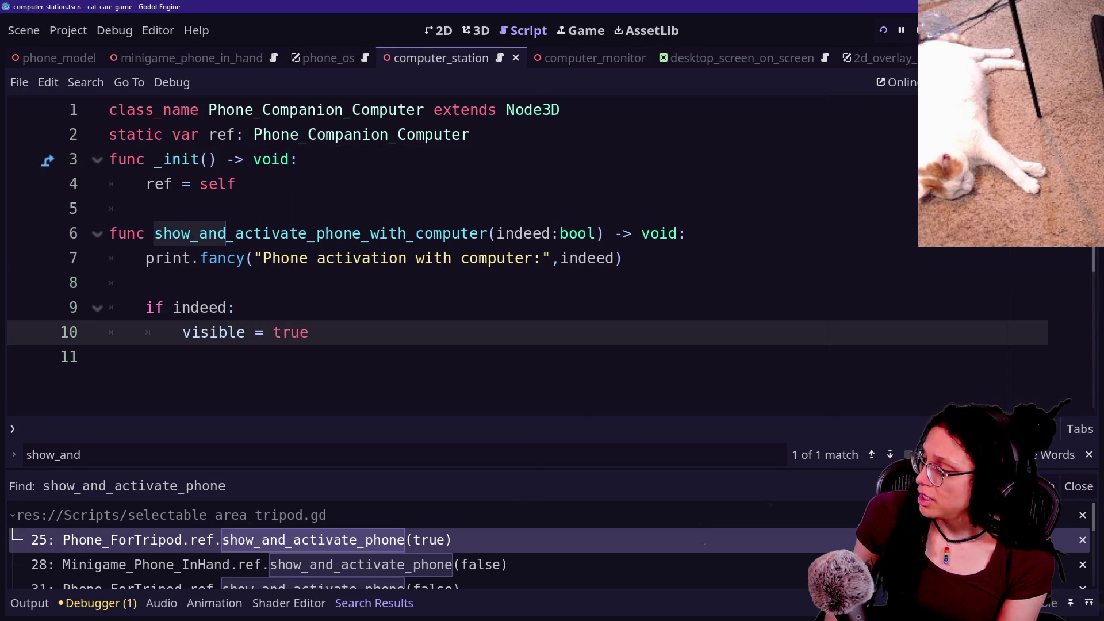
Add an else branch that sets visible = false.
key("shift+Up")
key("shift+Up")
key("shift+Up")
key("shift+Down")
key("shift+Down")
key("shift+Down")
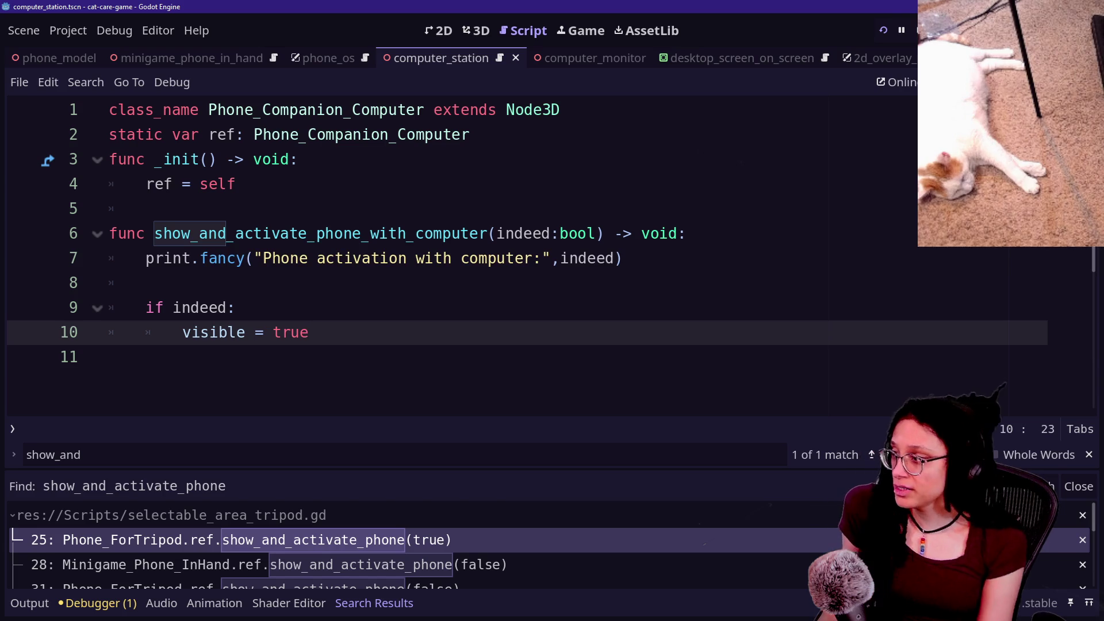
key("Return")
type("else:")
key("Return")
type("visible = false")
Save the updated Phone_Companion_Computer script.
left_click(266, 332)
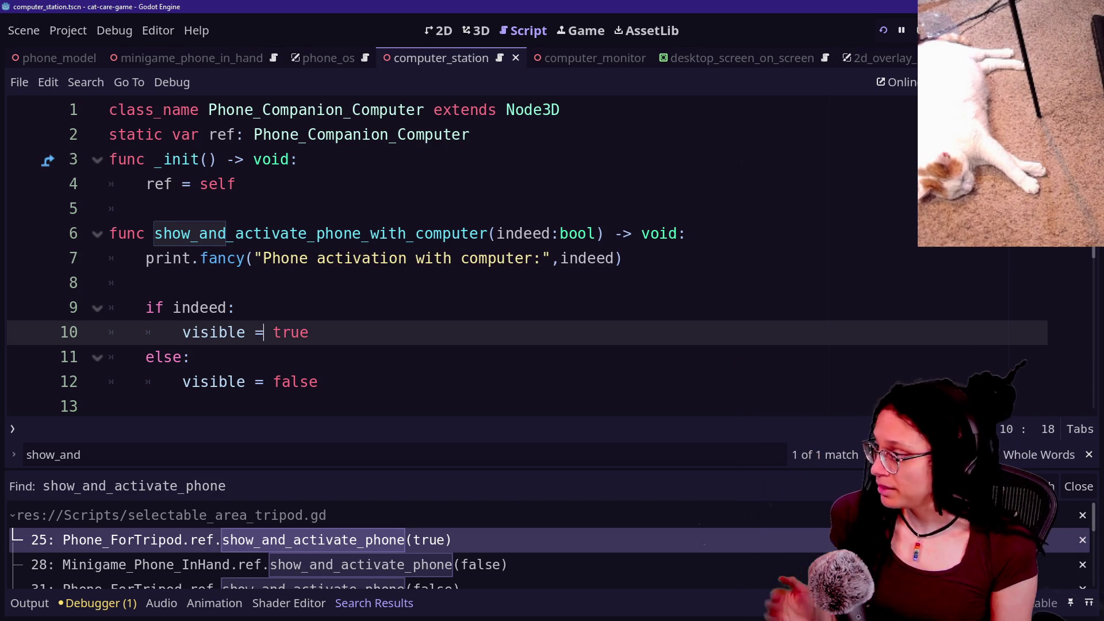
left_click(614, 258)
key("ctrl+s")
key("shift+alt+o")
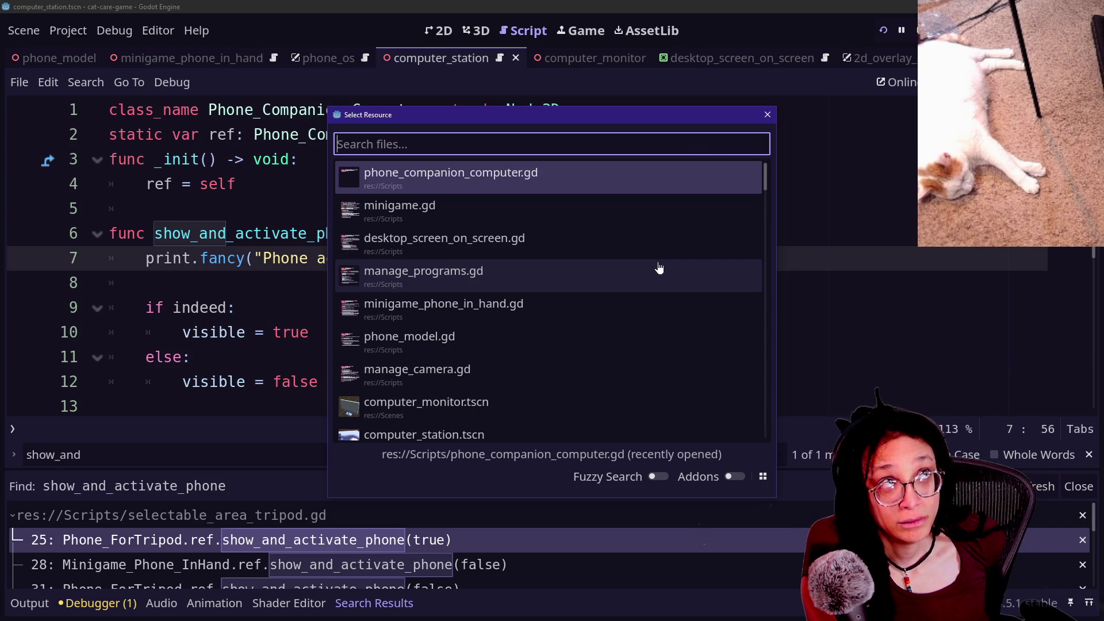
Open selectable_area_computer_station.gd from the file search filtered by 'selectable'.
type("selectable")
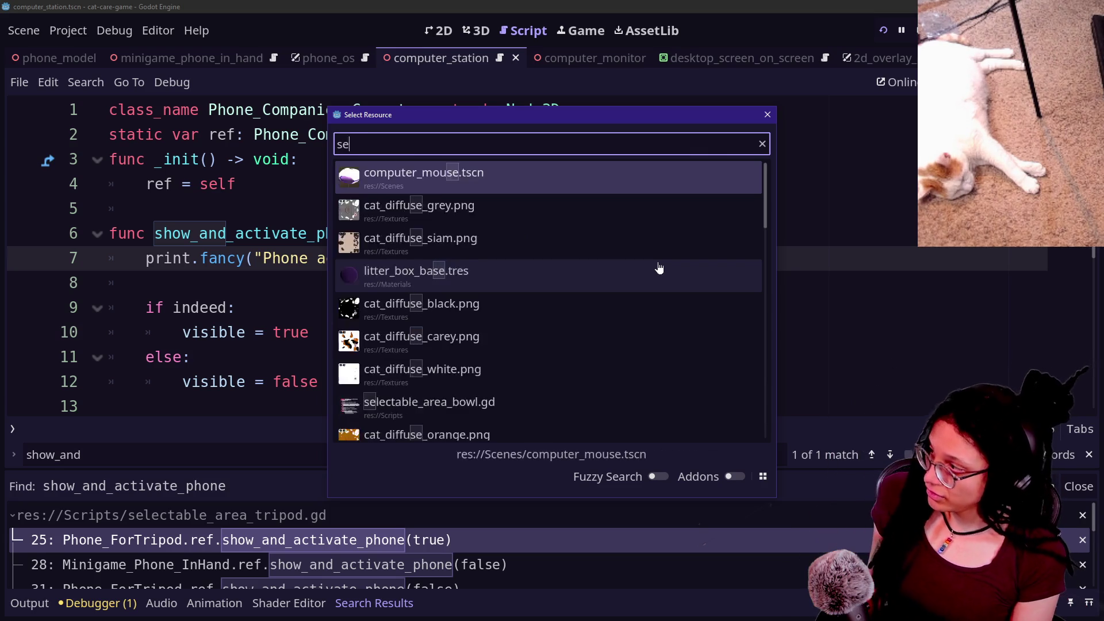
key("Down")
key("Down")
key("Down")
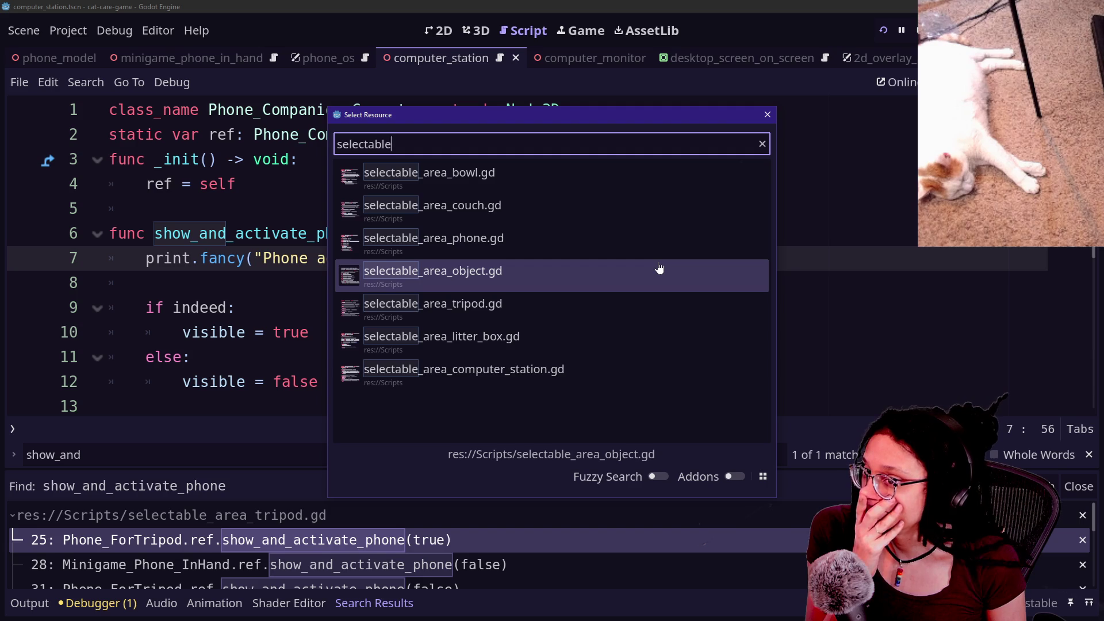
key("Up")
key("Up")
key("Down")
key("Down")
key("Down")
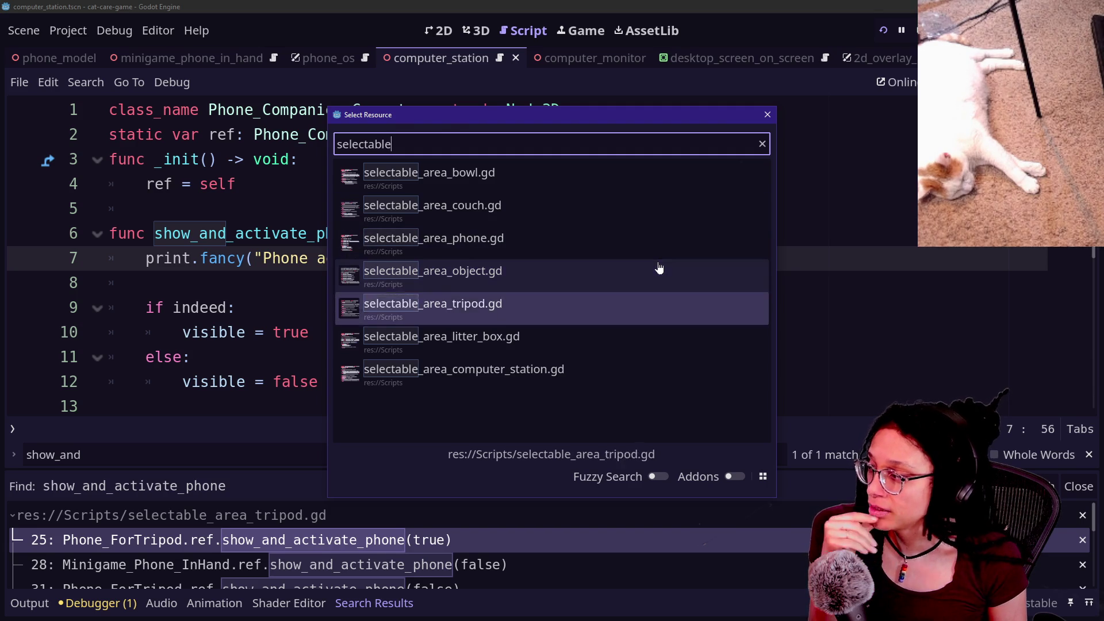
key("Down")
key("Down")
key("Return")
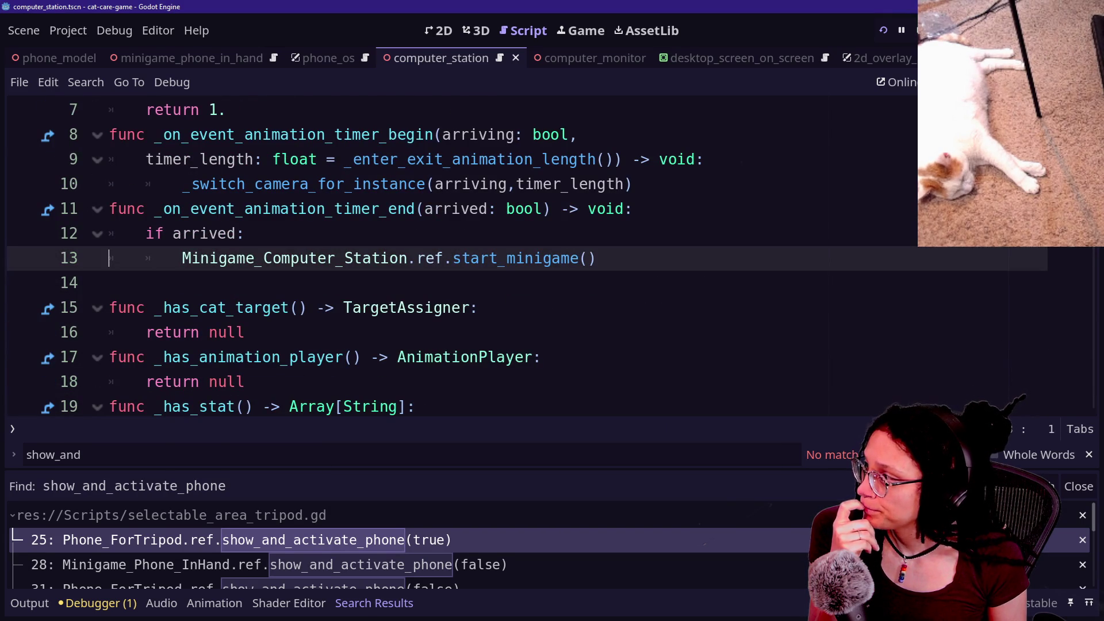
Follow start_minigame to its definition and the abstract _start_minigame_instance declaration, then return to the companion script.
left_click(247, 233)
left_click_drag(374, 208, 290, 209)
left_click(461, 209)
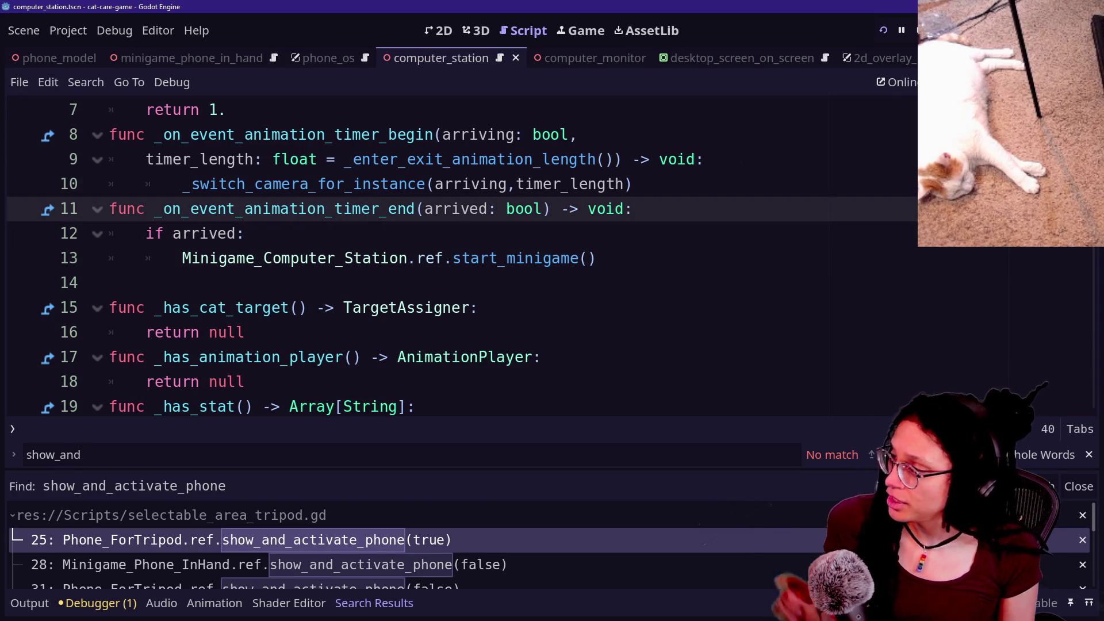
left_click(510, 266, "ctrl")
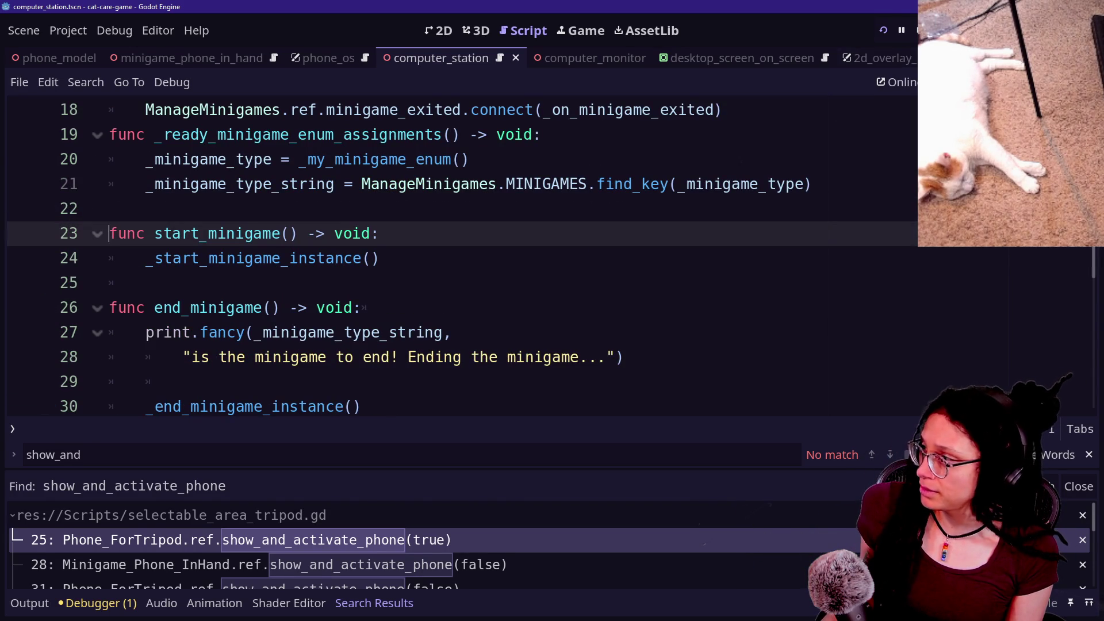
left_click(322, 259, "ctrl")
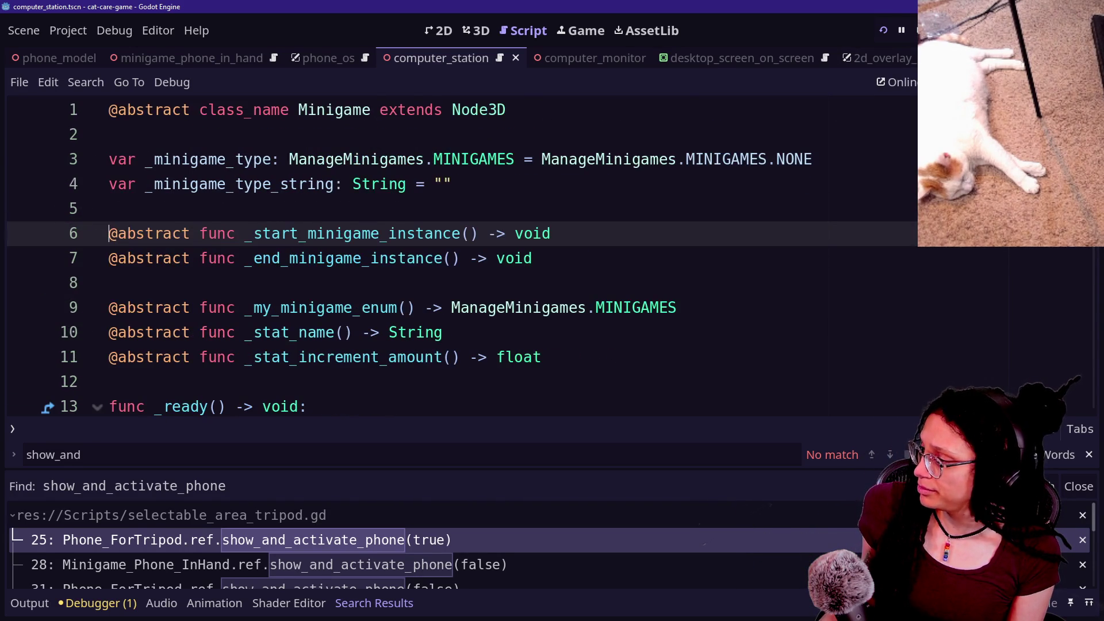
key("alt+Left")
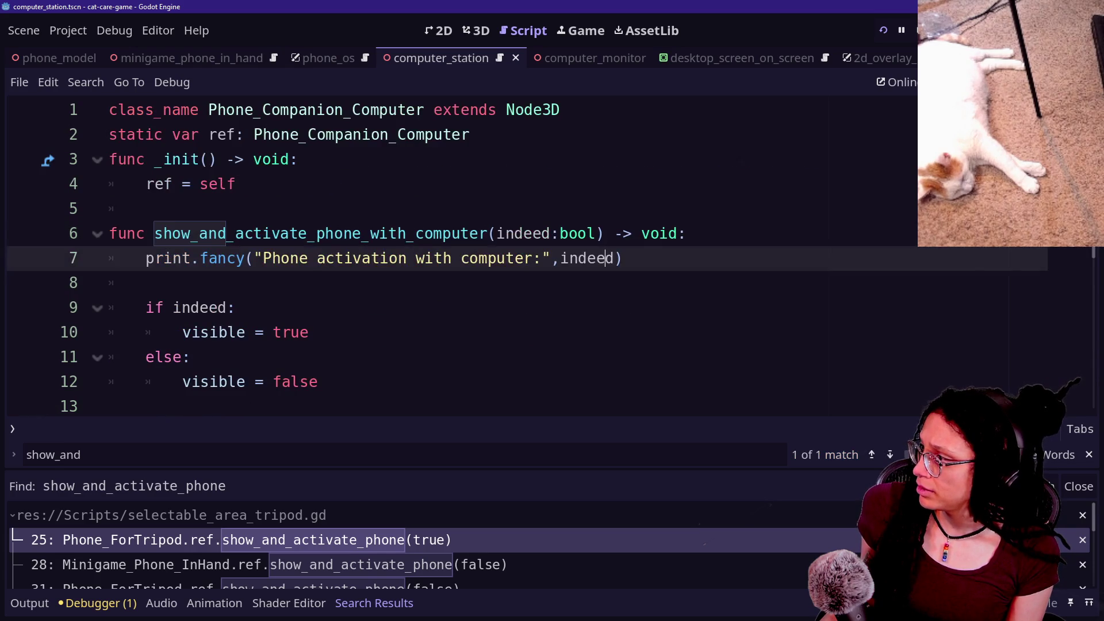
left_click(534, 219)
key("shift+alt+o")
Open minigame_computer_station.gd and search it for 'instance' to locate the phone-check call.
type("min")
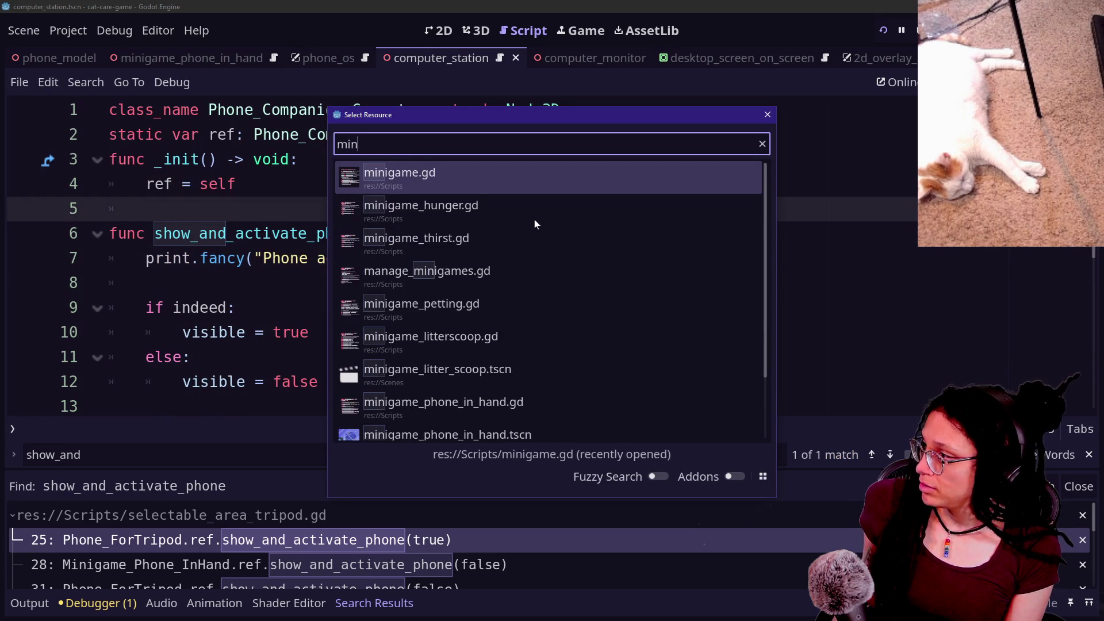
type("igame_com")
key("Return")
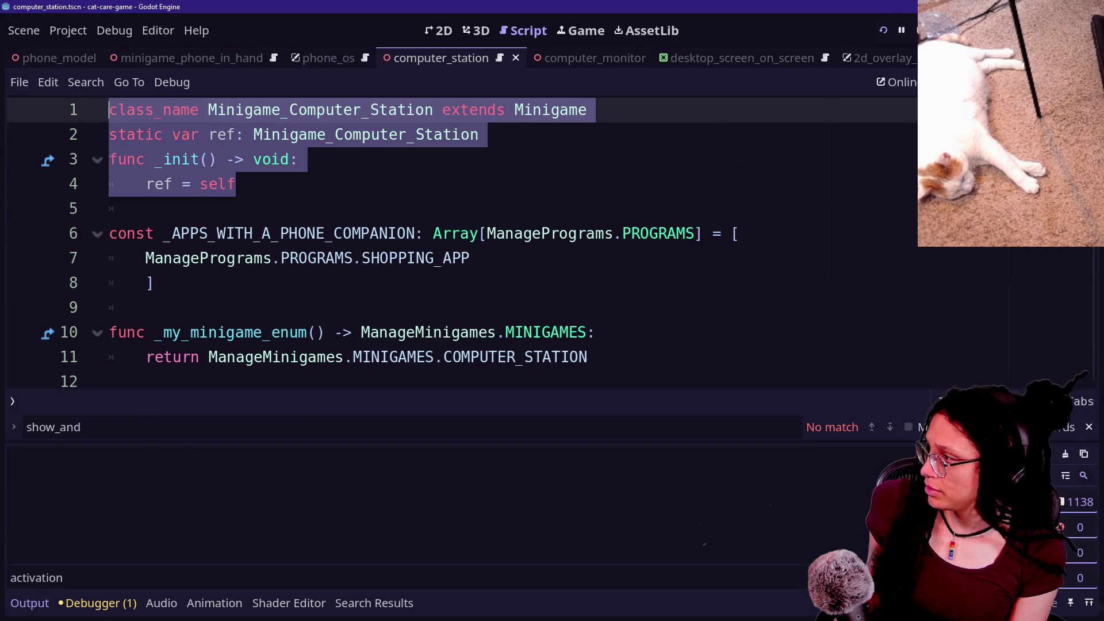
key("ctrl+f")
type("instance")
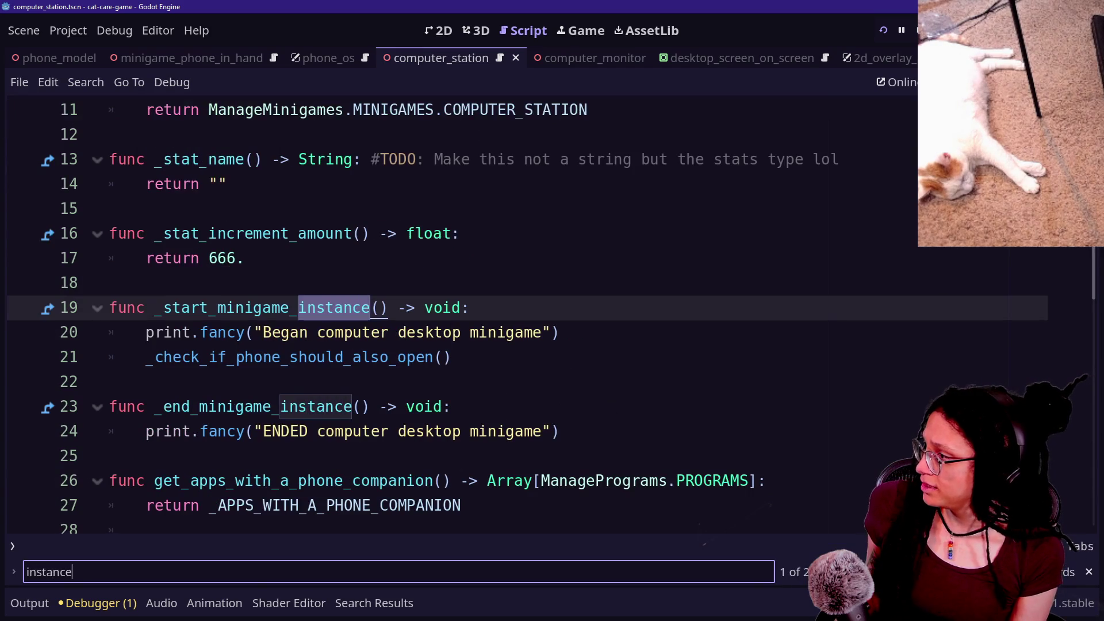
left_click(479, 333)
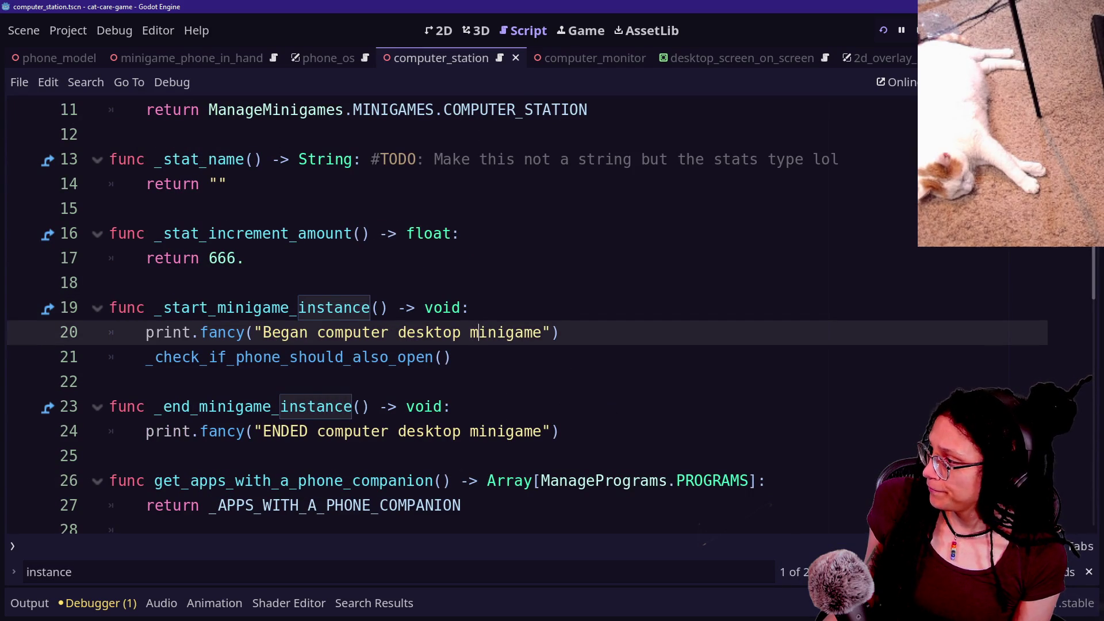
left_click(434, 357)
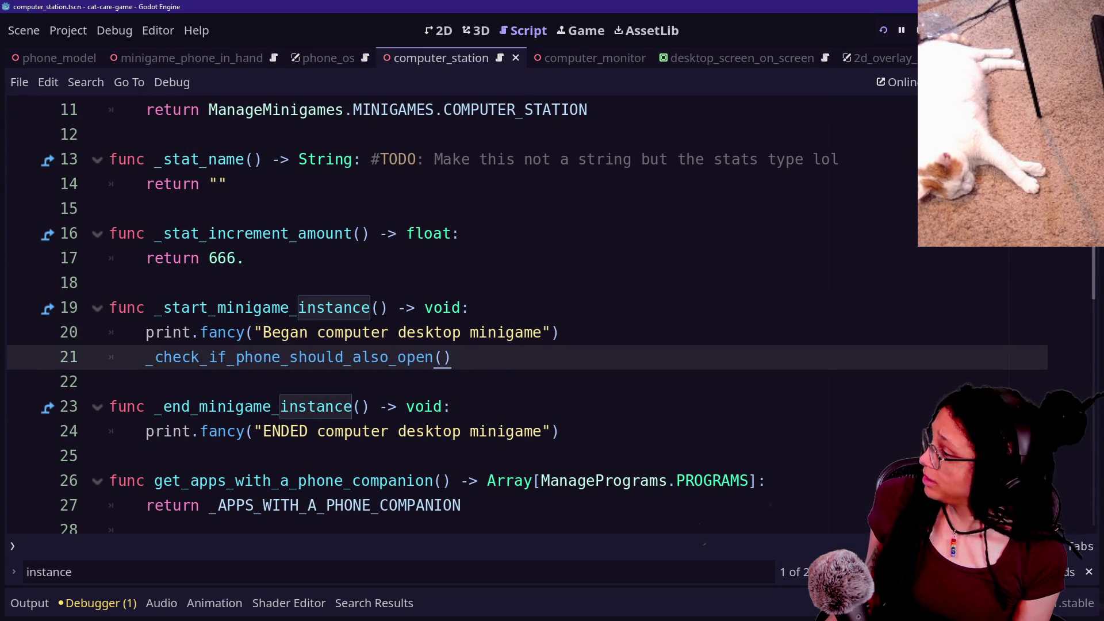
Review _check_if_phone_should_also_open and its Minigame_Phone_InHand.ref.open_phone_as_companion() call.
scroll(518, 316, "down", 1)
scroll(517, 316, "down", 2)
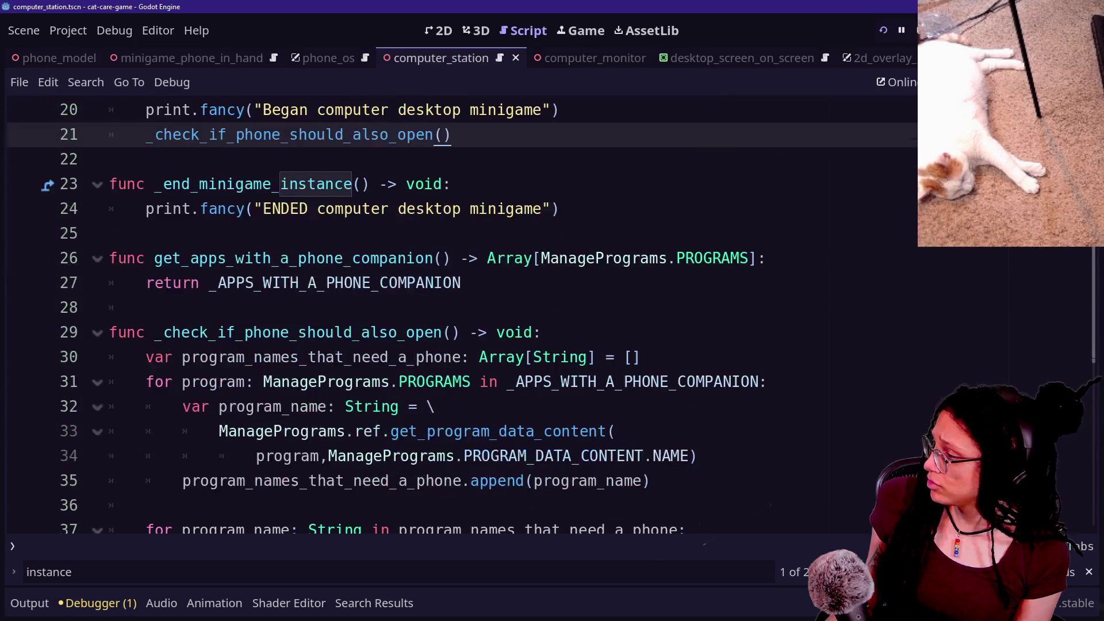
left_click(230, 358)
left_click_drag(109, 308, 146, 529)
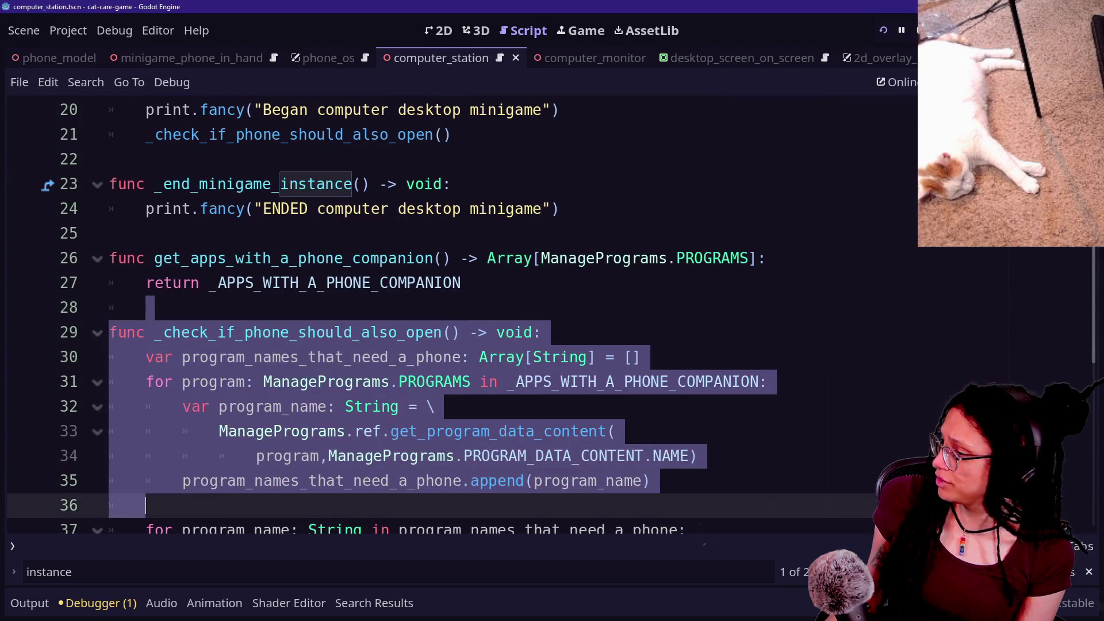
scroll(402, 316, "down", 1)
left_click(146, 505)
key("Down")
key("Down")
key("Down")
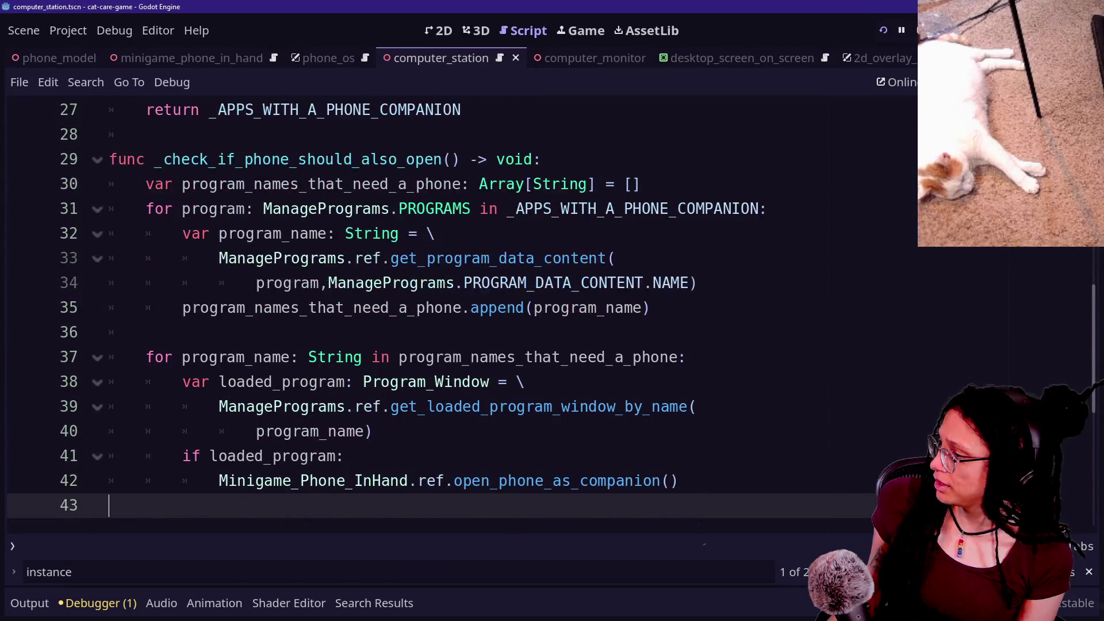
mouse_move(315, 431)
left_mouse_down()
mouse_move(259, 431)
mouse_move(345, 481)
left_mouse_up()
left_click(345, 481)
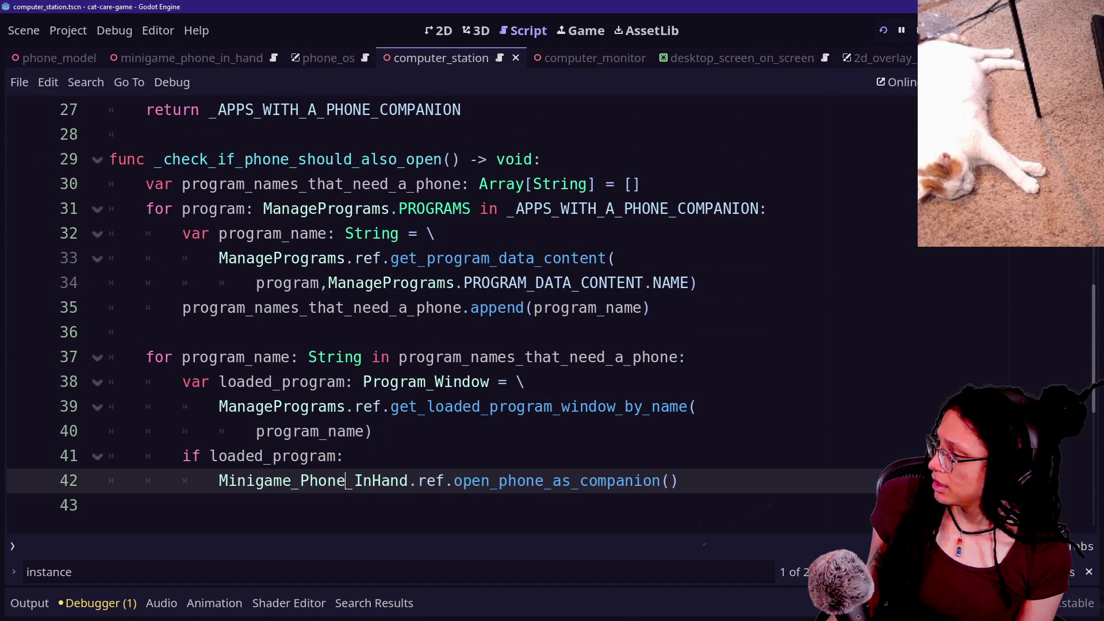
scroll(437, 317, "up", 6)
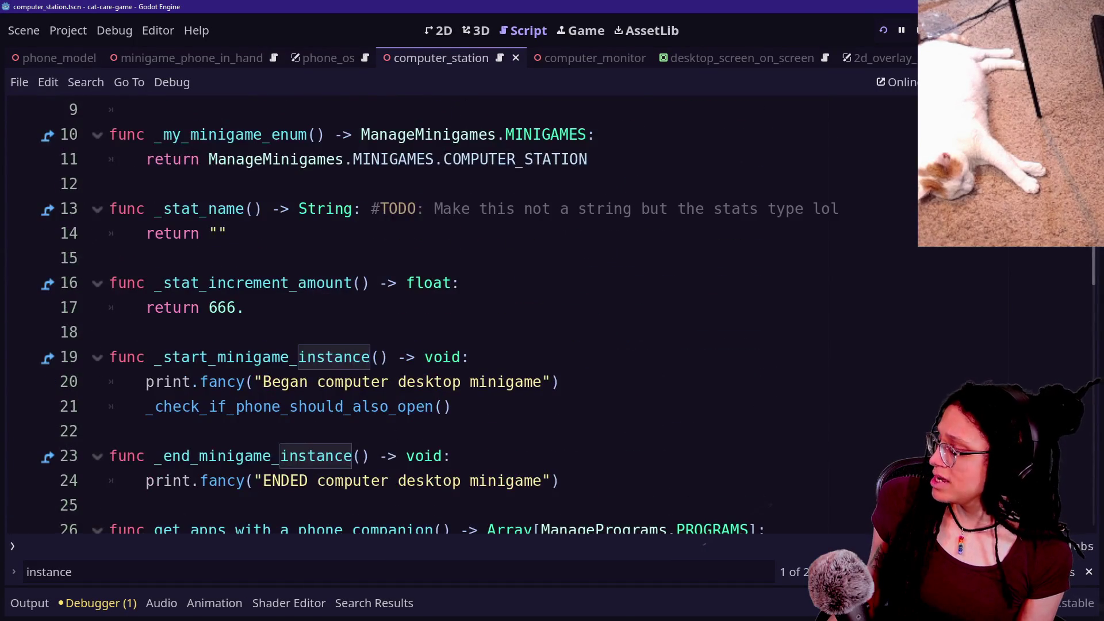
scroll(437, 317, "down", 1)
scroll(437, 317, "up", 3)
scroll(437, 316, "up", 1)
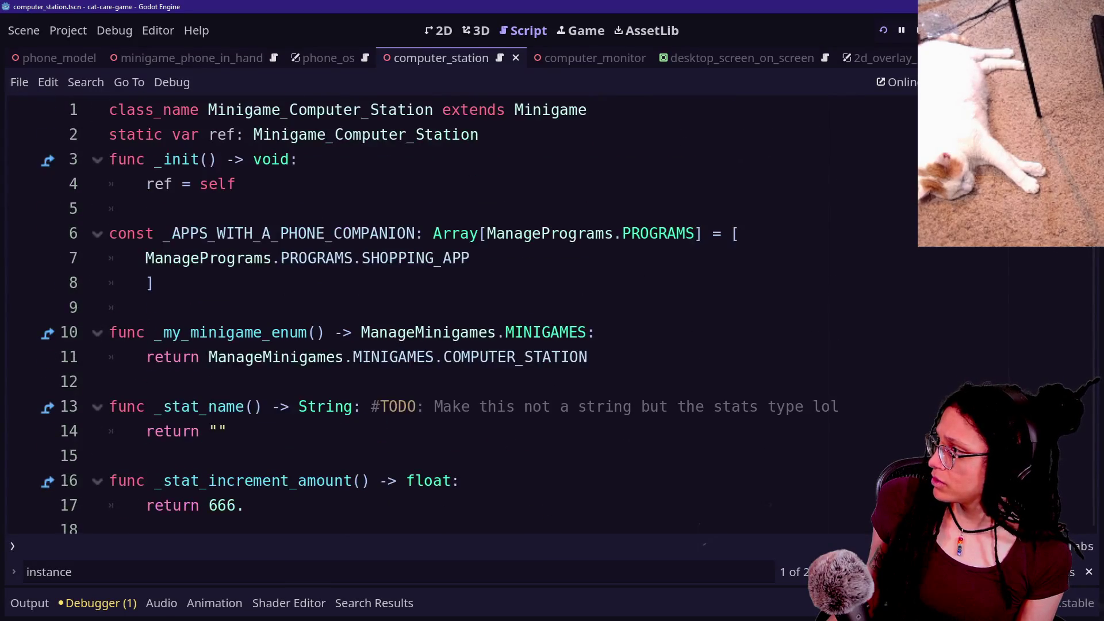
scroll(437, 317, "down", 4)
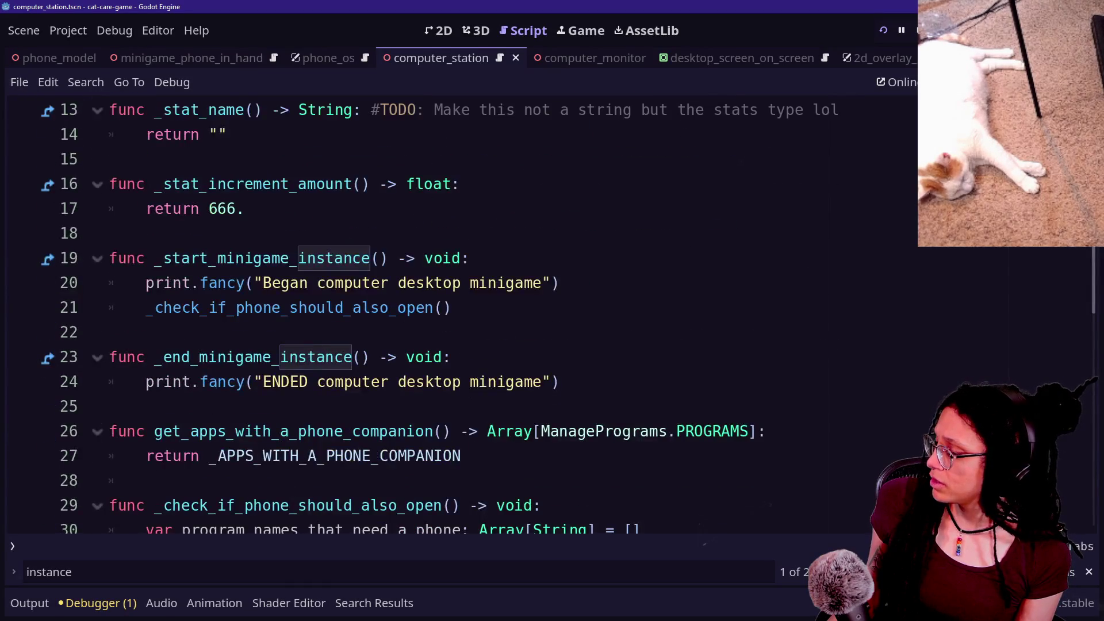
scroll(437, 316, "down", 5)
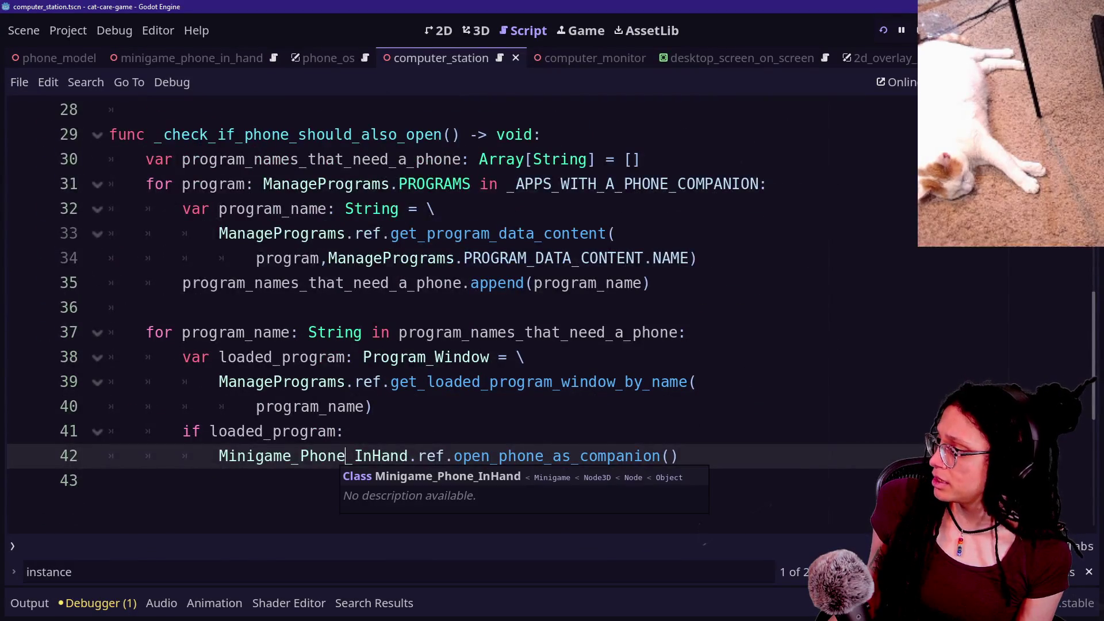
left_click(589, 456)
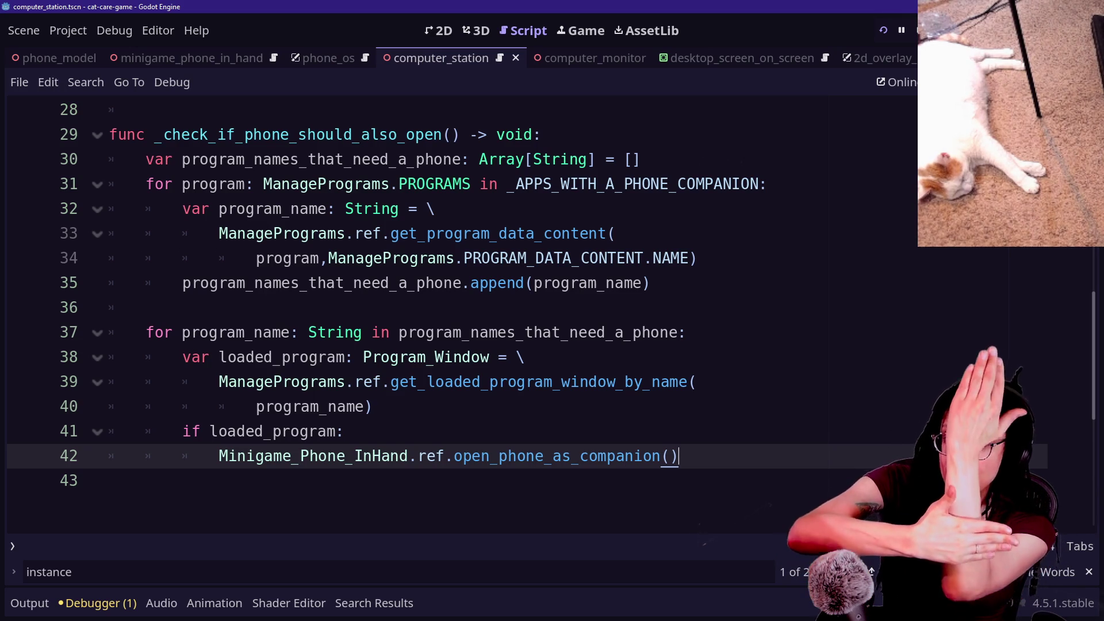
Insert a new line 22 after the _check_if_phone_should_also_open() call, starting it with '_'.
left_click(147, 307)
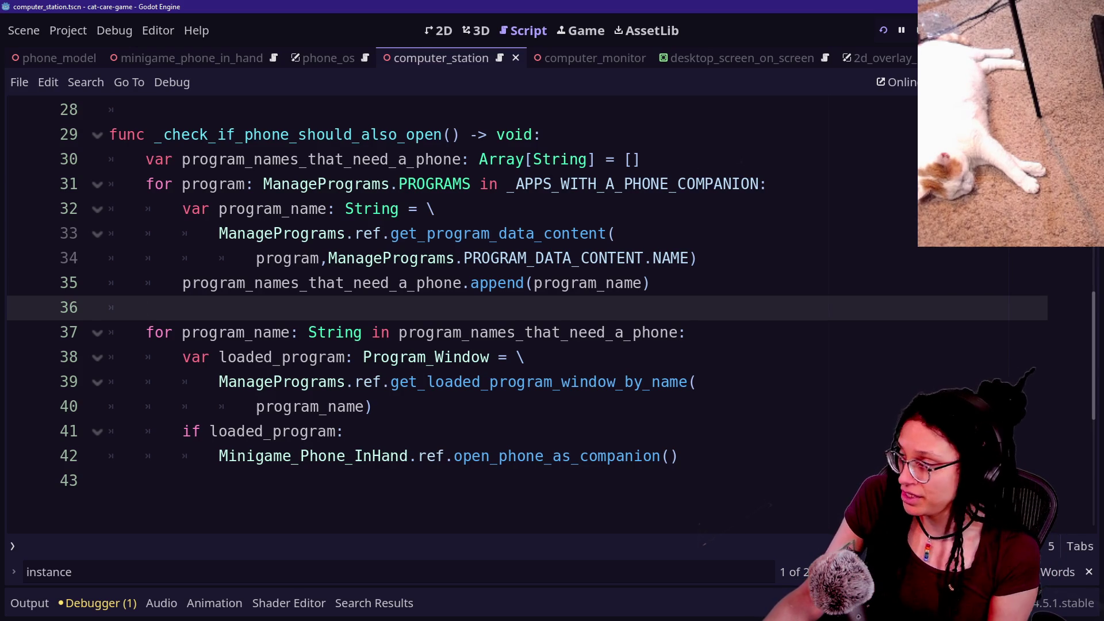
scroll(540, 334, "up", 5)
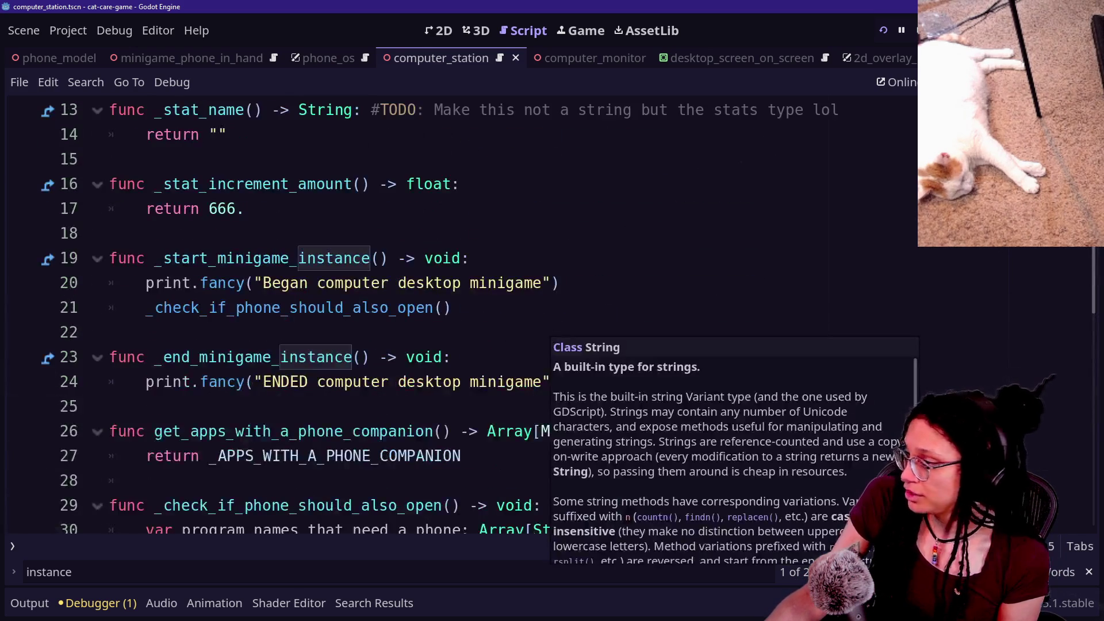
left_click(551, 283)
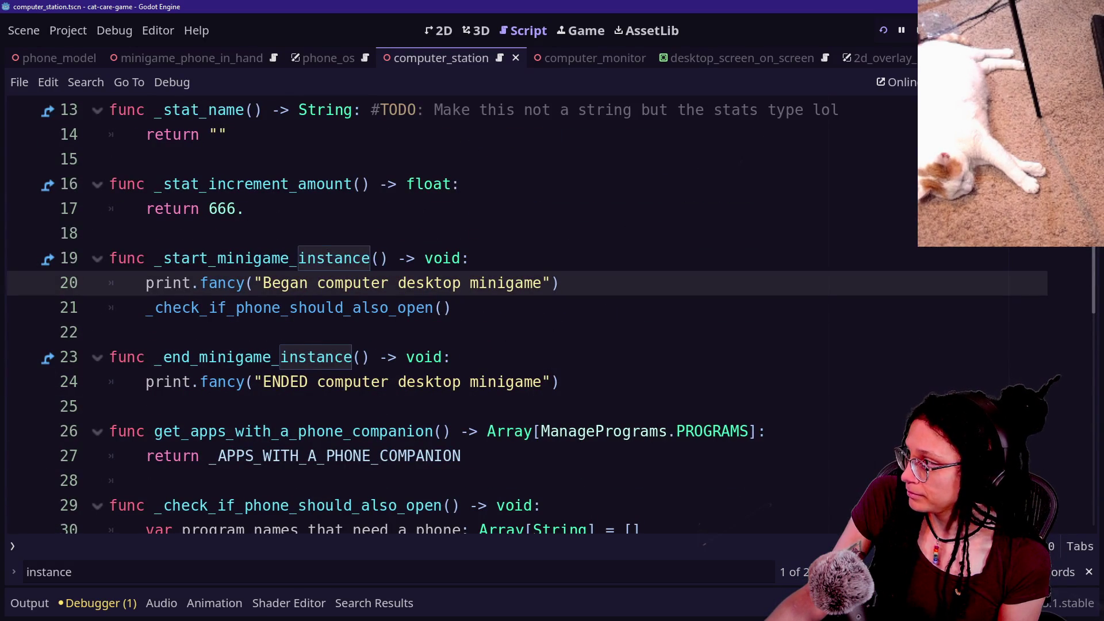
scroll(551, 282, "up", 1)
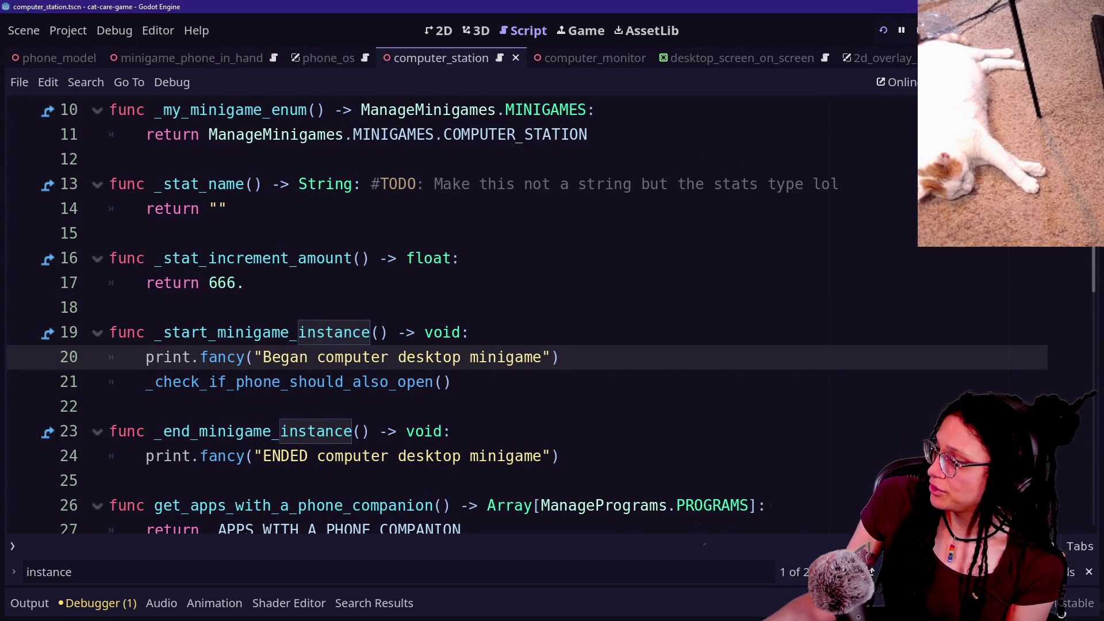
left_click(451, 382)
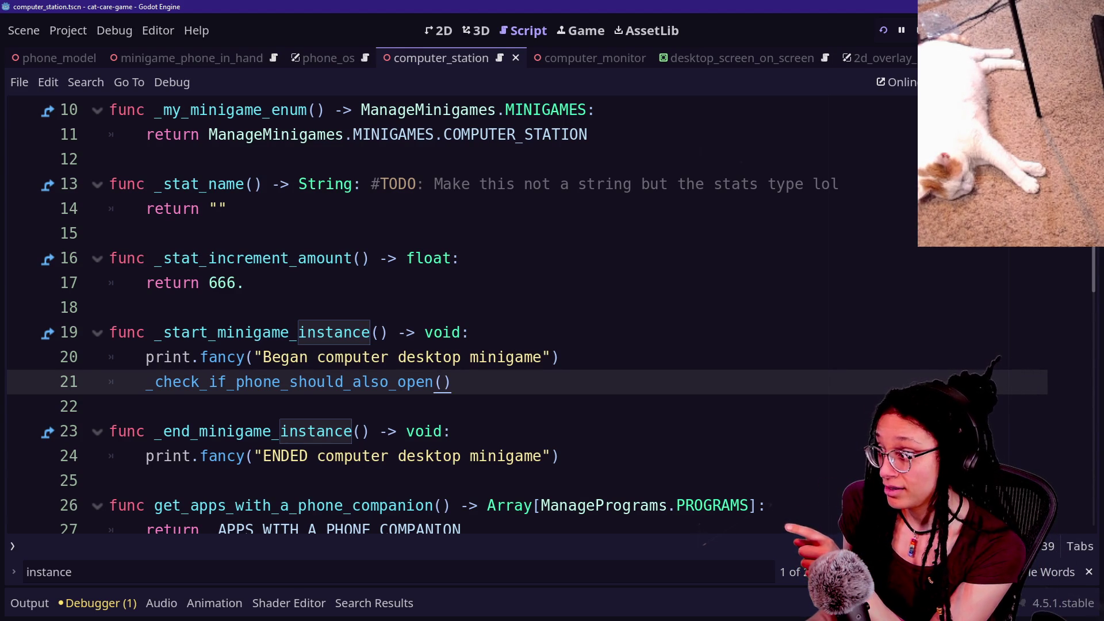
key("Return")
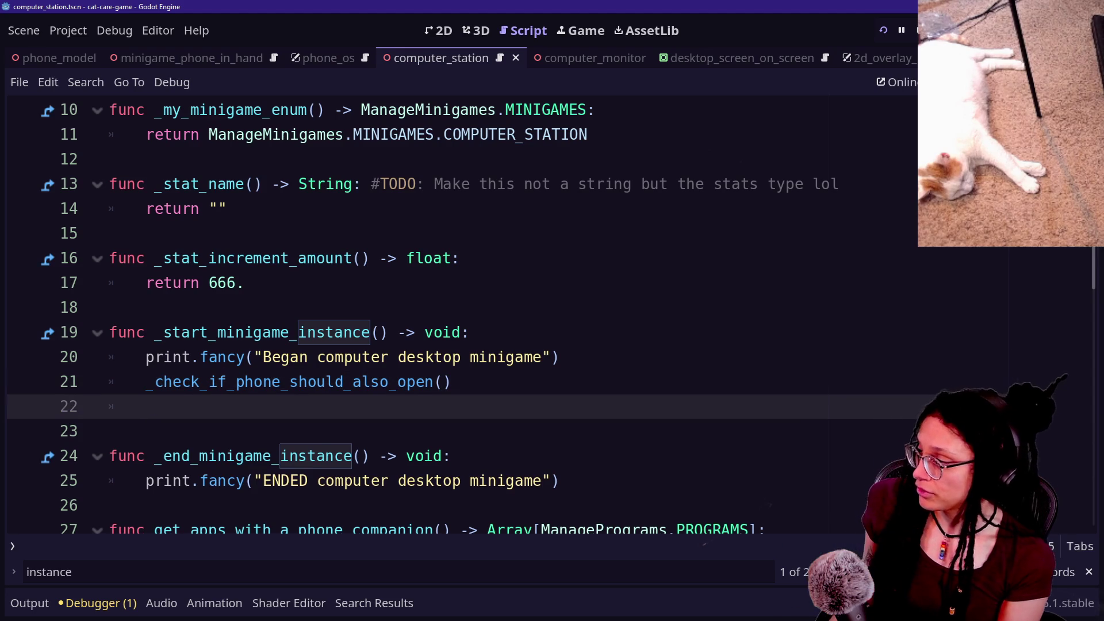
type("_")
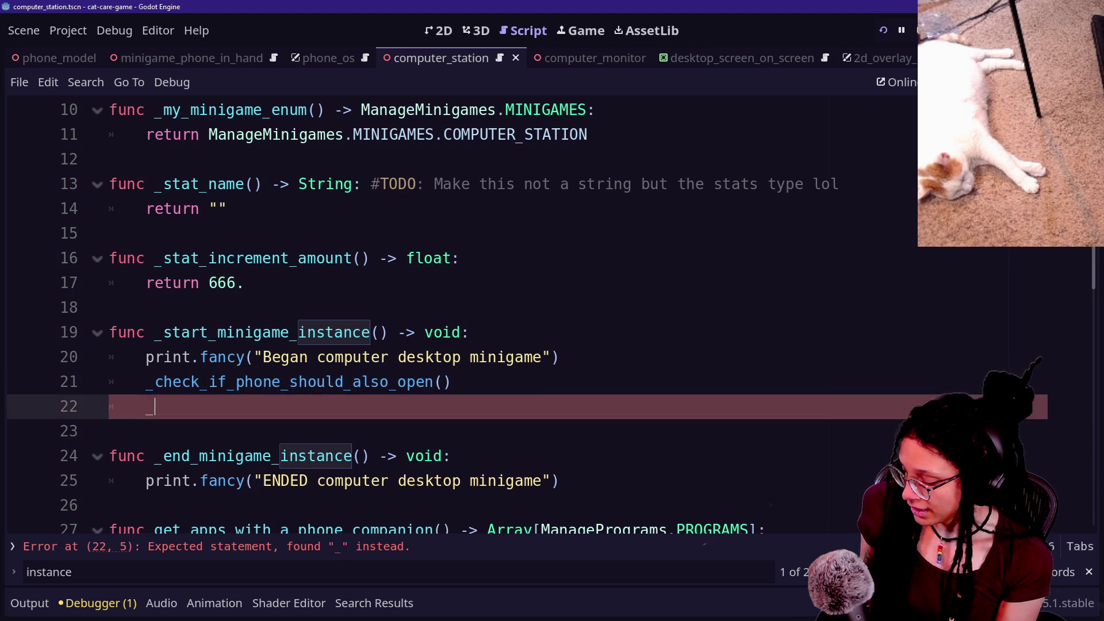